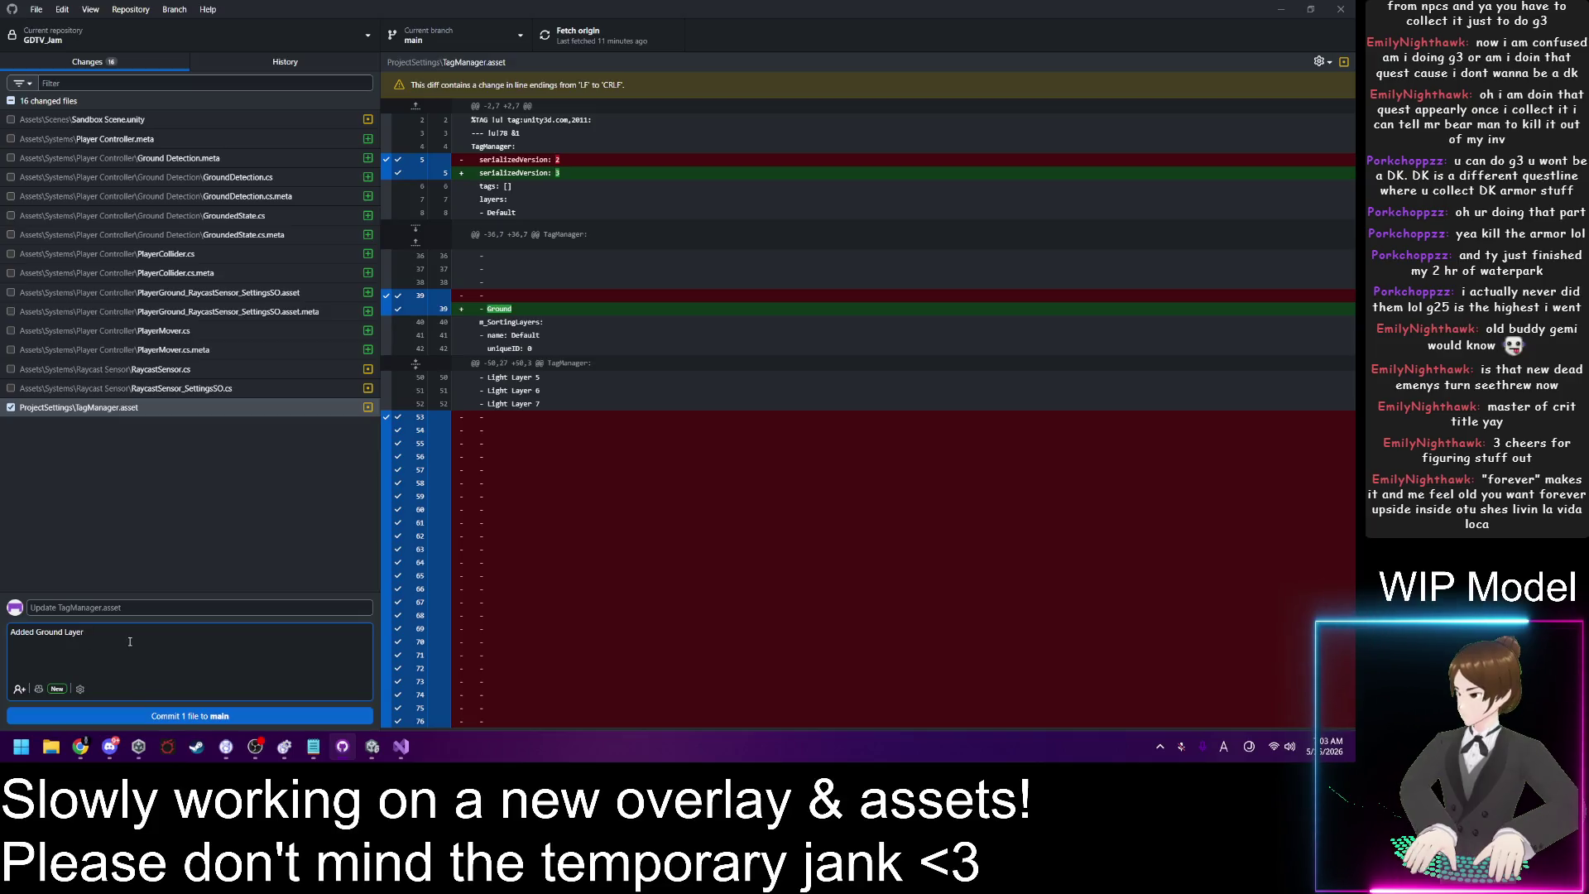
Step: Commit TagManager.asset to main with the summary 'Update TagManager.asset'
{"action": "left_click", "coordinate": [168, 716]}
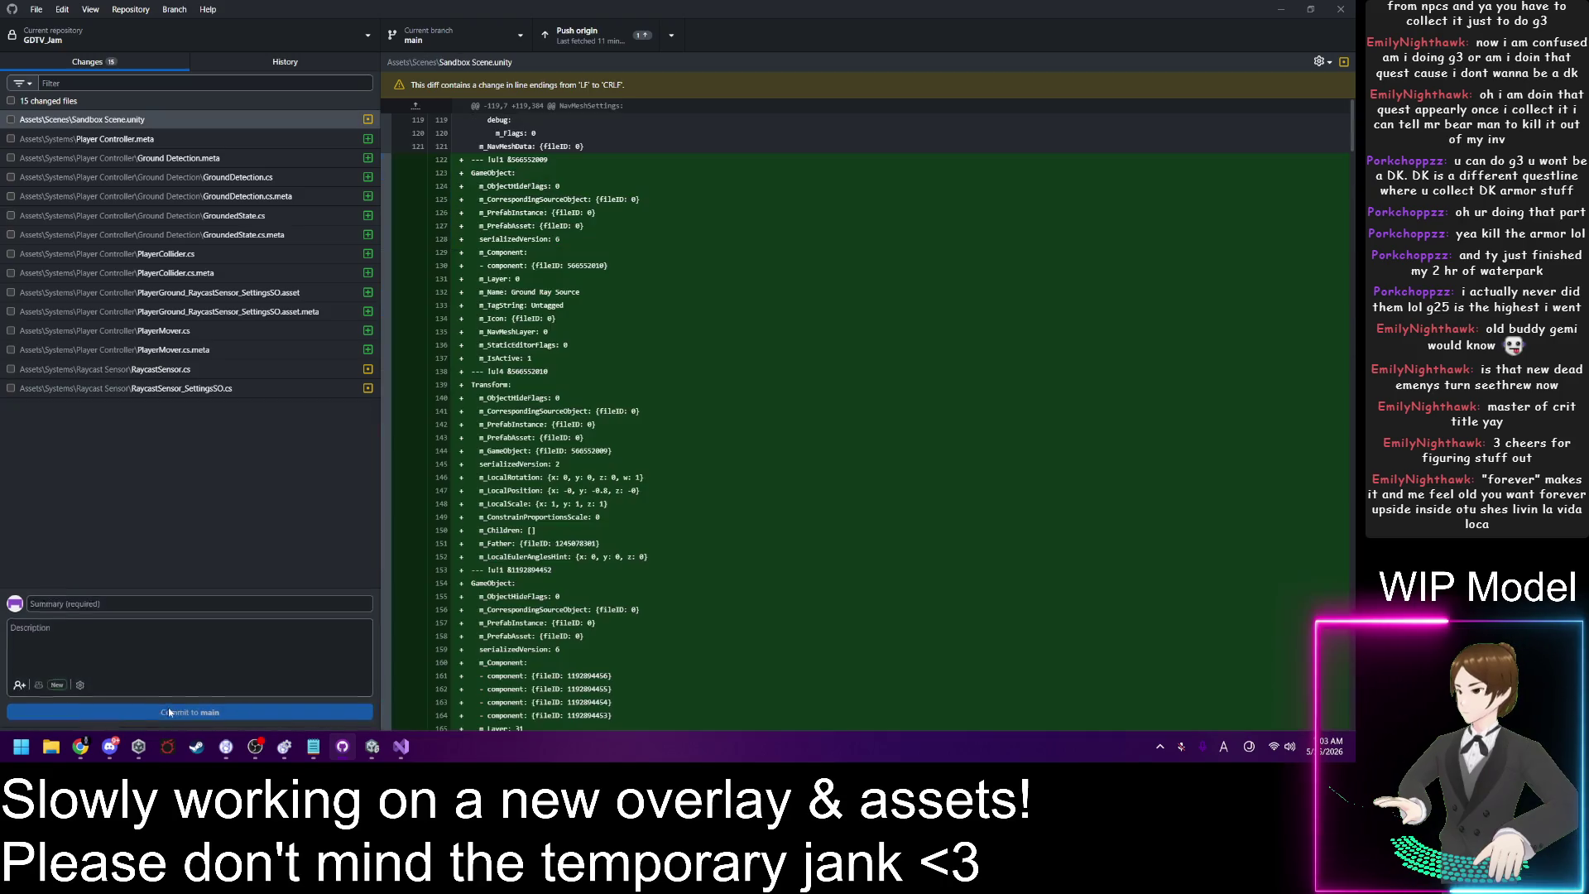
Step: Review the diffs for Sandbox Scene.unity, Player Controller.meta and Ground Detection.meta
{"action": "left_click", "coordinate": [153, 139]}
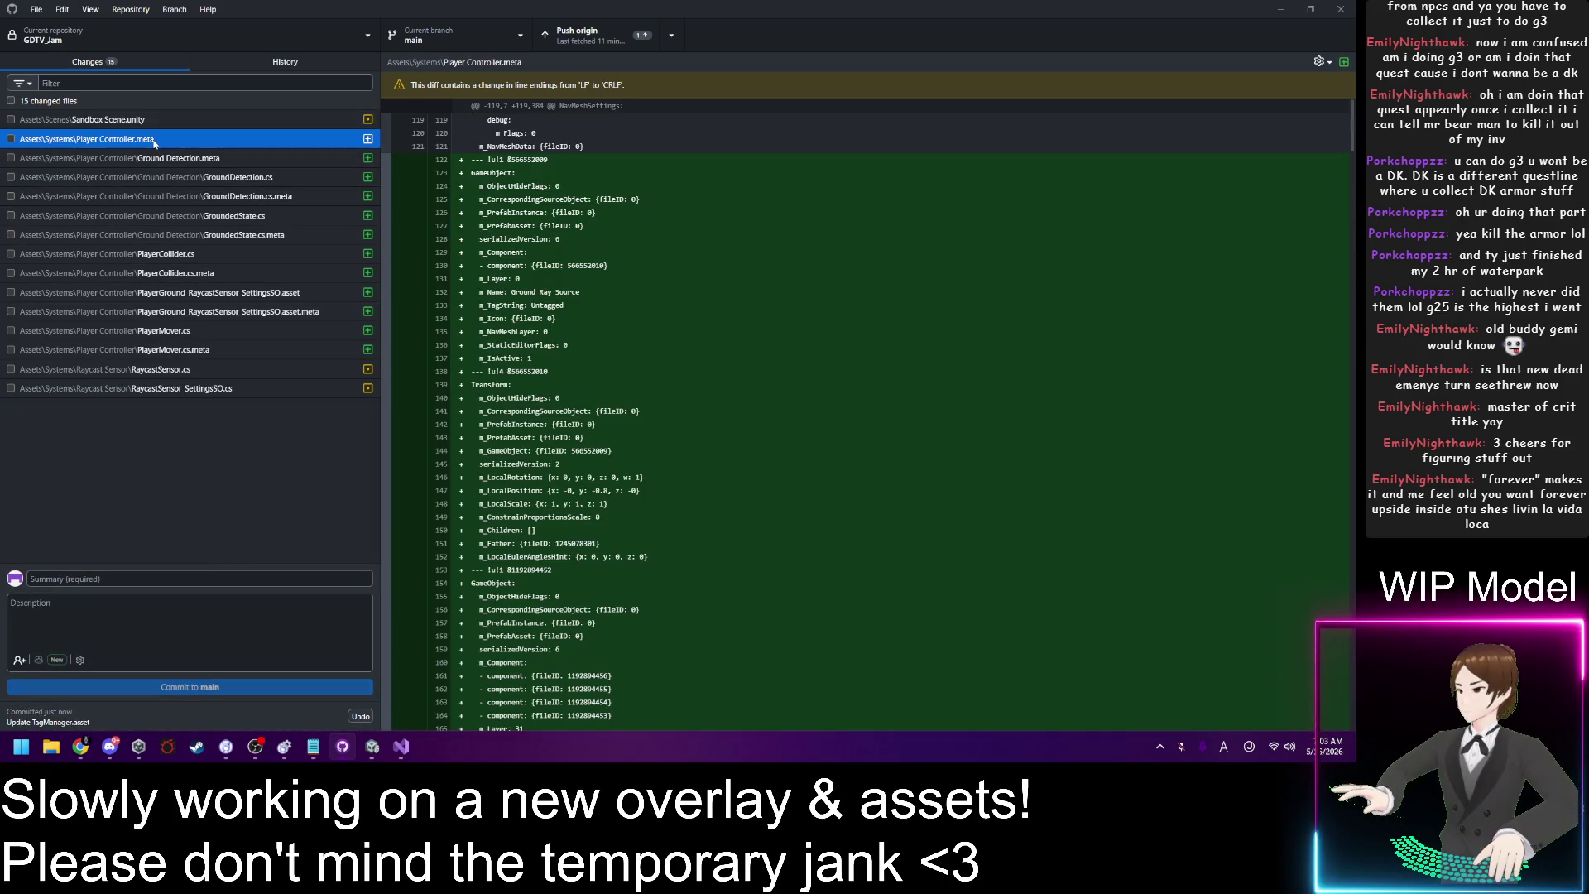
{"action": "left_click", "coordinate": [144, 123]}
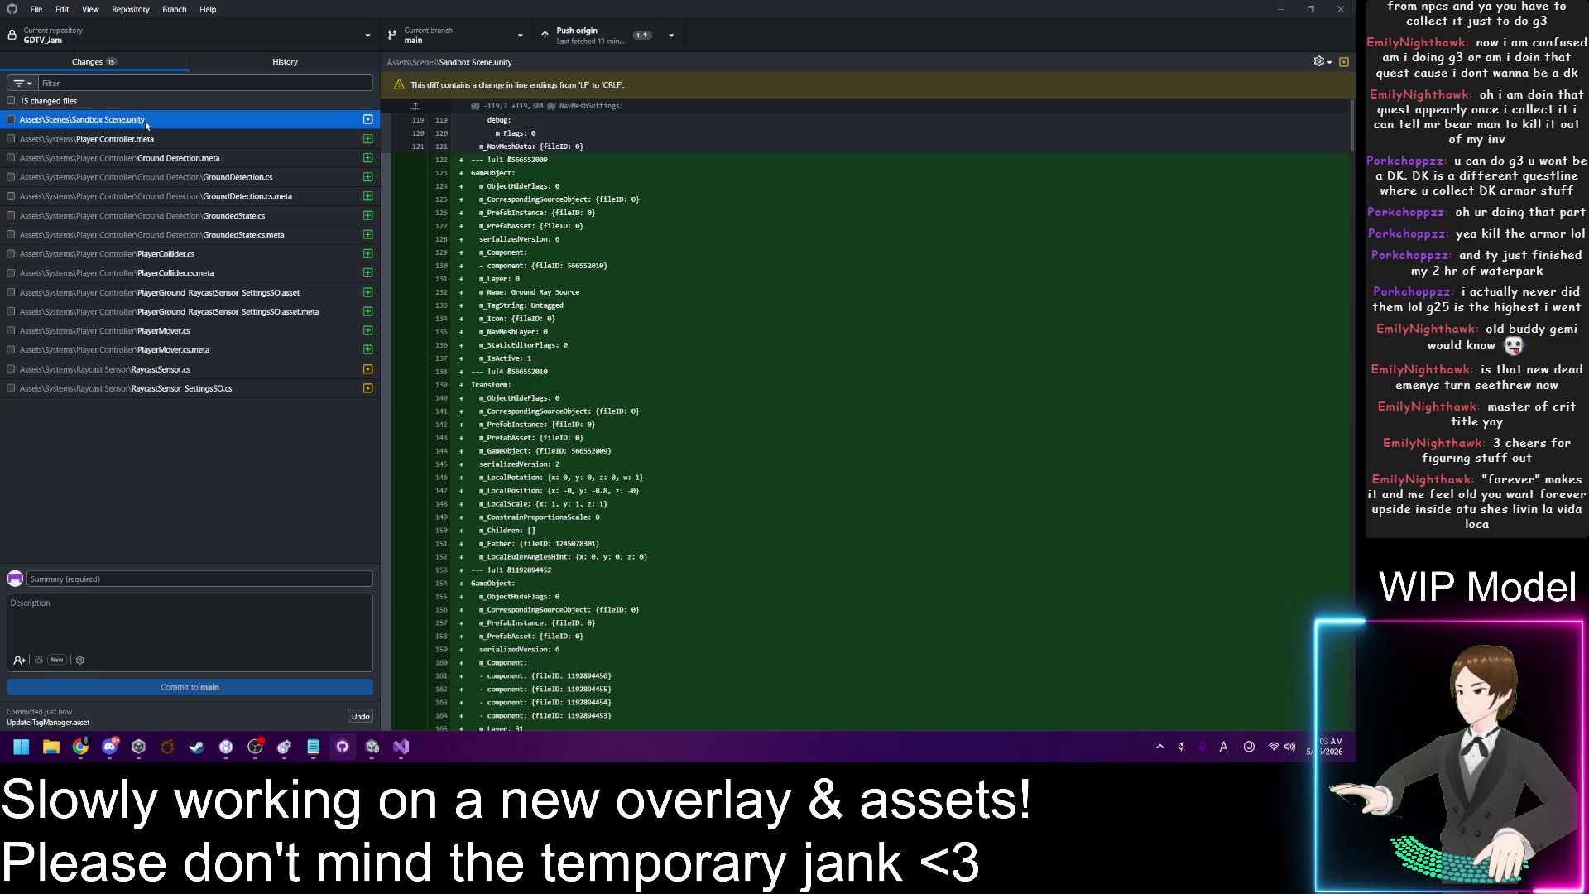
{"action": "left_click", "coordinate": [154, 139]}
{"action": "left_click", "coordinate": [169, 158]}
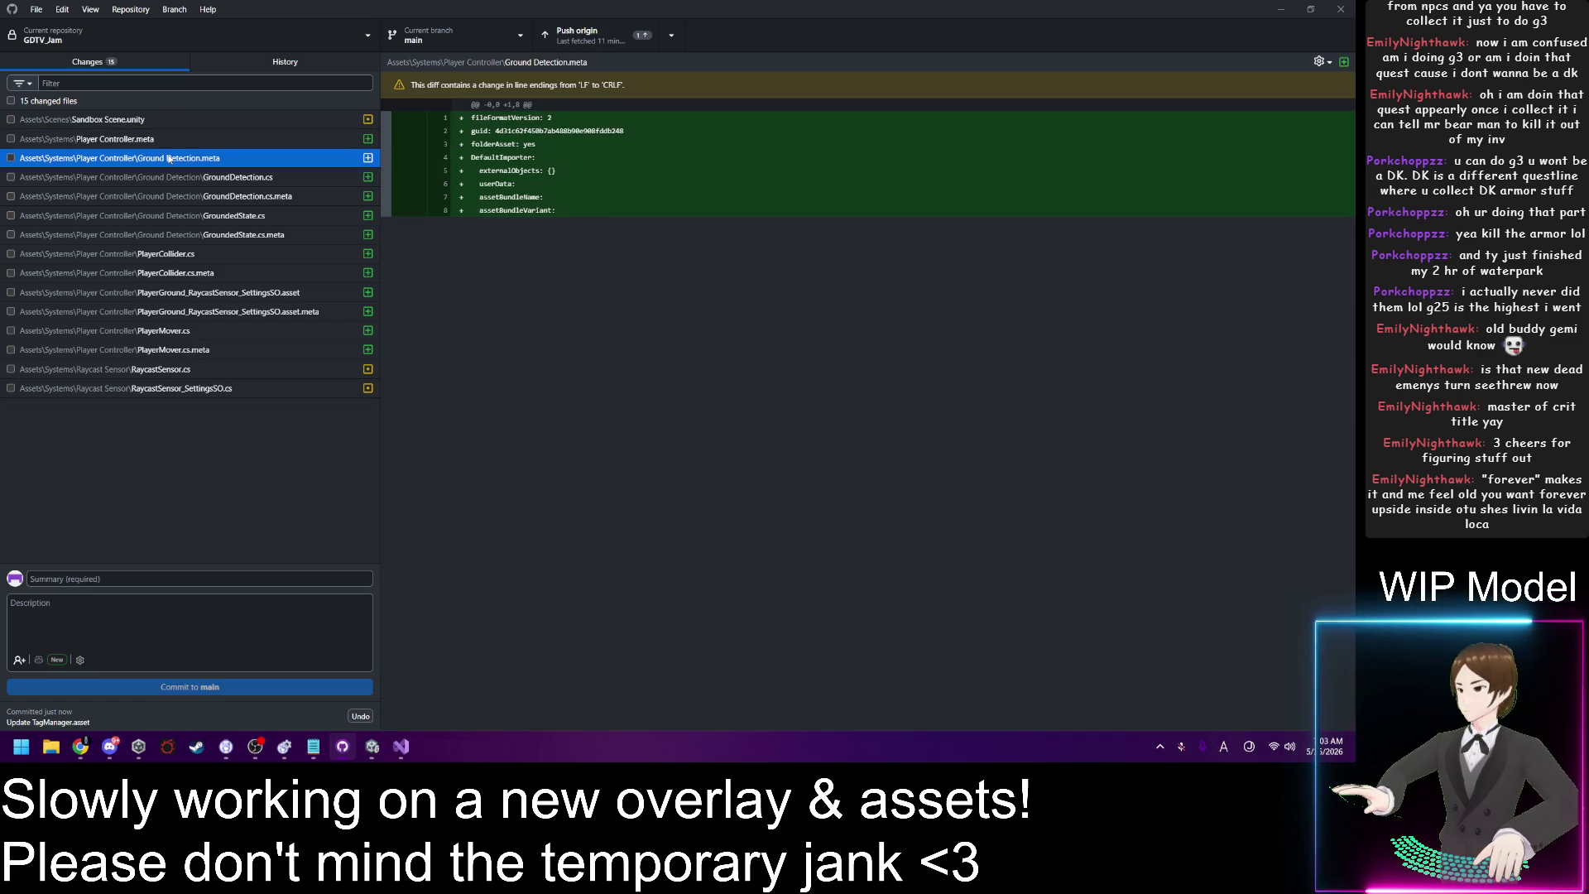
Step: Include only RaycastSensor.cs and RaycastSensor_SettingsSO.cs in the commit and review their diffs
{"action": "left_click", "coordinate": [170, 235], "text": "shift"}
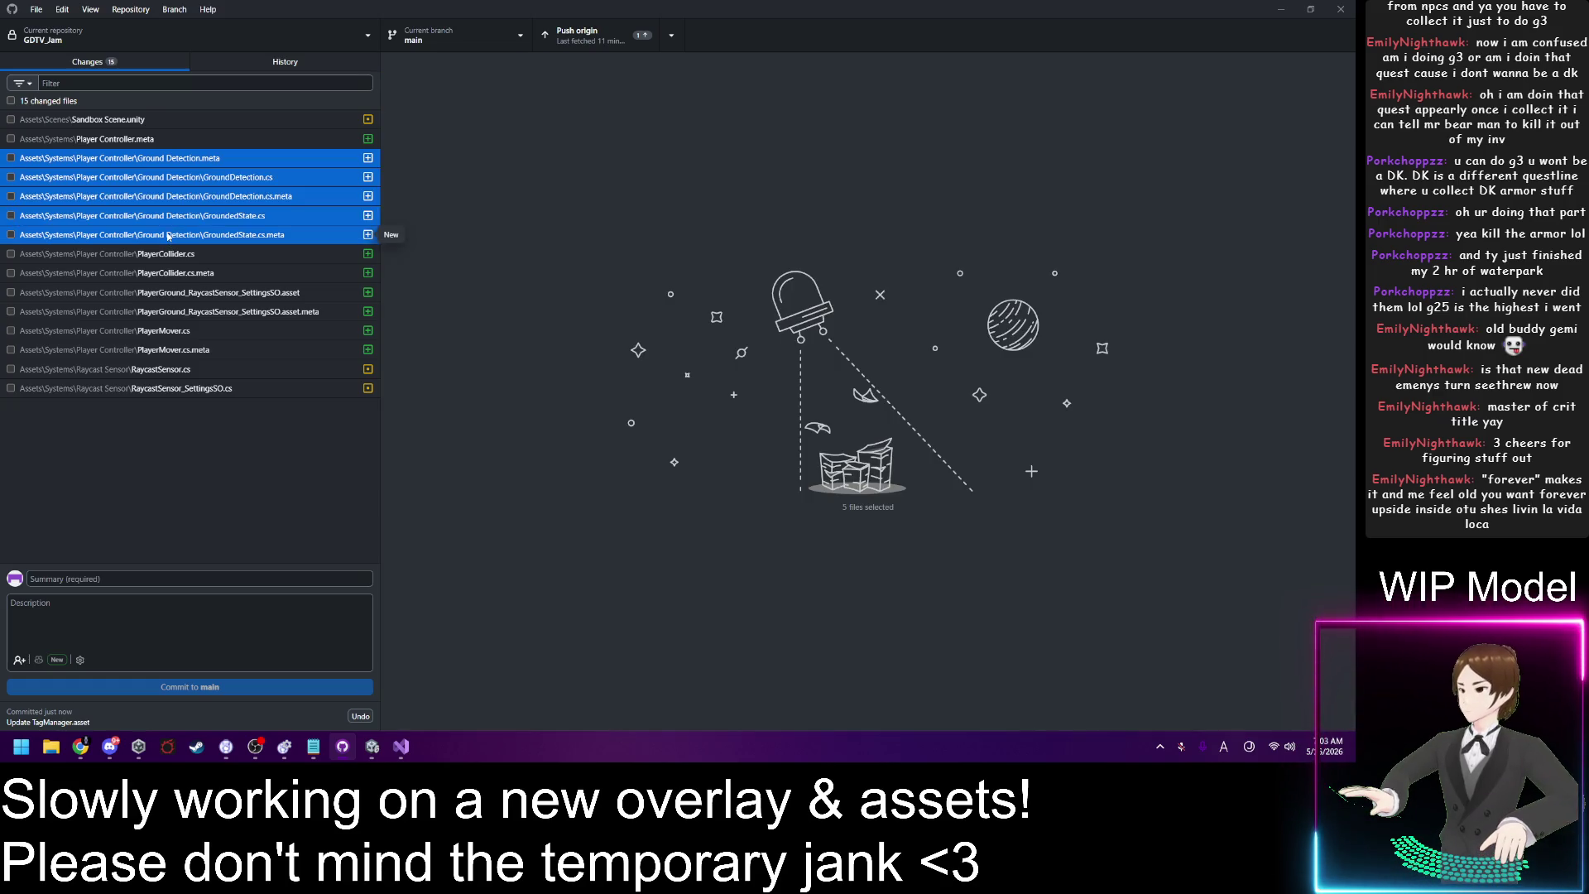
{"action": "left_click", "coordinate": [169, 370]}
{"action": "left_click", "coordinate": [163, 391], "text": "shift"}
{"action": "key", "text": "space"}
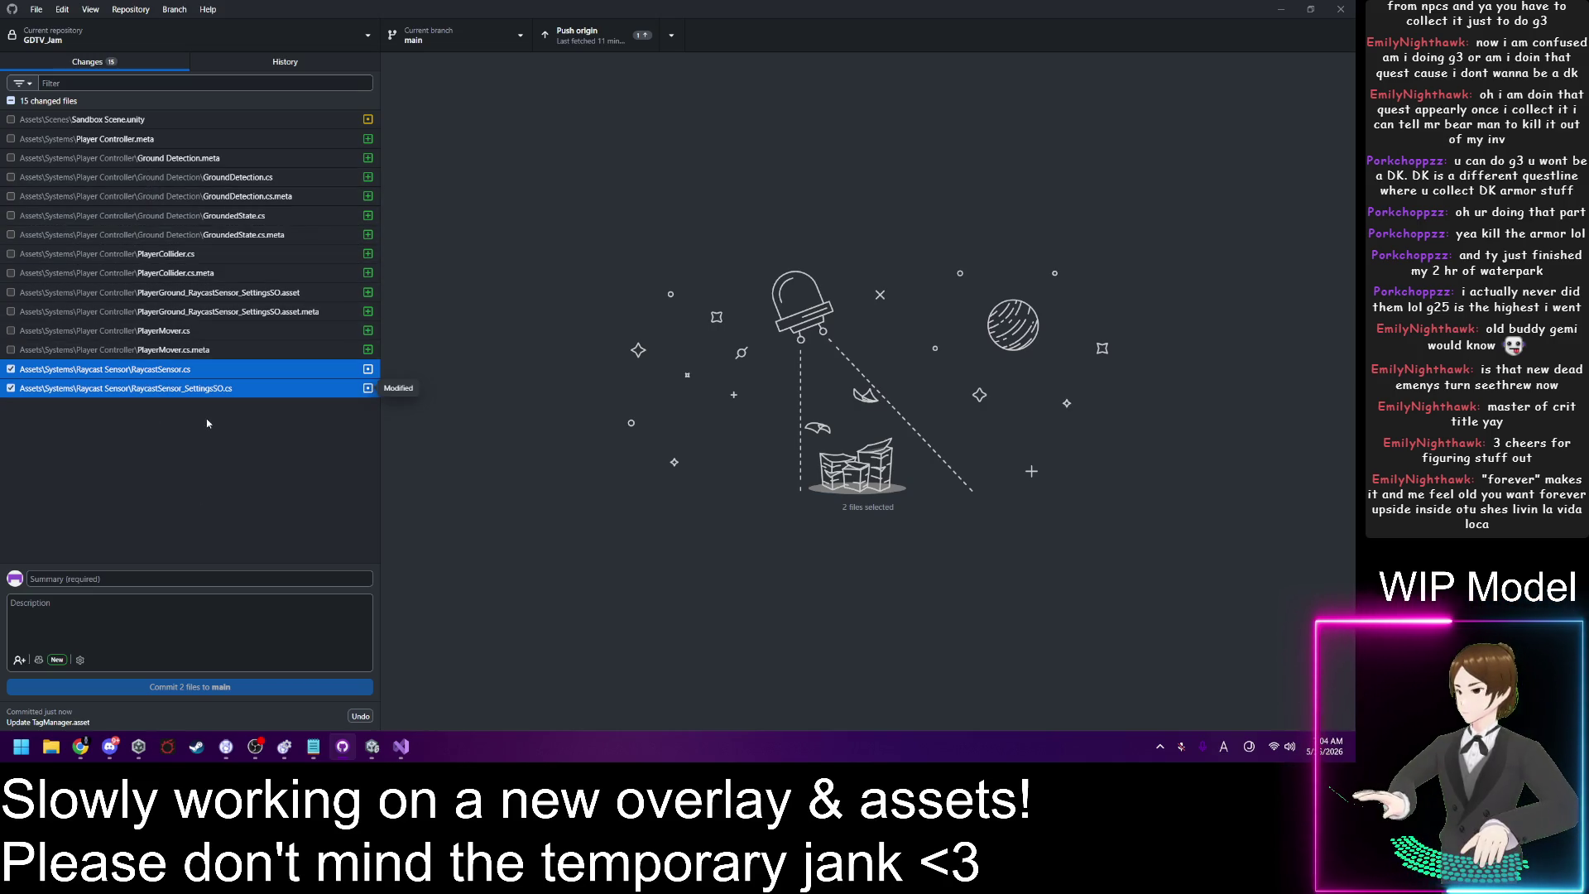
{"action": "left_click", "coordinate": [199, 372]}
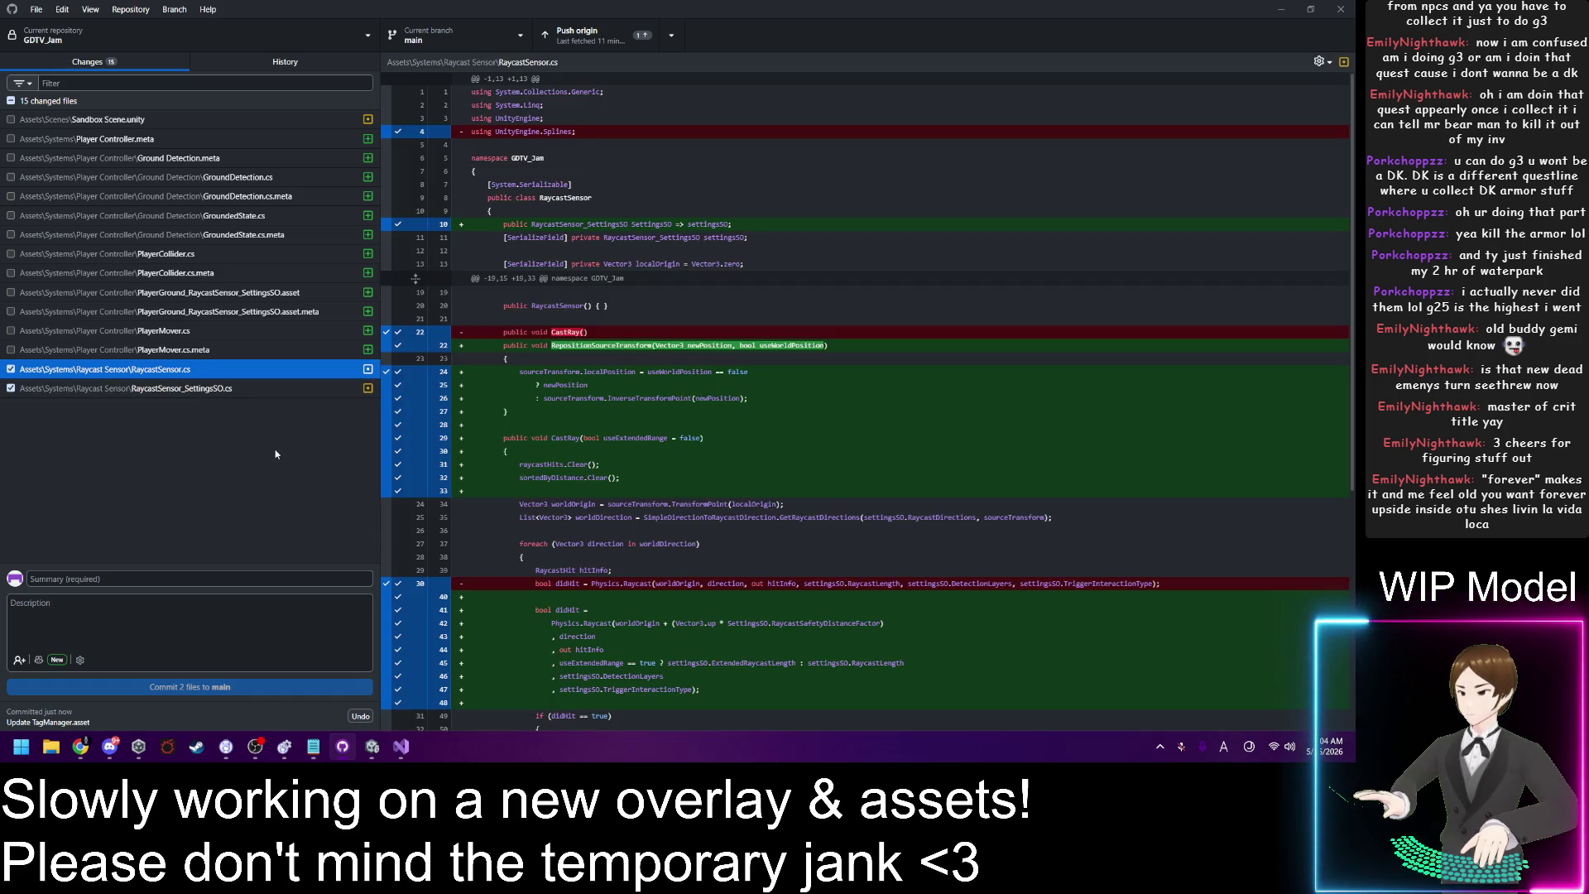
{"action": "left_click", "coordinate": [236, 390]}
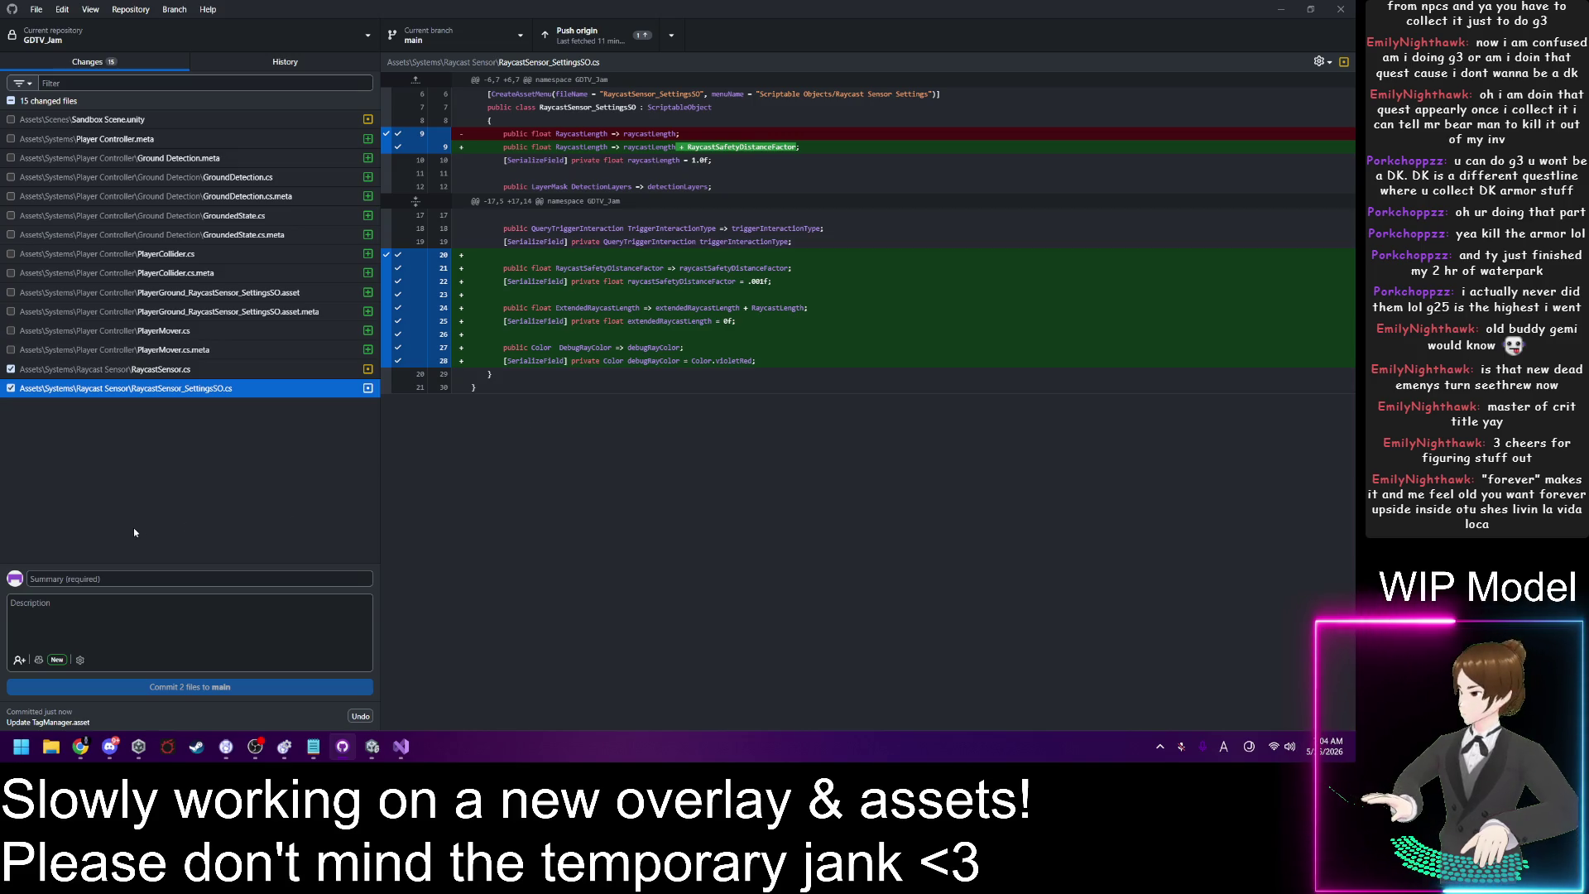
{"action": "left_click", "coordinate": [206, 578]}
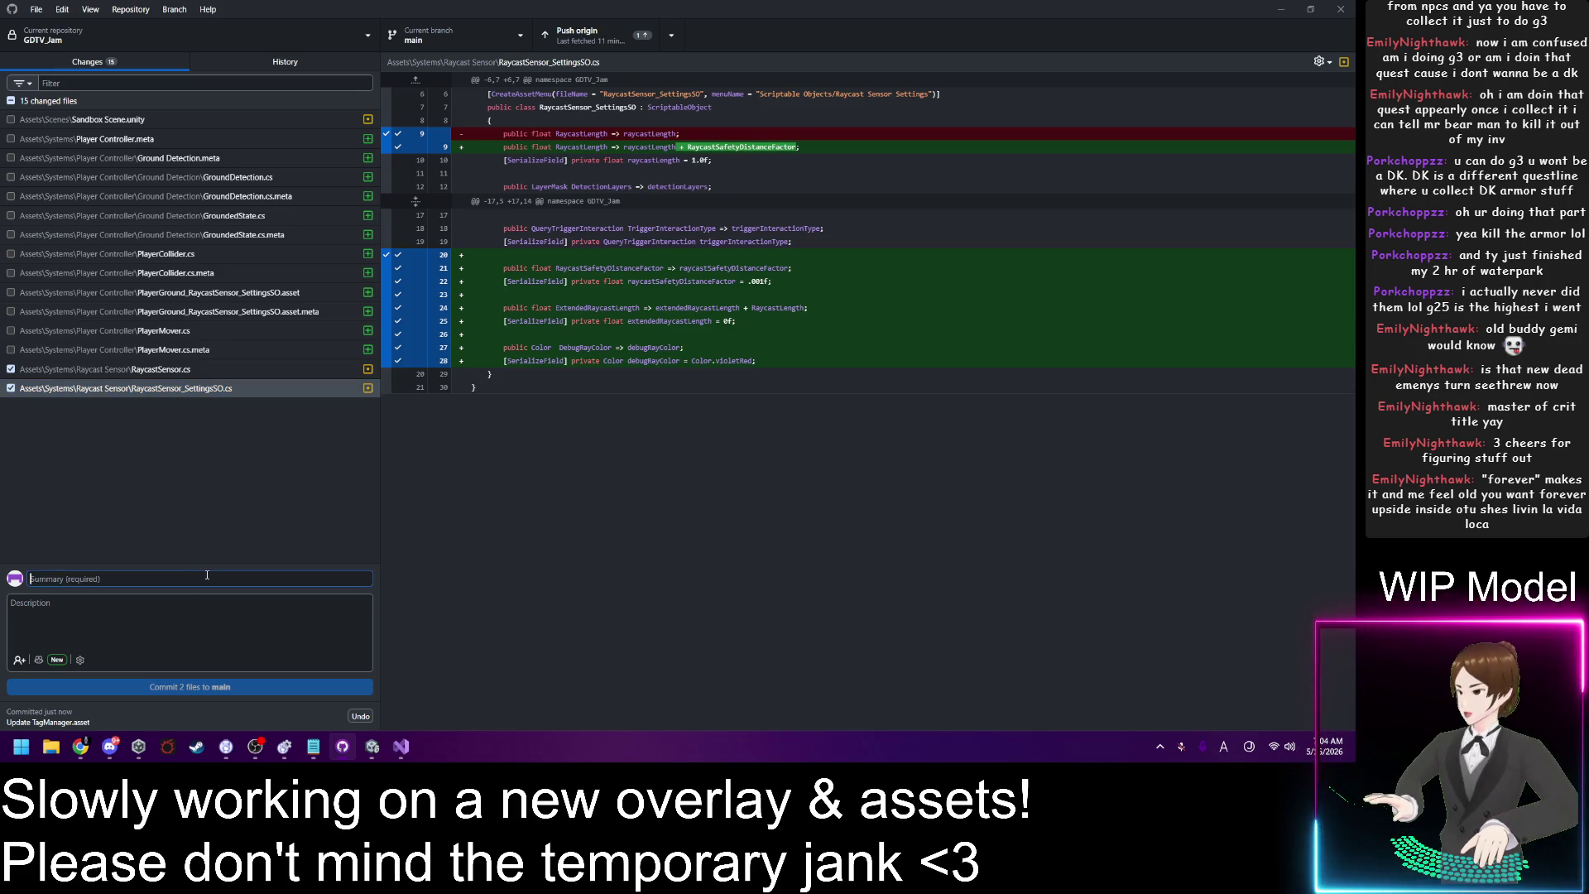
Step: Enter the summary 'Update System - Raycast Sensor' and begin the description with 'Raycast Senso'
{"action": "type", "text": "U"}
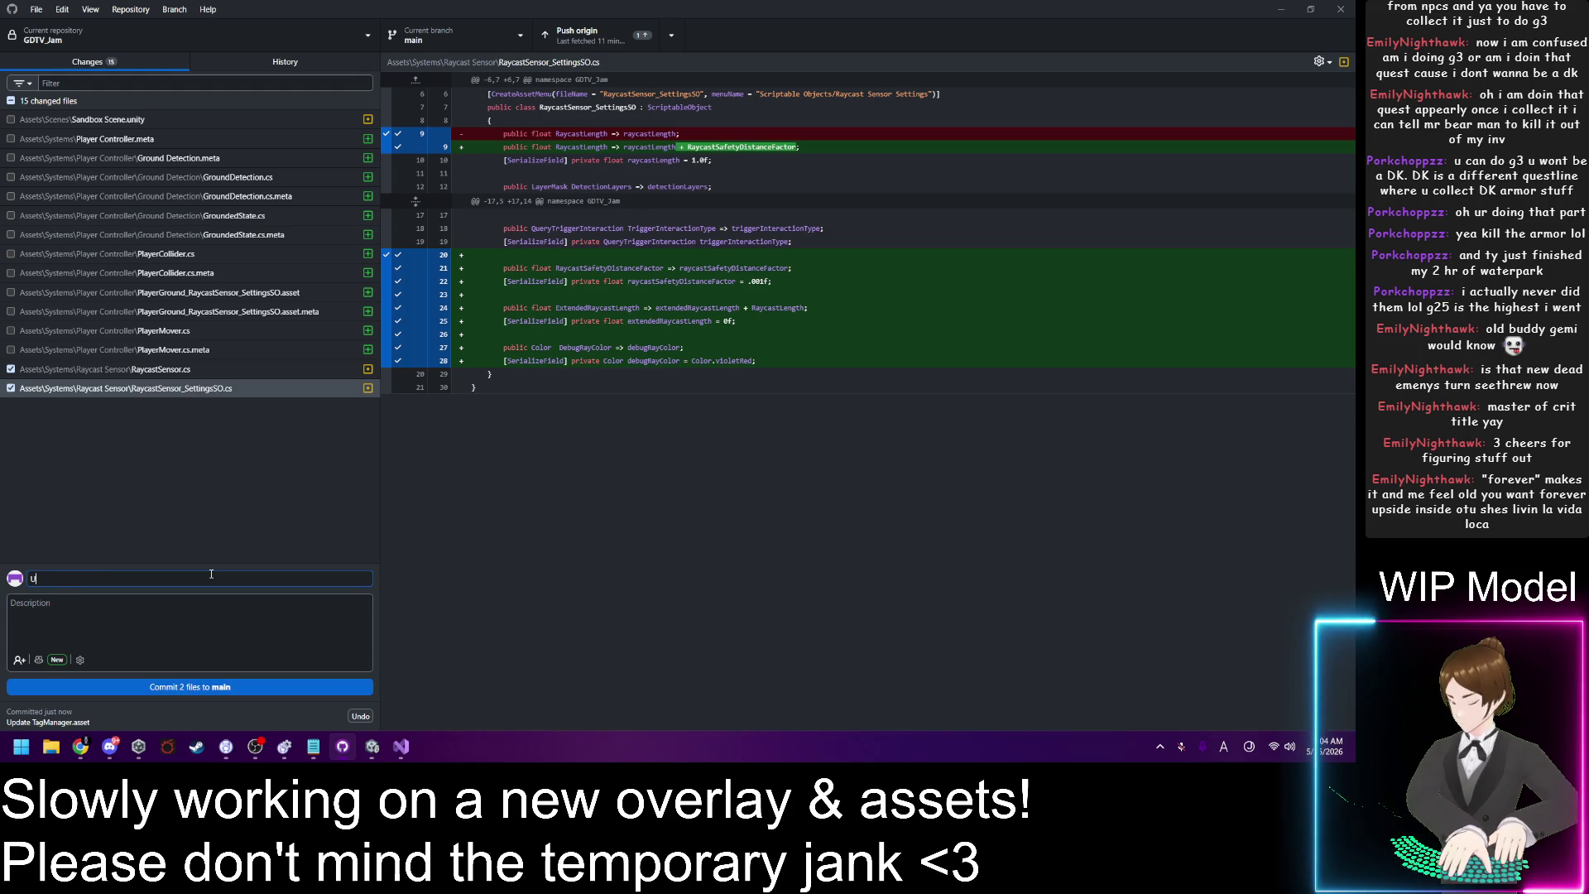
{"action": "type", "text": "pdate System"}
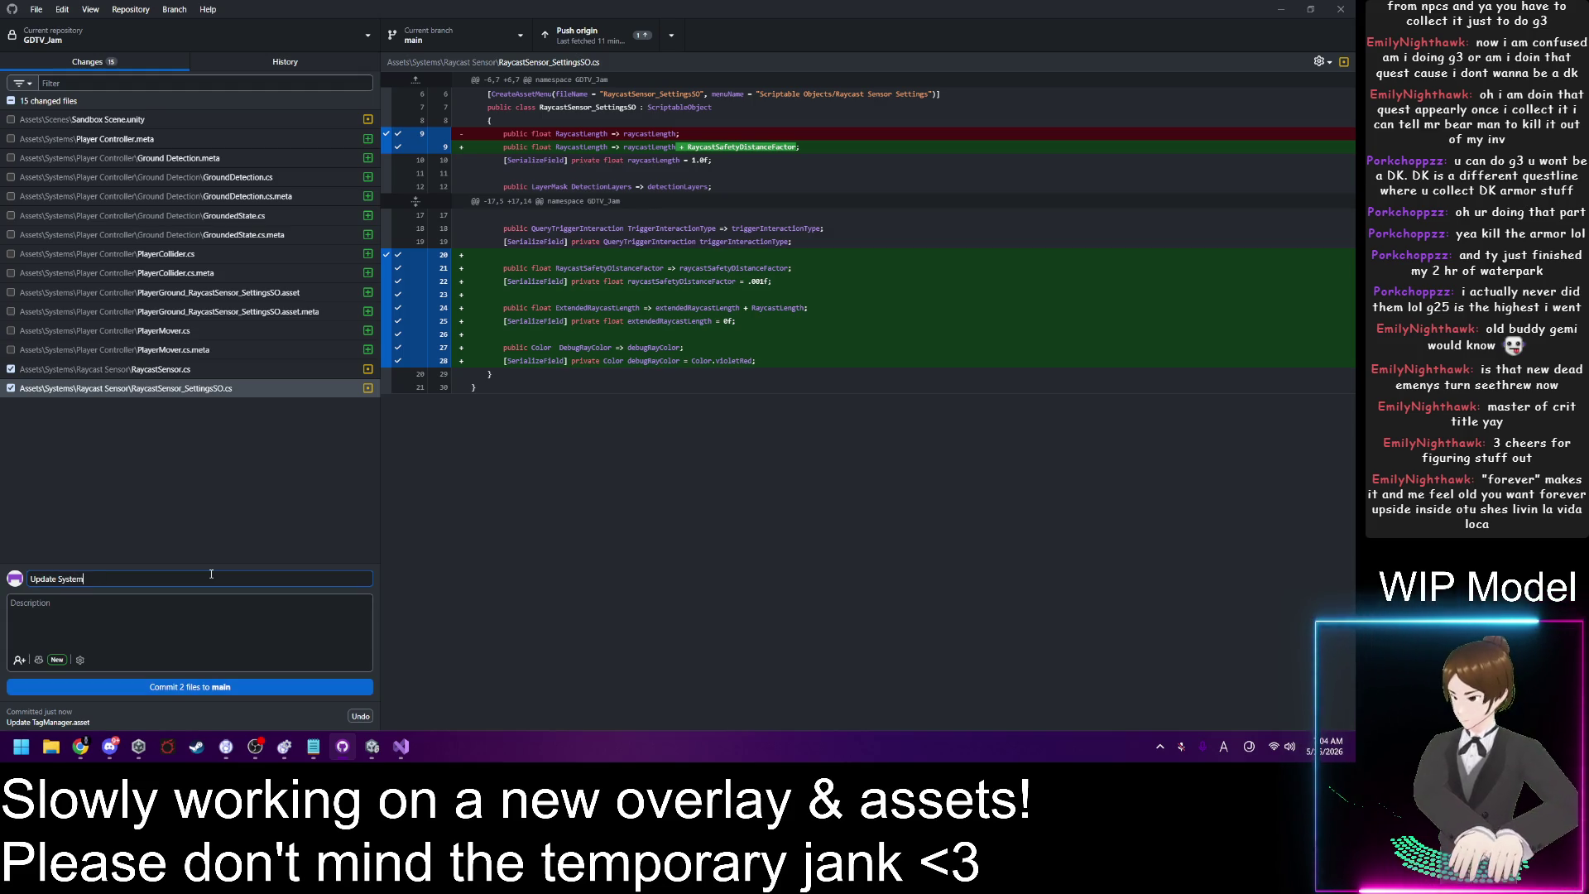
{"action": "type", "text": " - Raycast S"}
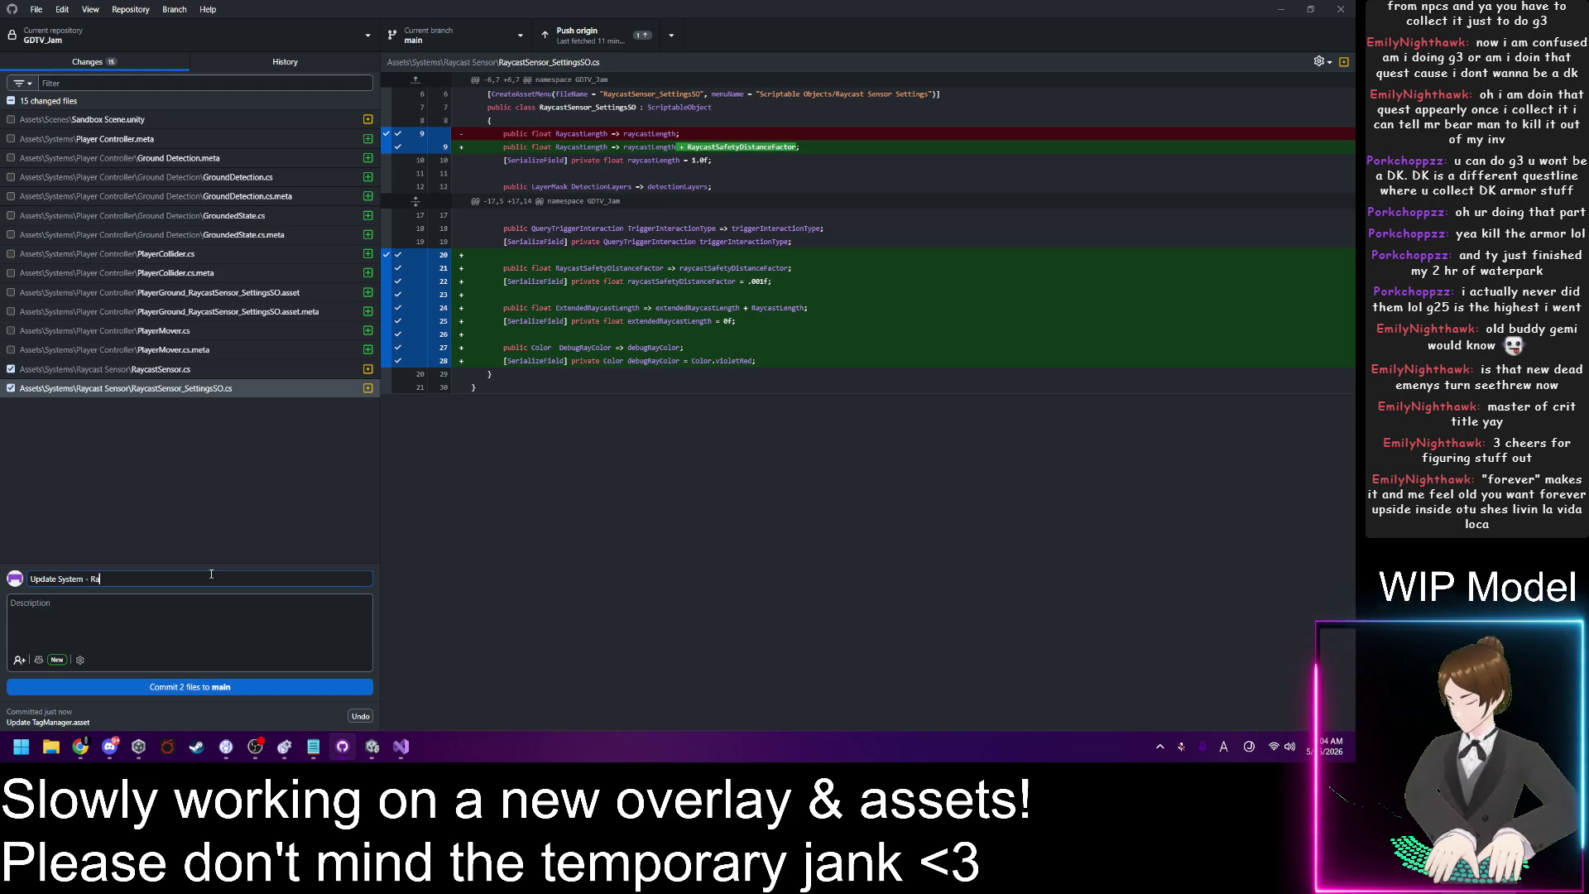
{"action": "type", "text": "ensor"}
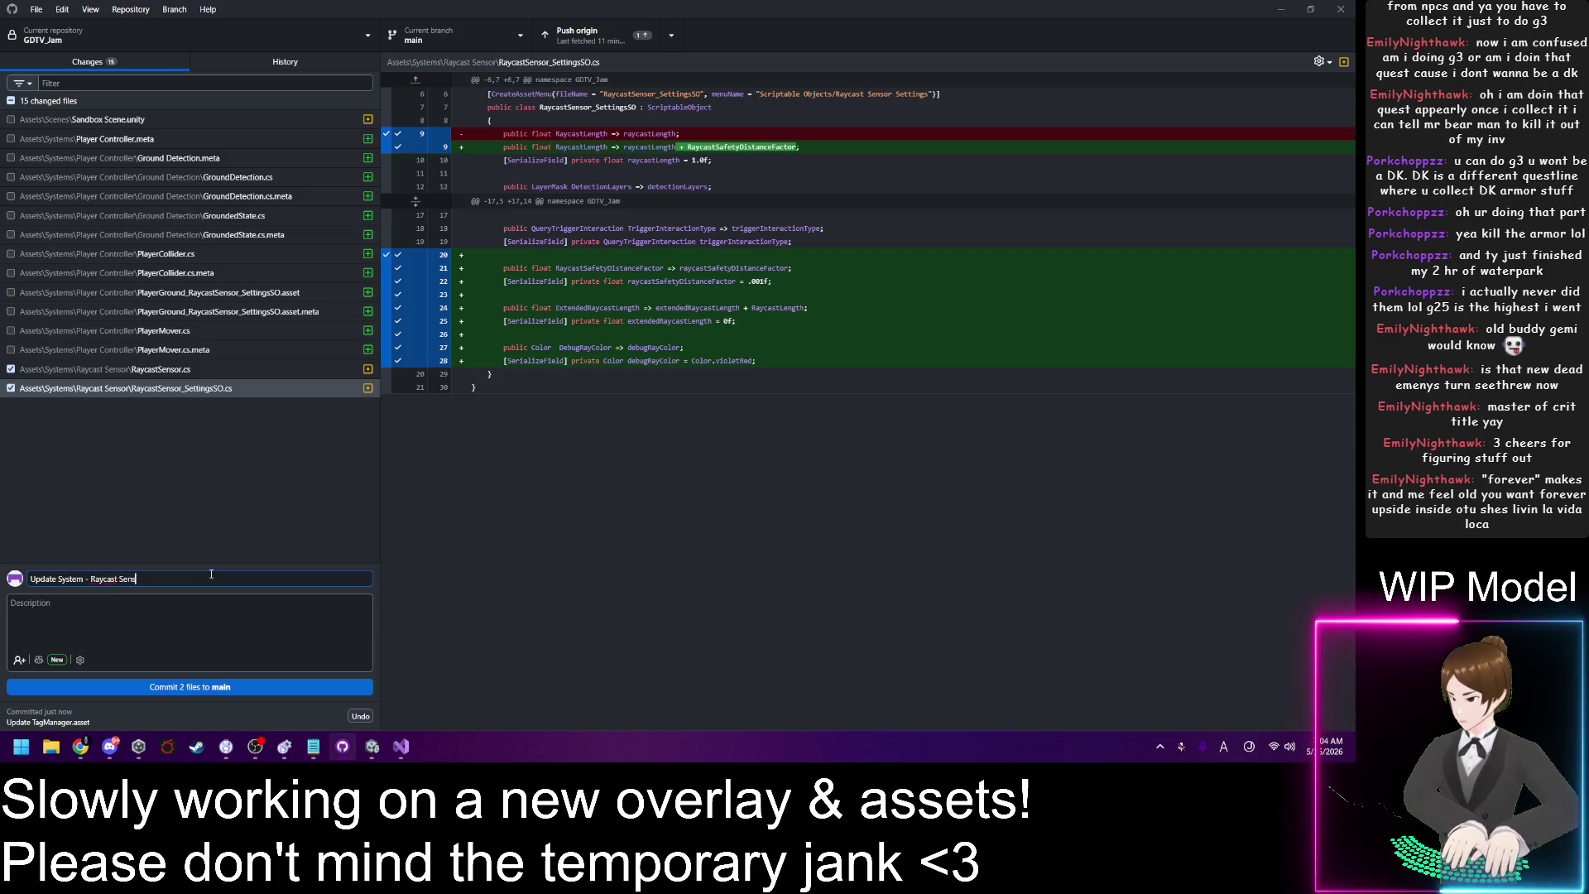
{"action": "left_click", "coordinate": [165, 593]}
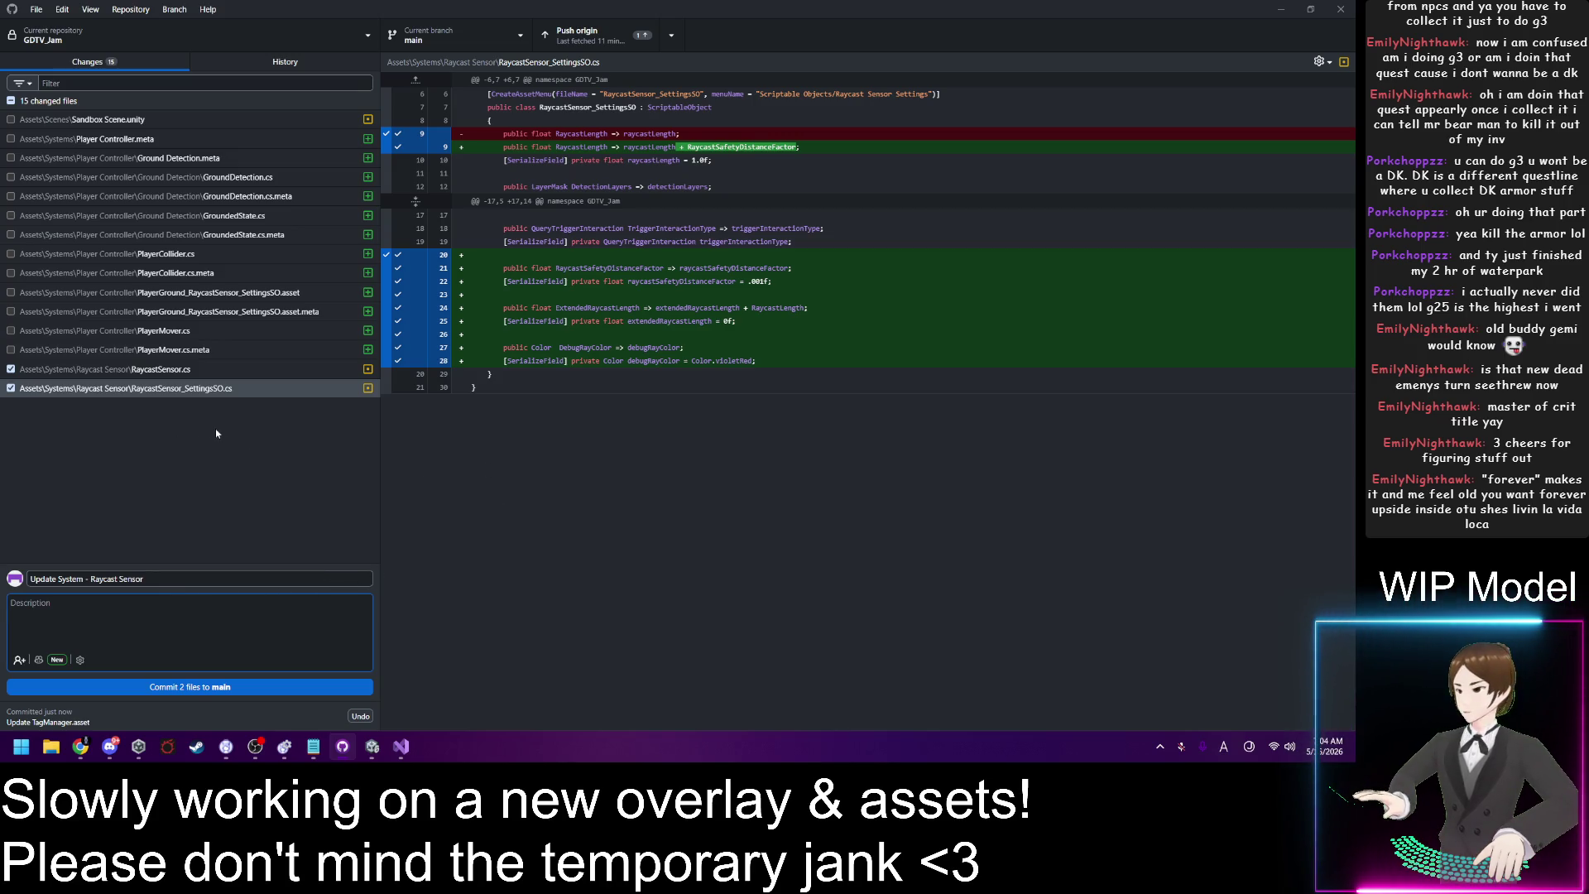
{"action": "type", "text": "Raycast Se"}
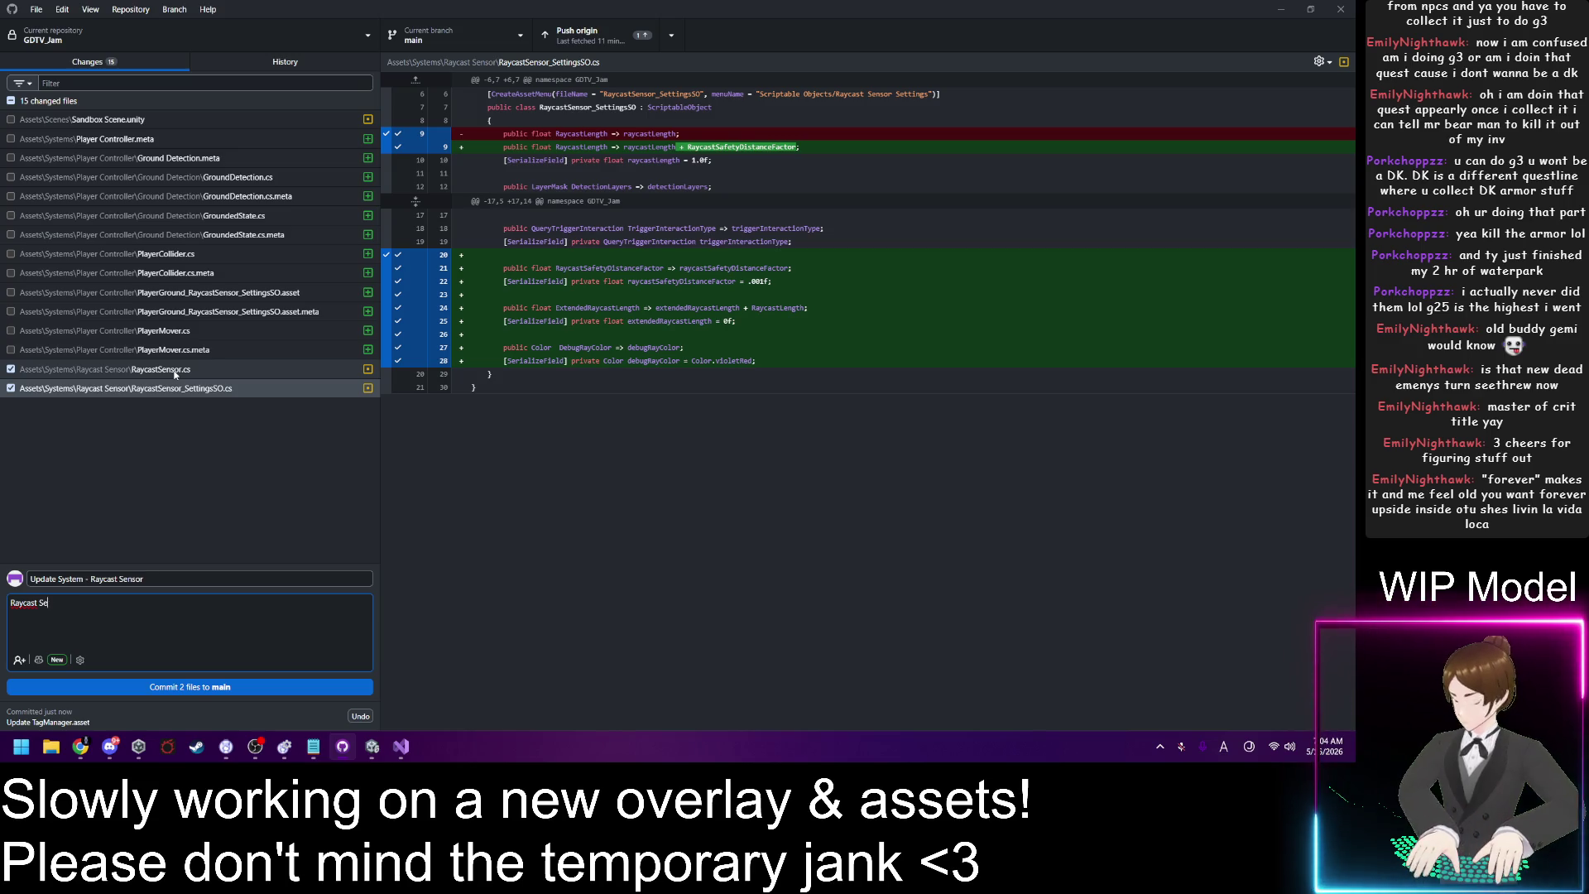
{"action": "type", "text": "nsor -"}
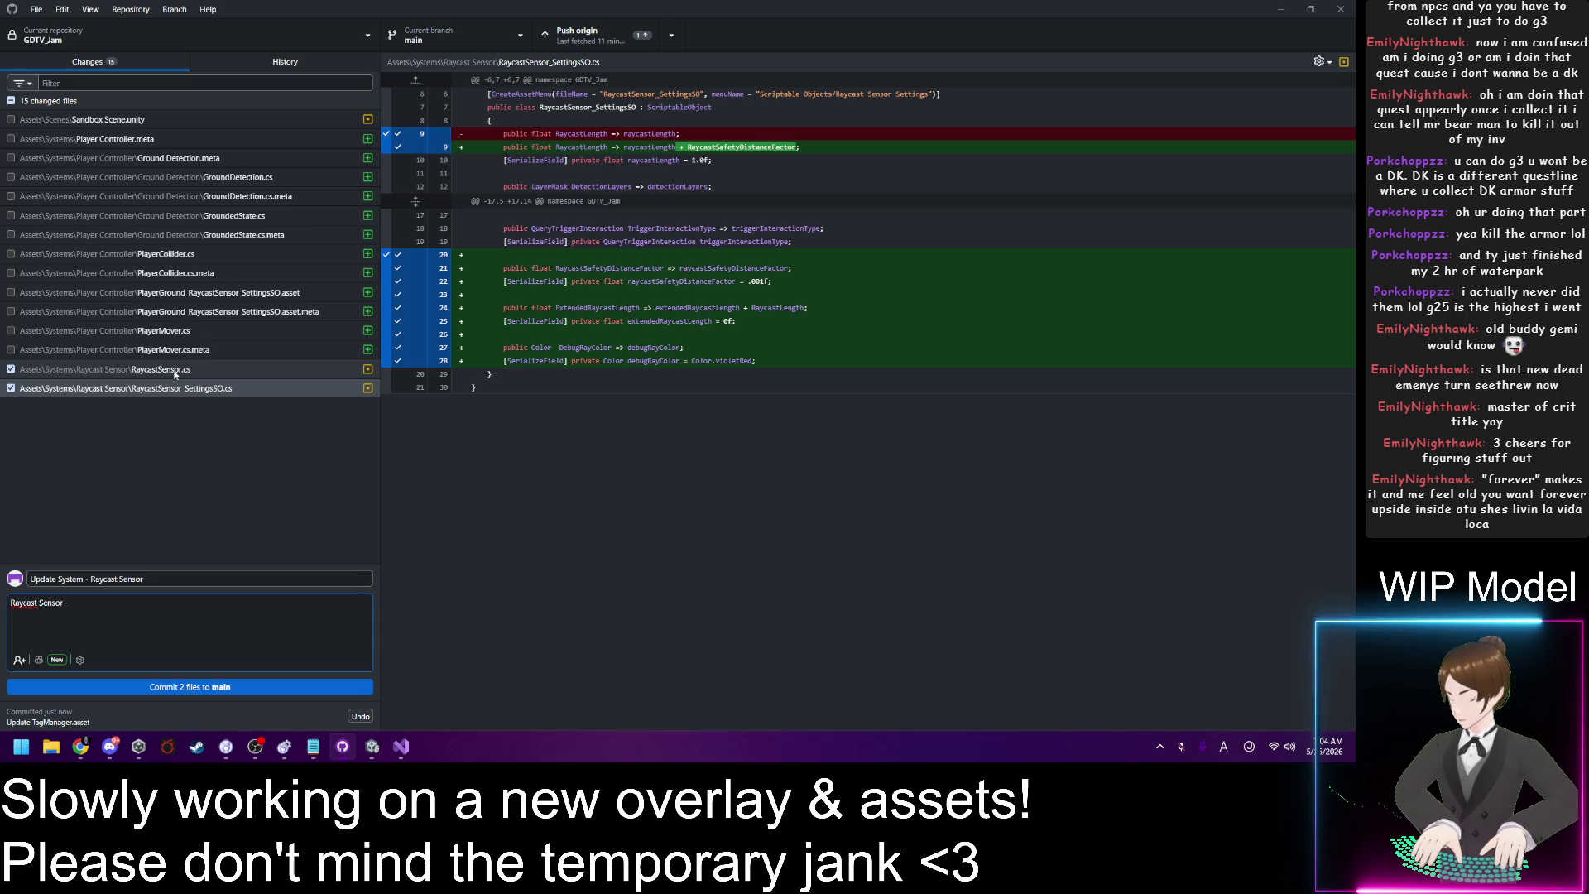
Step: Add the description line 'Raycast Sensor Settings SO - Adde variables to support new functionality'
{"action": "key", "text": "BackSpace"}
{"action": "type", "text": "Ra"}
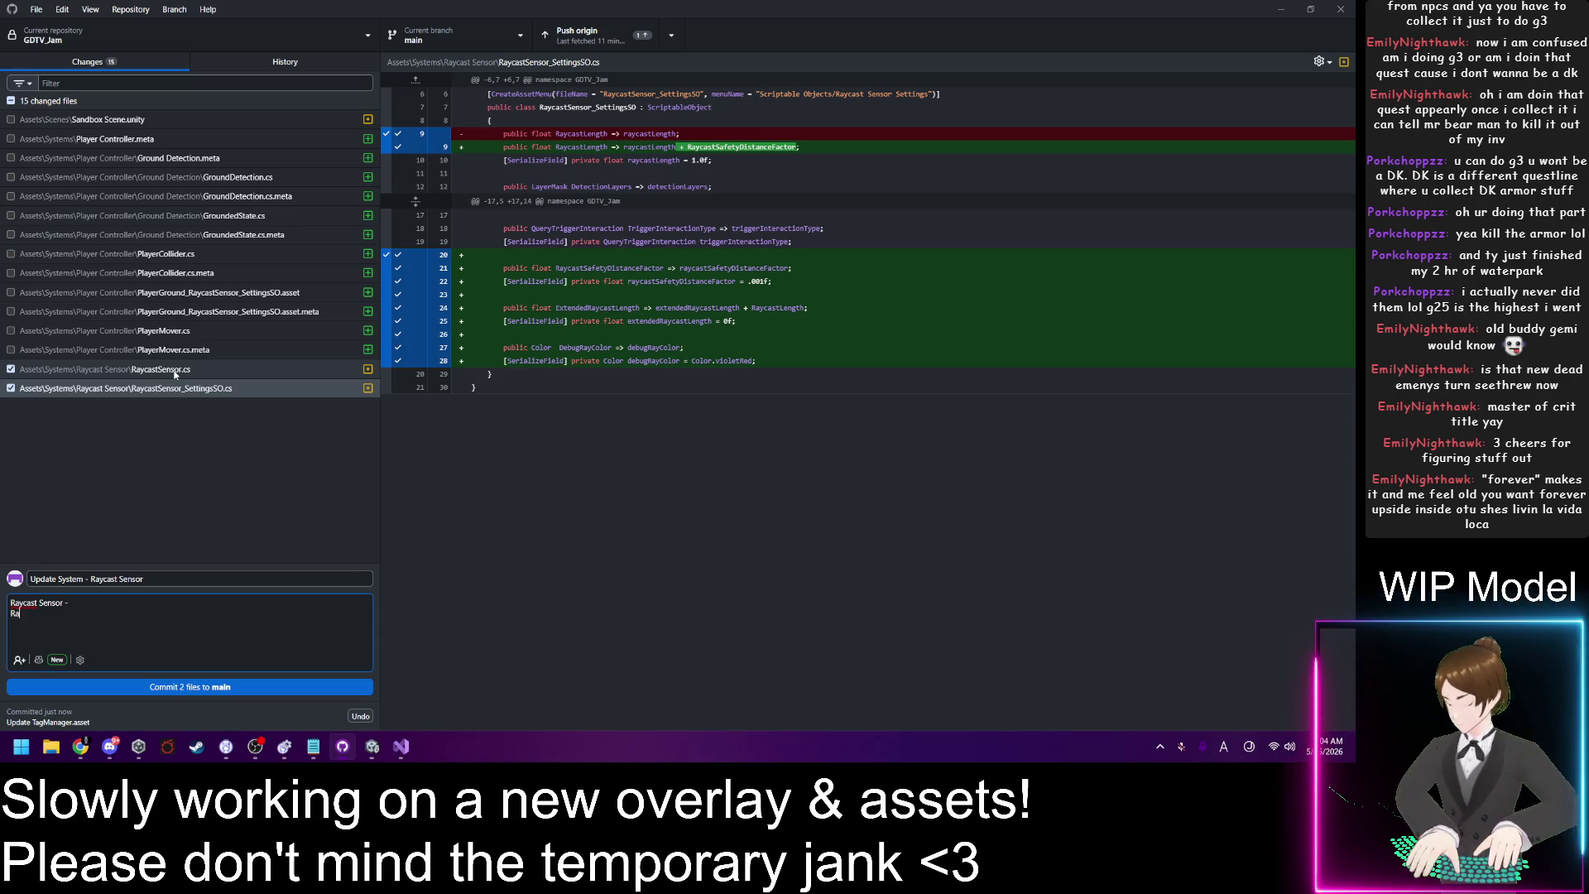
{"action": "type", "text": "ycast Sensor S"}
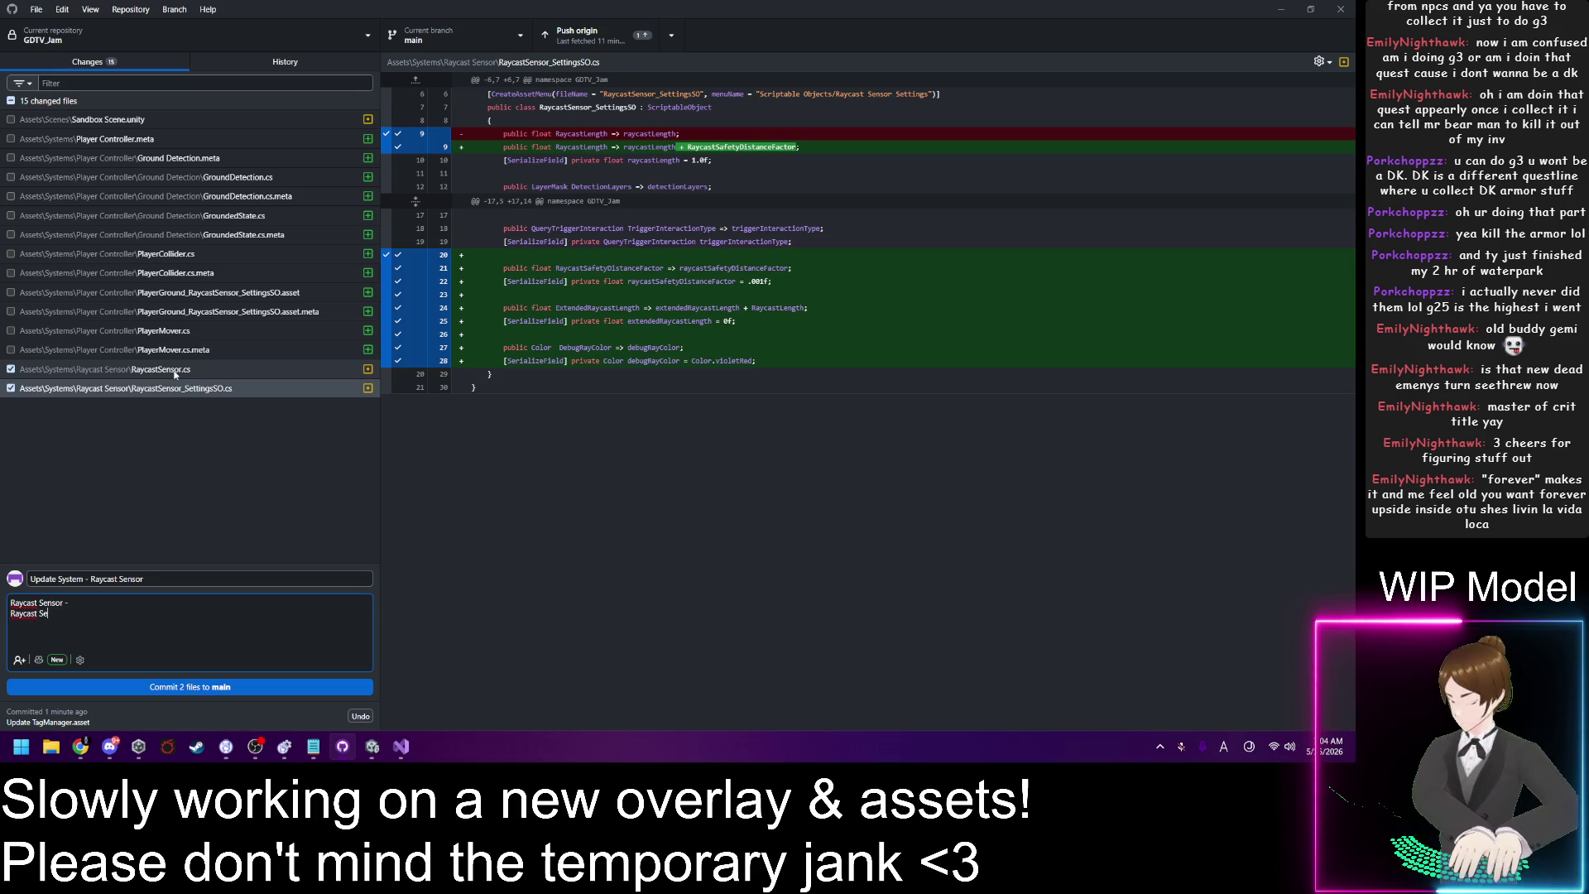
{"action": "type", "text": "etting"}
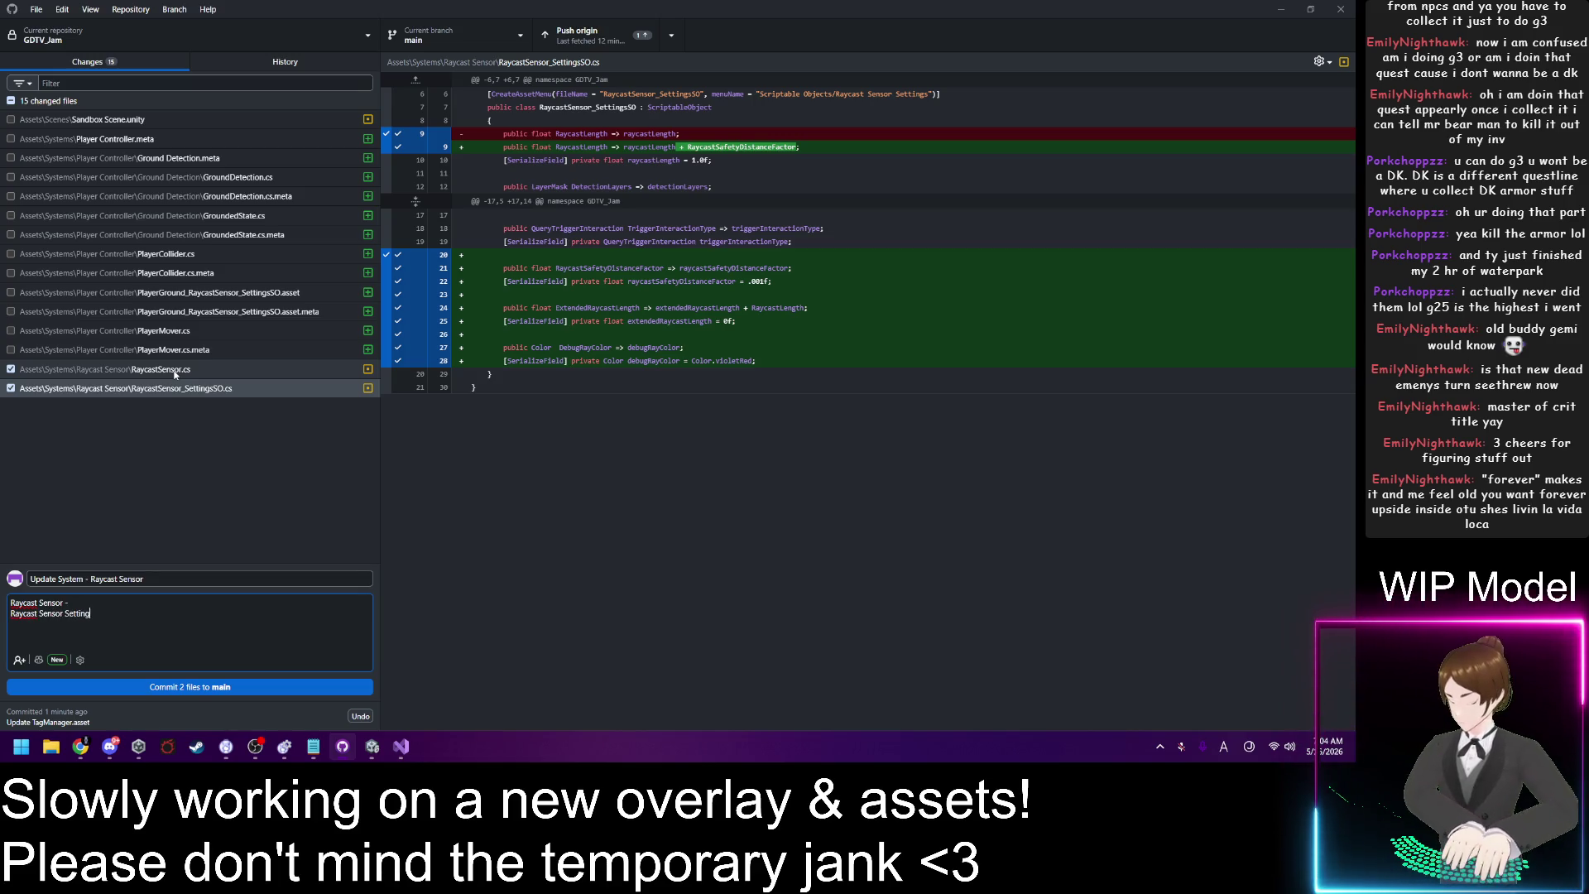
{"action": "type", "text": "s SO -"}
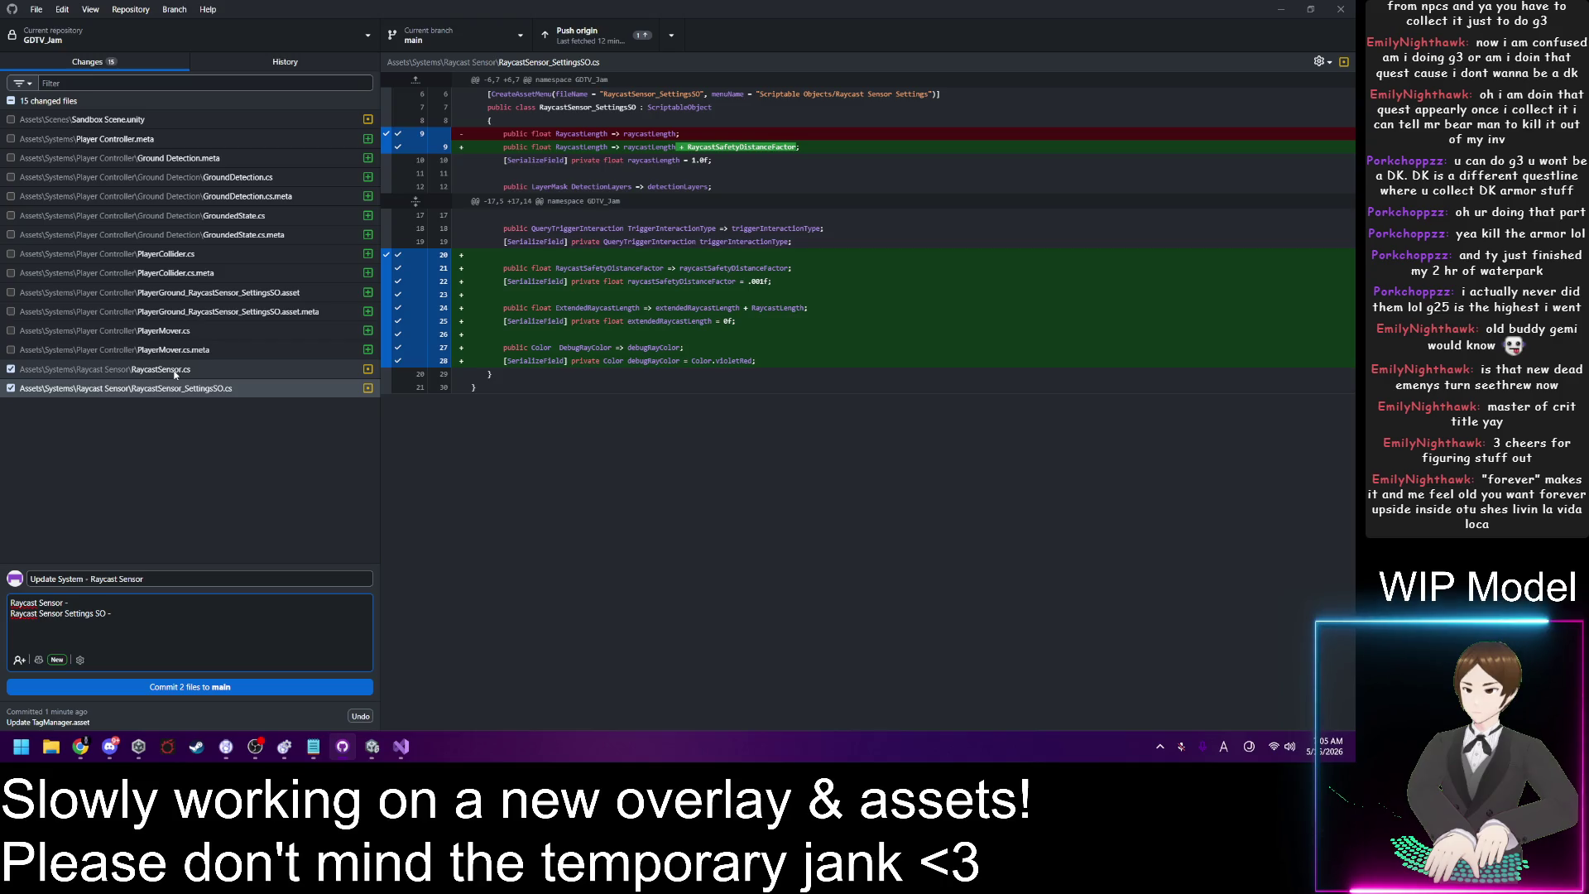
{"action": "type", "text": "Bug fix"}
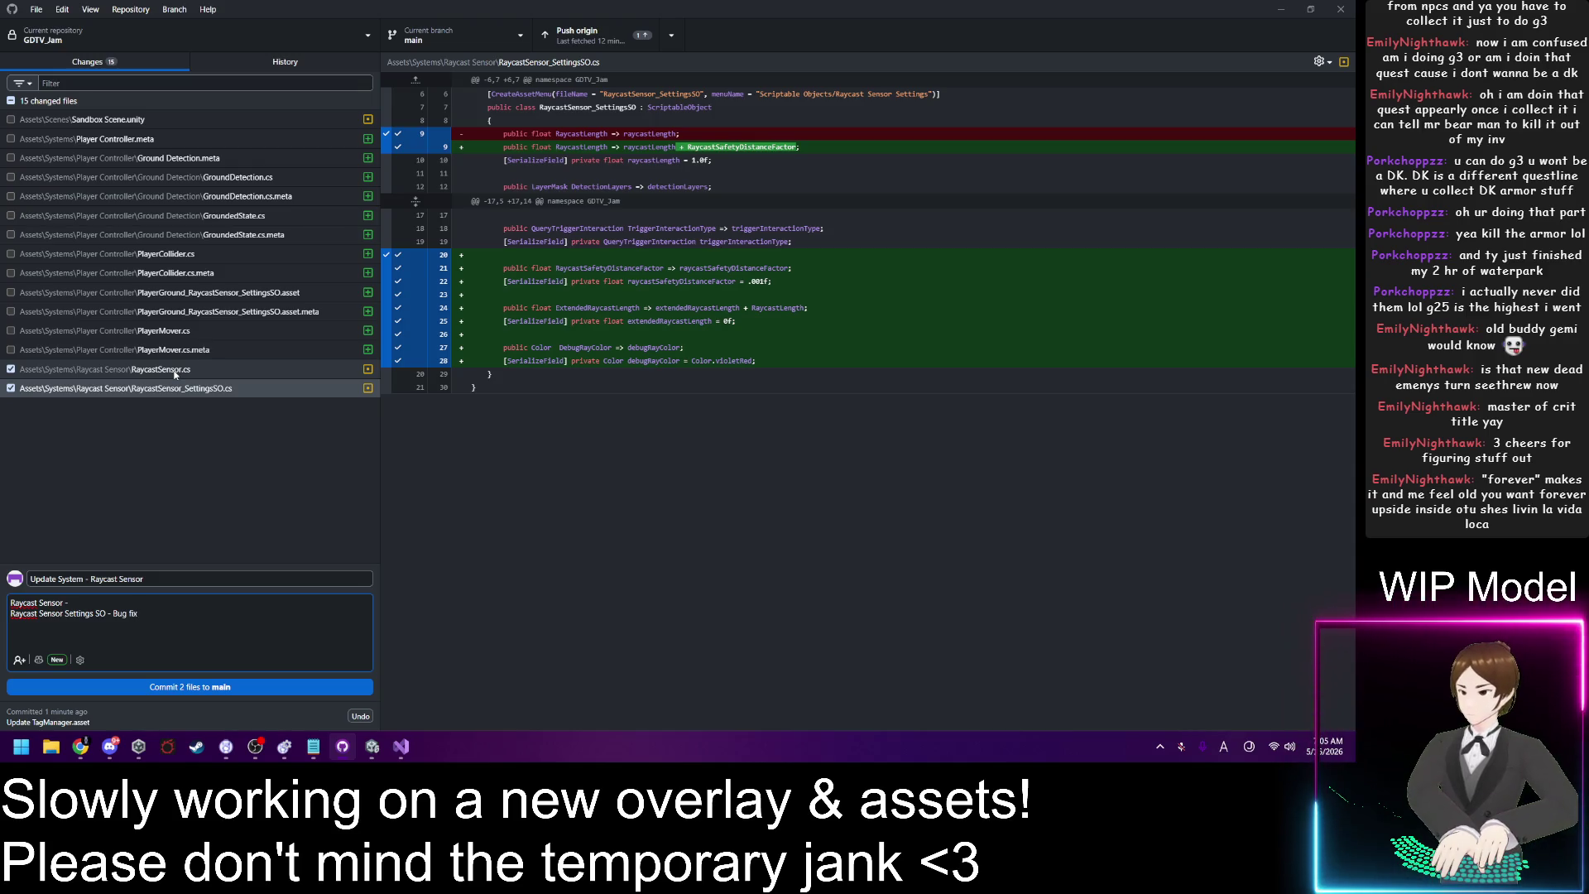
{"action": "type", "text": " for"}
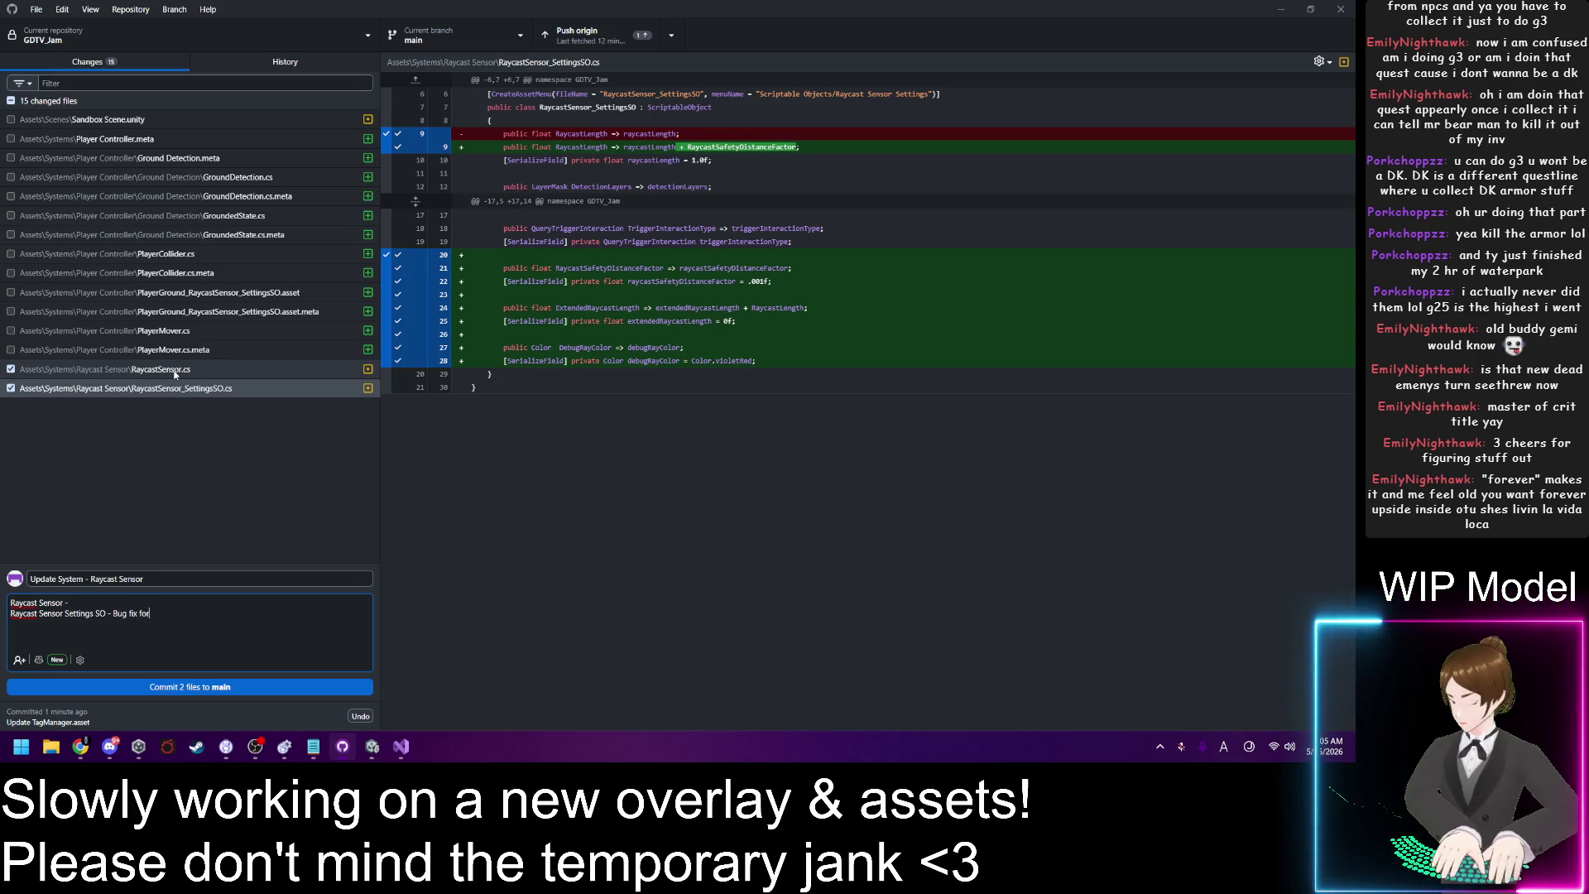
{"action": "type", "text": " raycast"}
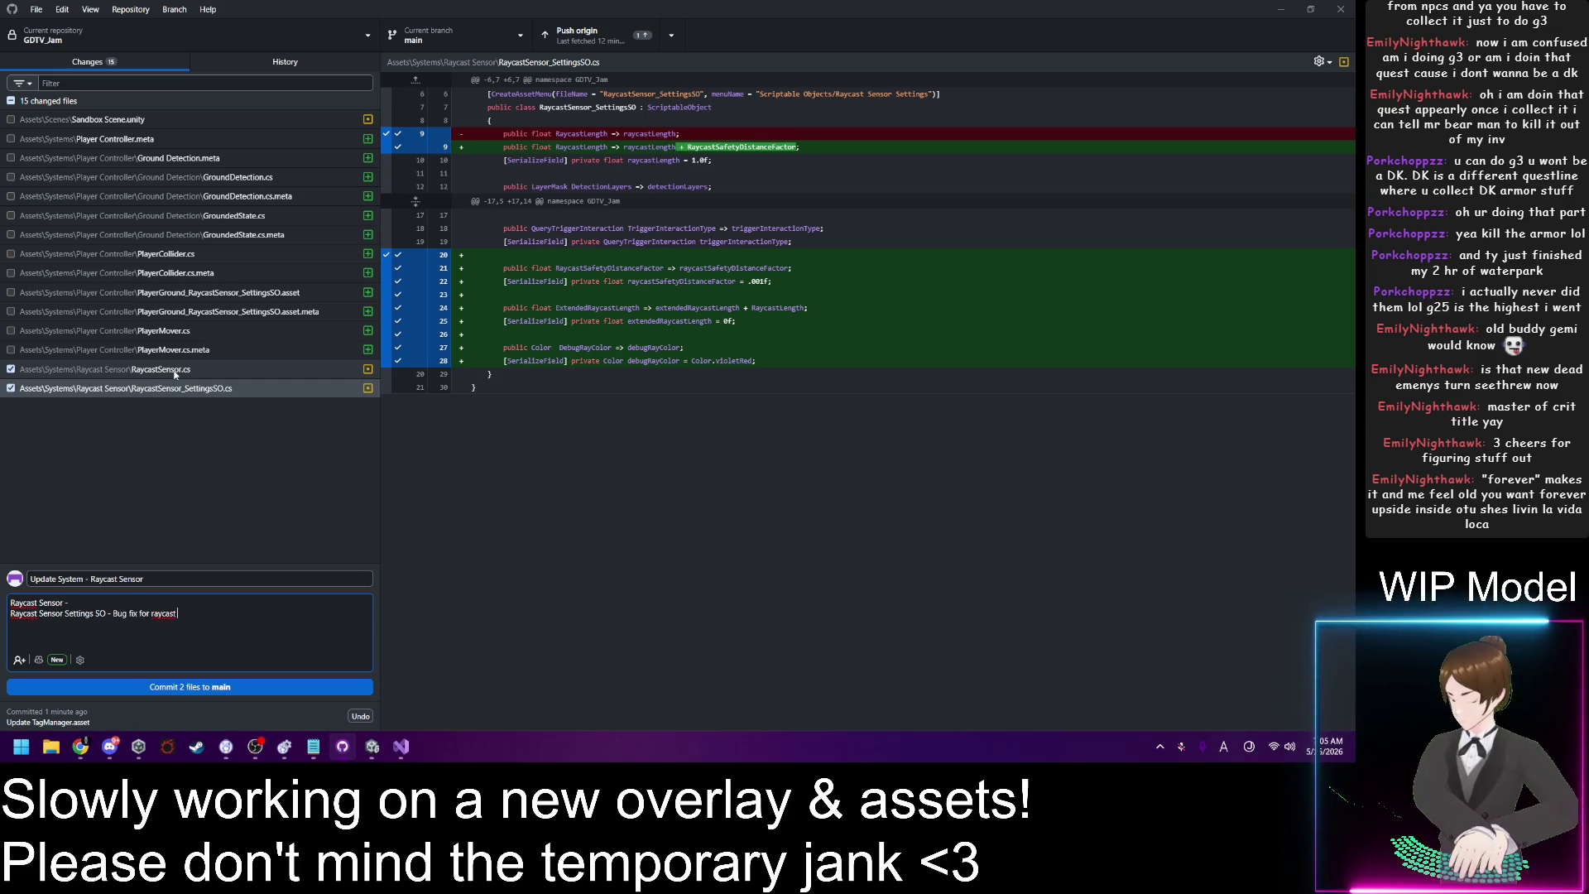
{"action": "type", "text": " length"}
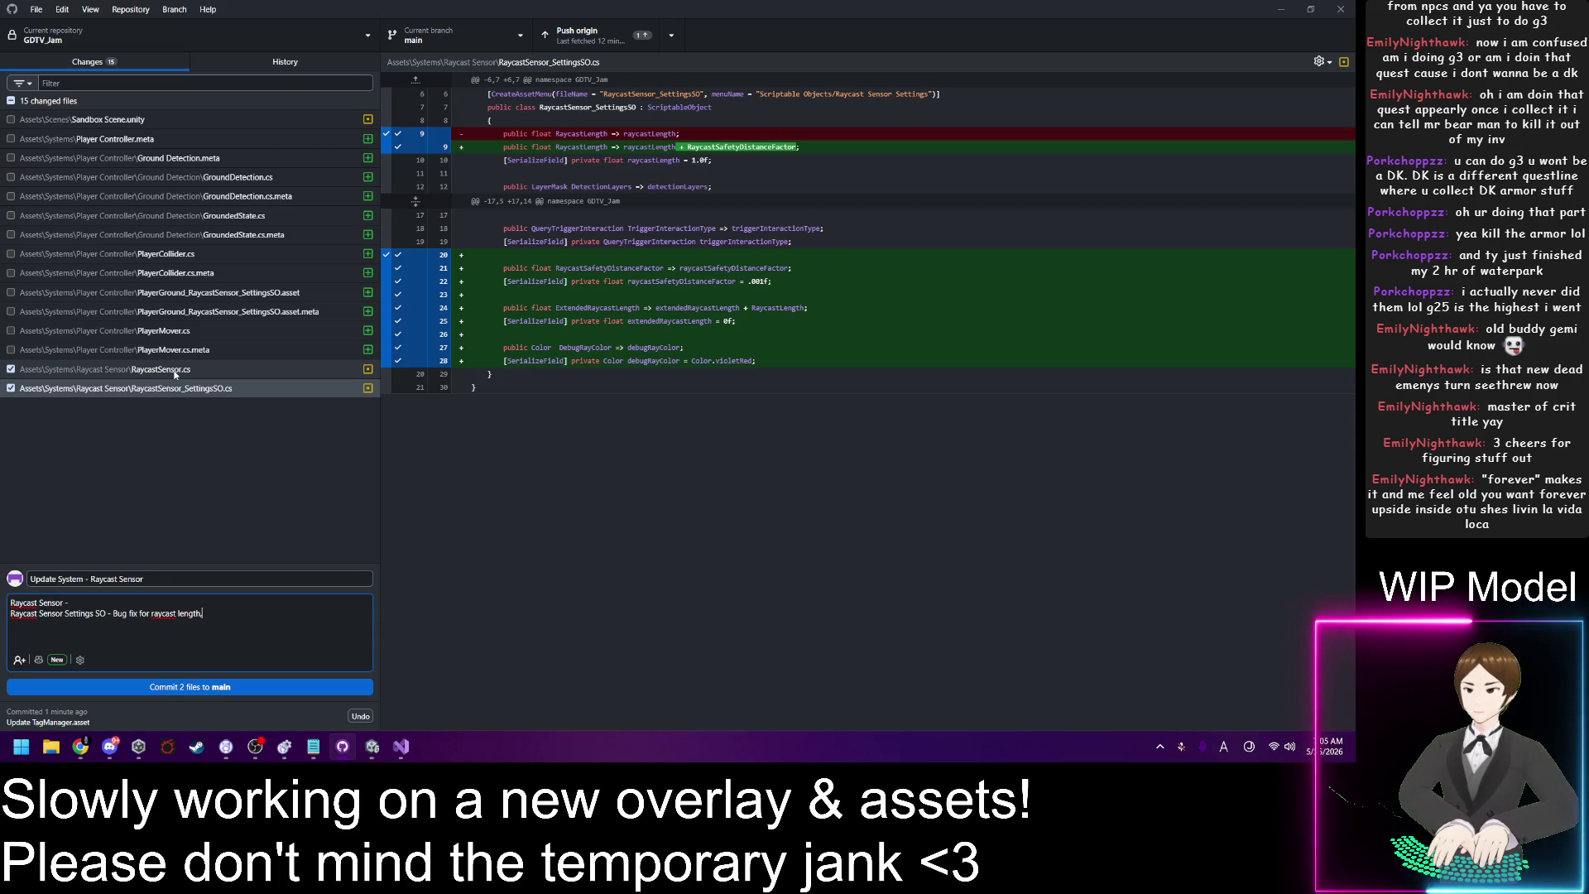
{"action": "key", "text": "BackSpace"}
{"action": "key", "text": "BackSpace"}
{"action": "key", "text": "BackSpace"}
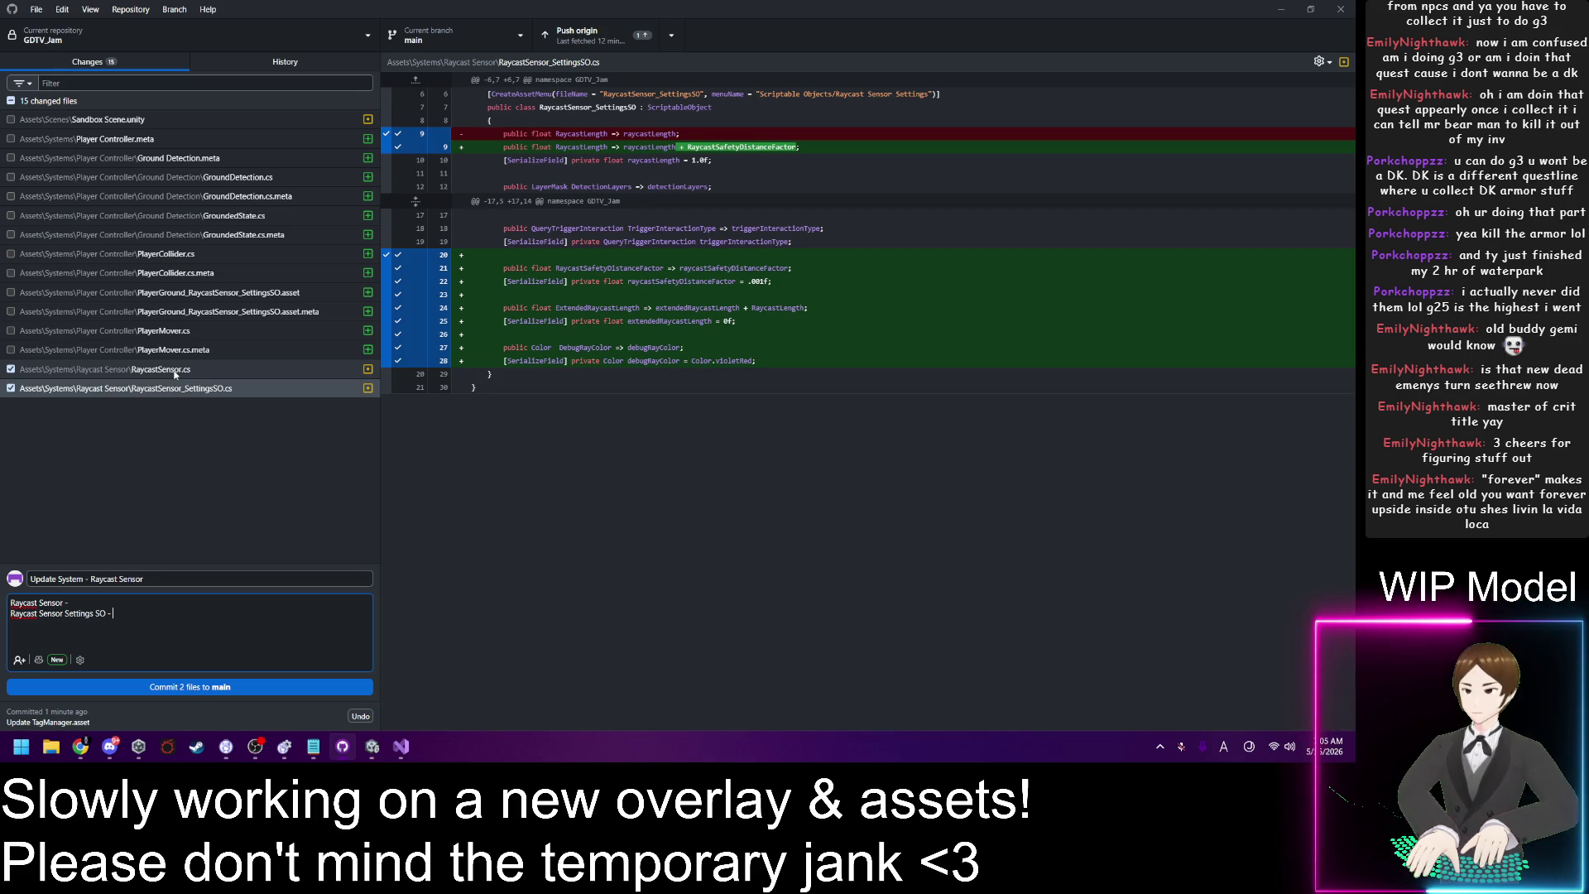
{"action": "type", "text": "Adde"}
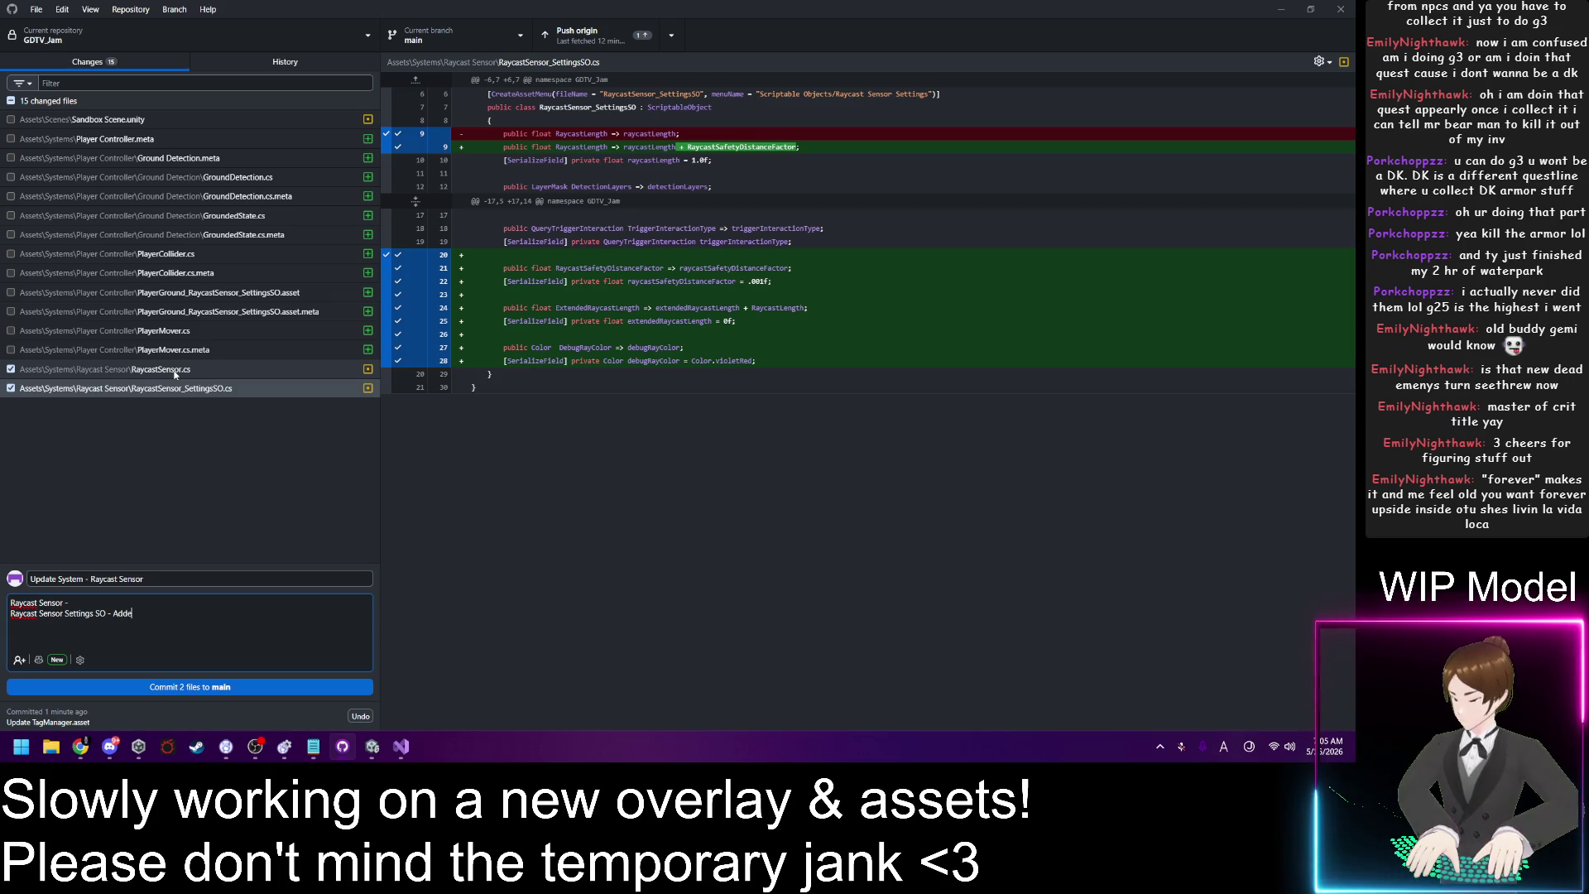
{"action": "type", "text": " variables t"}
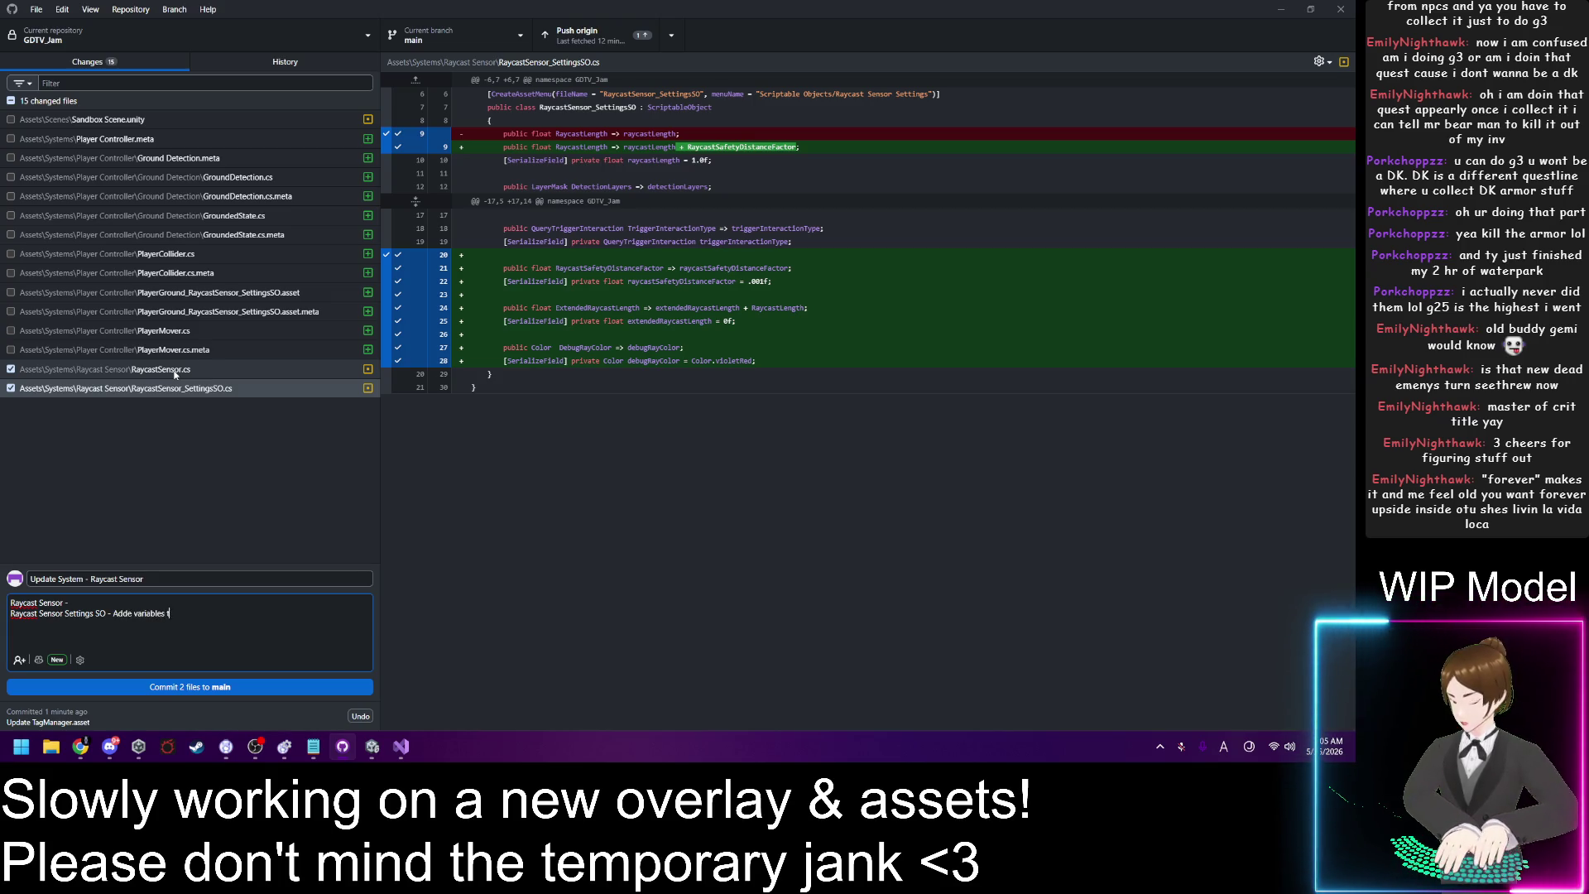
{"action": "type", "text": "o support new "}
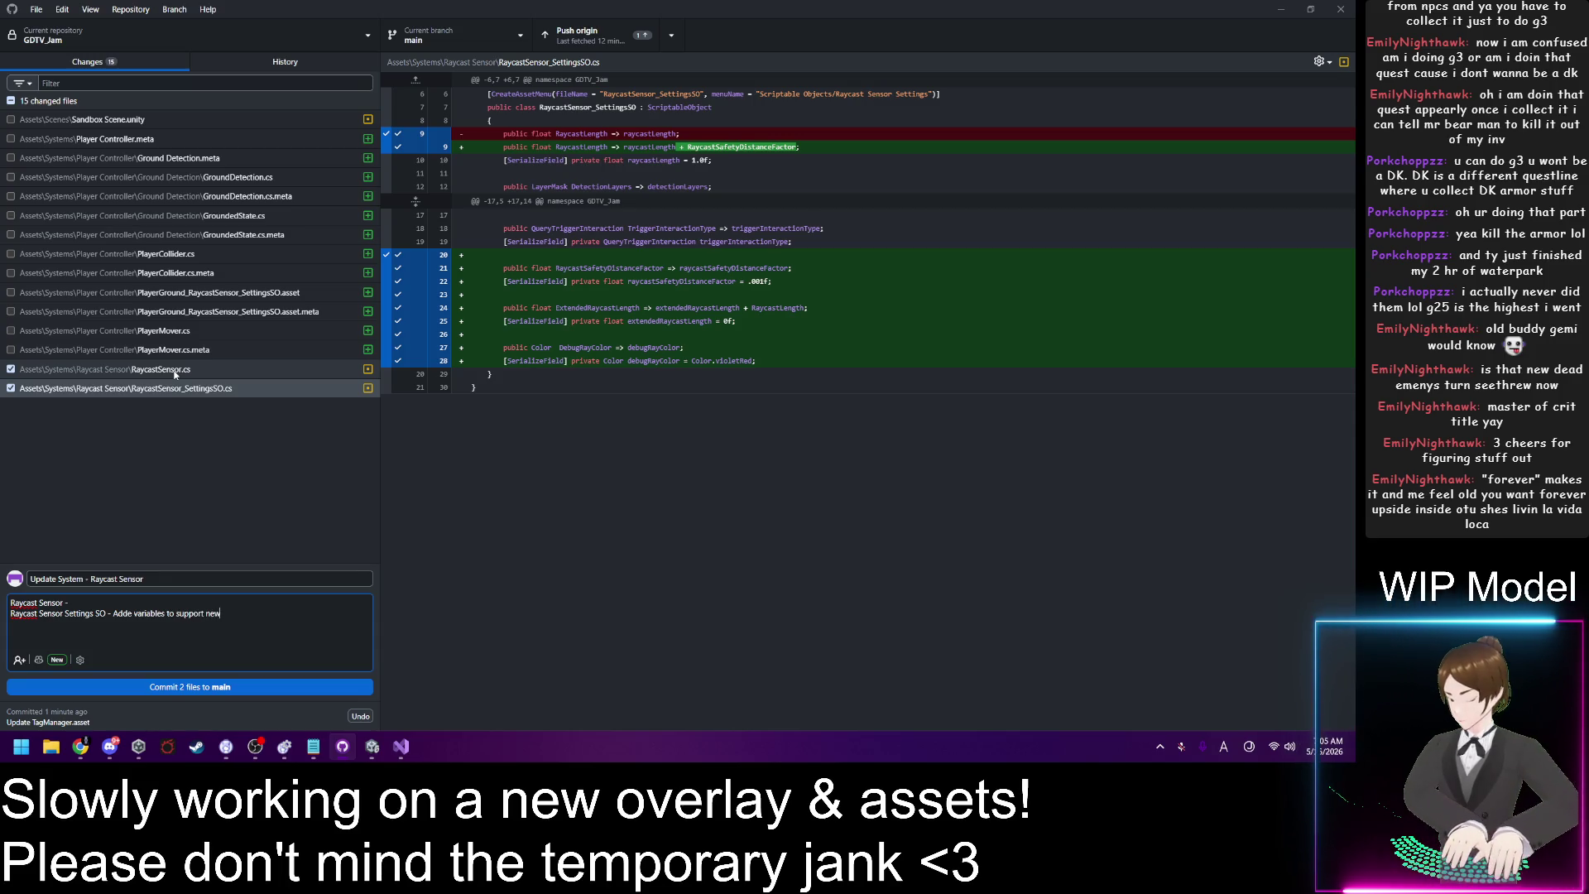
{"action": "type", "text": "functionality"}
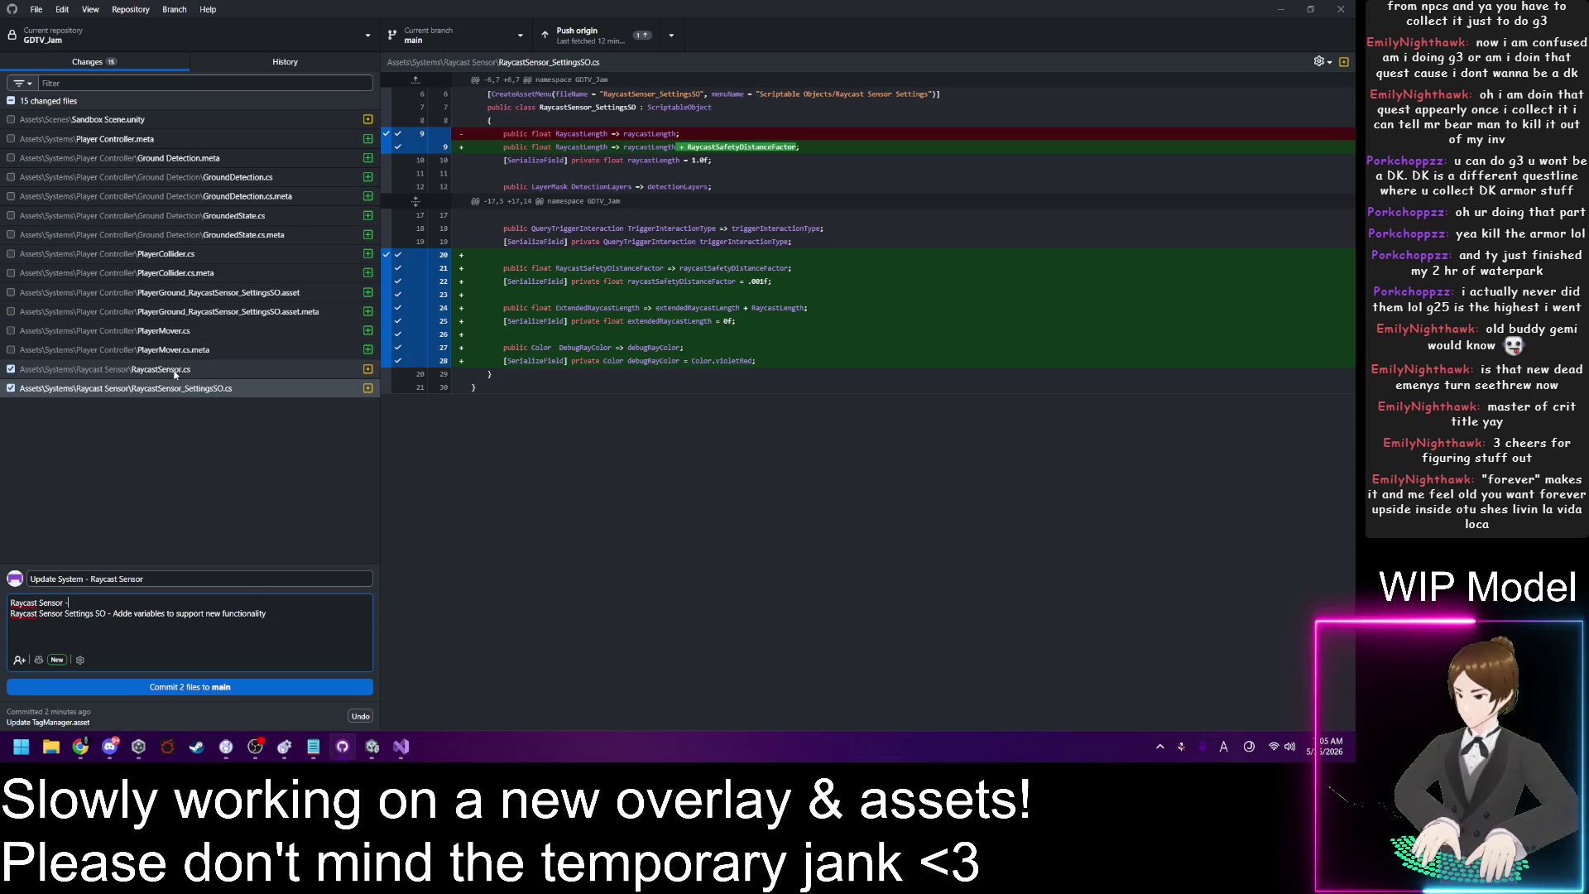
{"action": "left_click", "coordinate": [166, 370]}
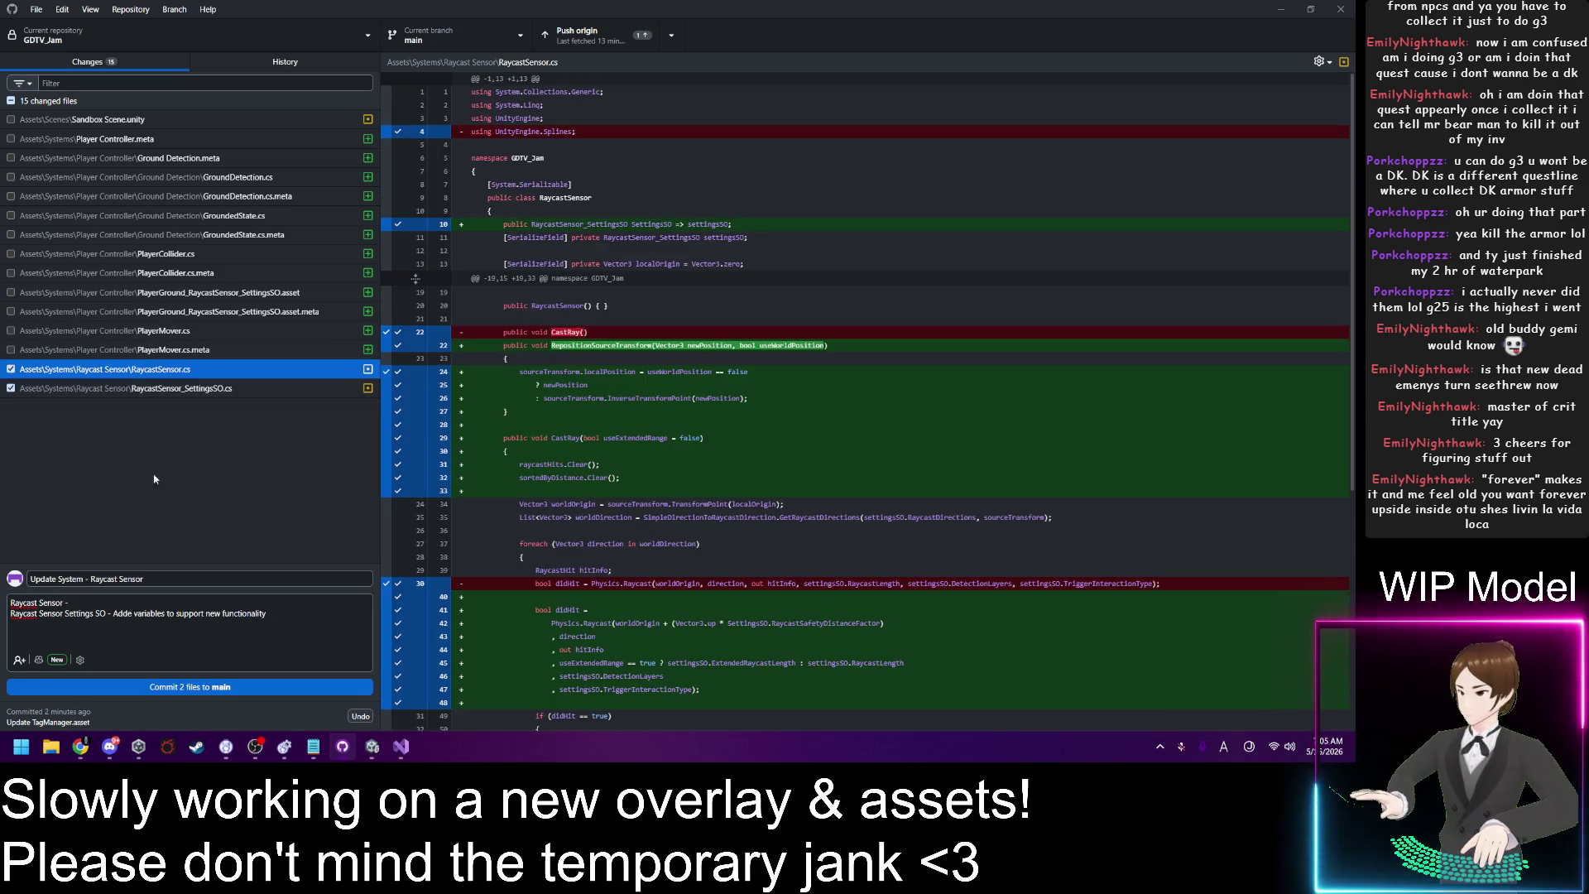
Step: Finish the Raycast Sensor description line as 'Added repositioning to the source transform'
{"action": "left_click", "coordinate": [145, 604]}
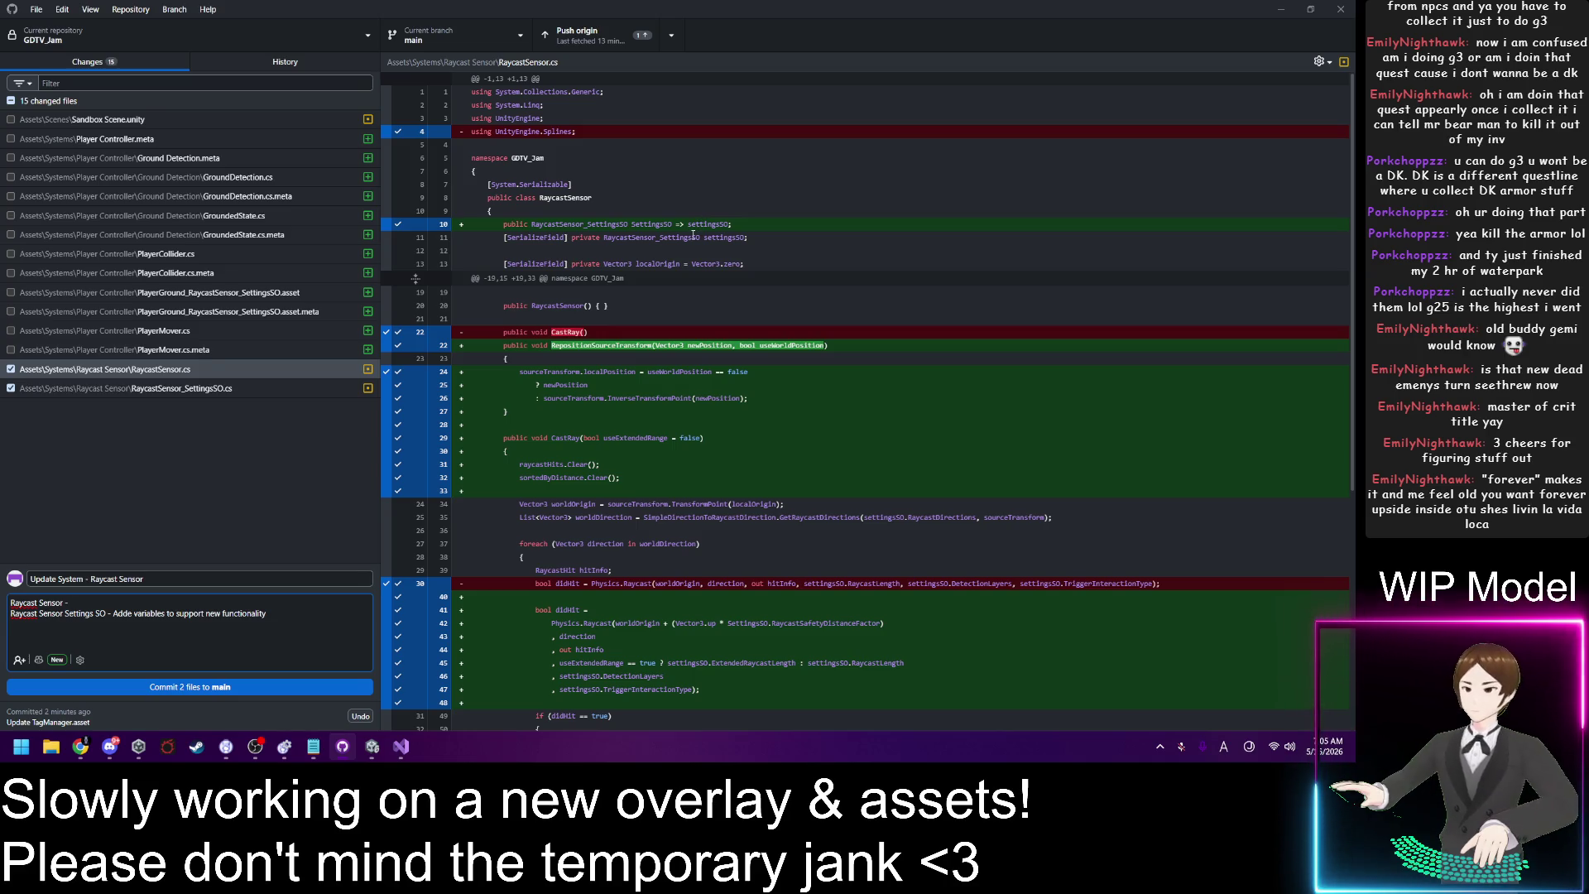
{"action": "scroll", "coordinate": [695, 256], "scroll_direction": "down", "scroll_amount": 2}
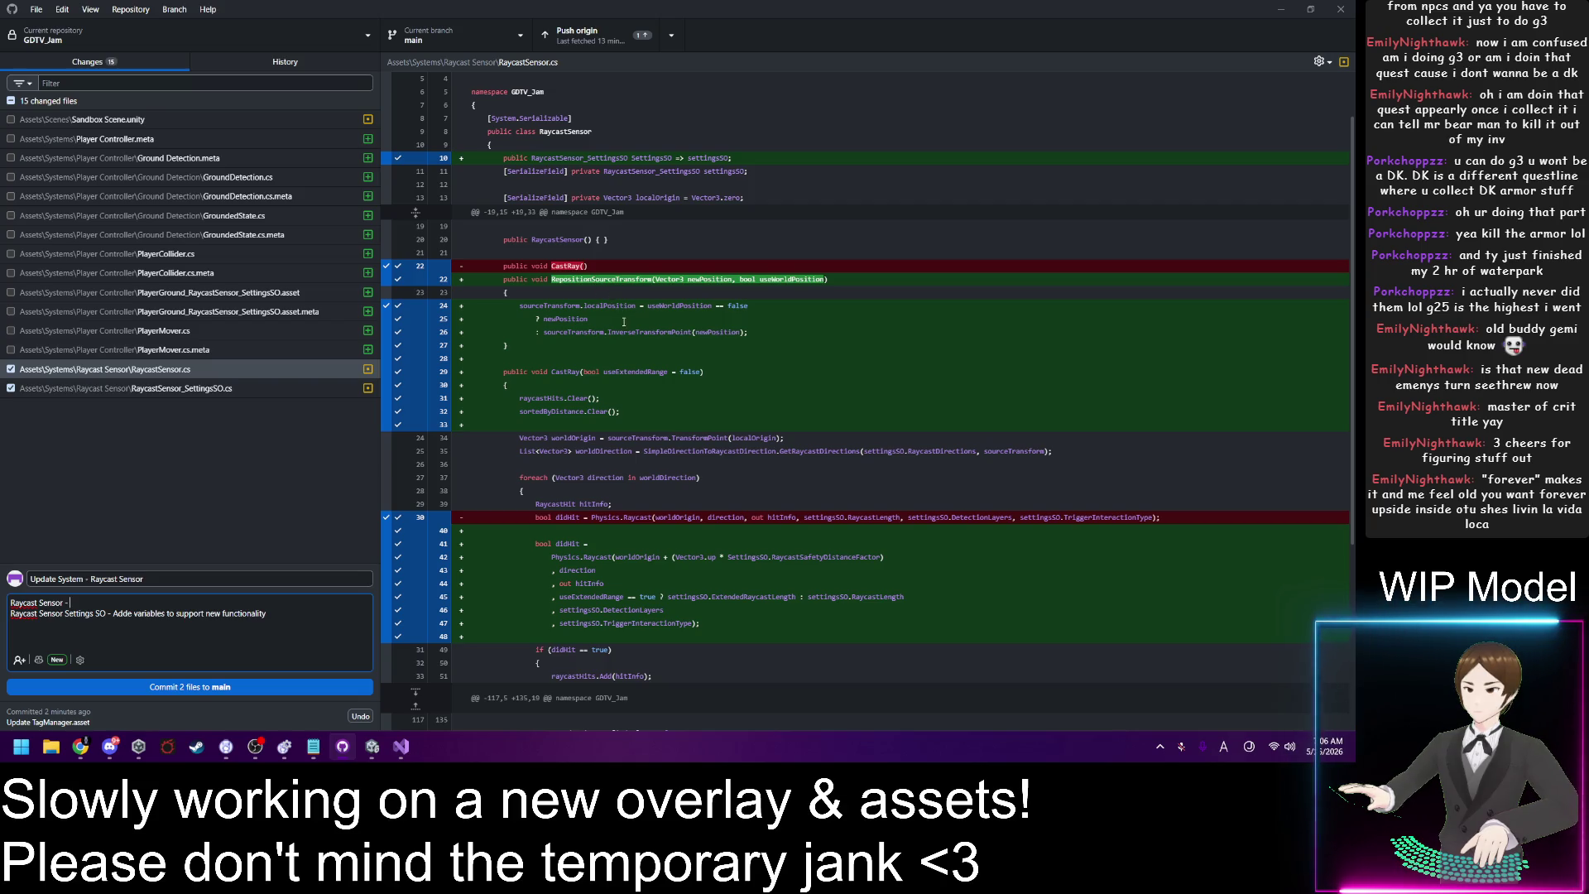
{"action": "scroll", "coordinate": [692, 380], "scroll_direction": "down", "scroll_amount": 6}
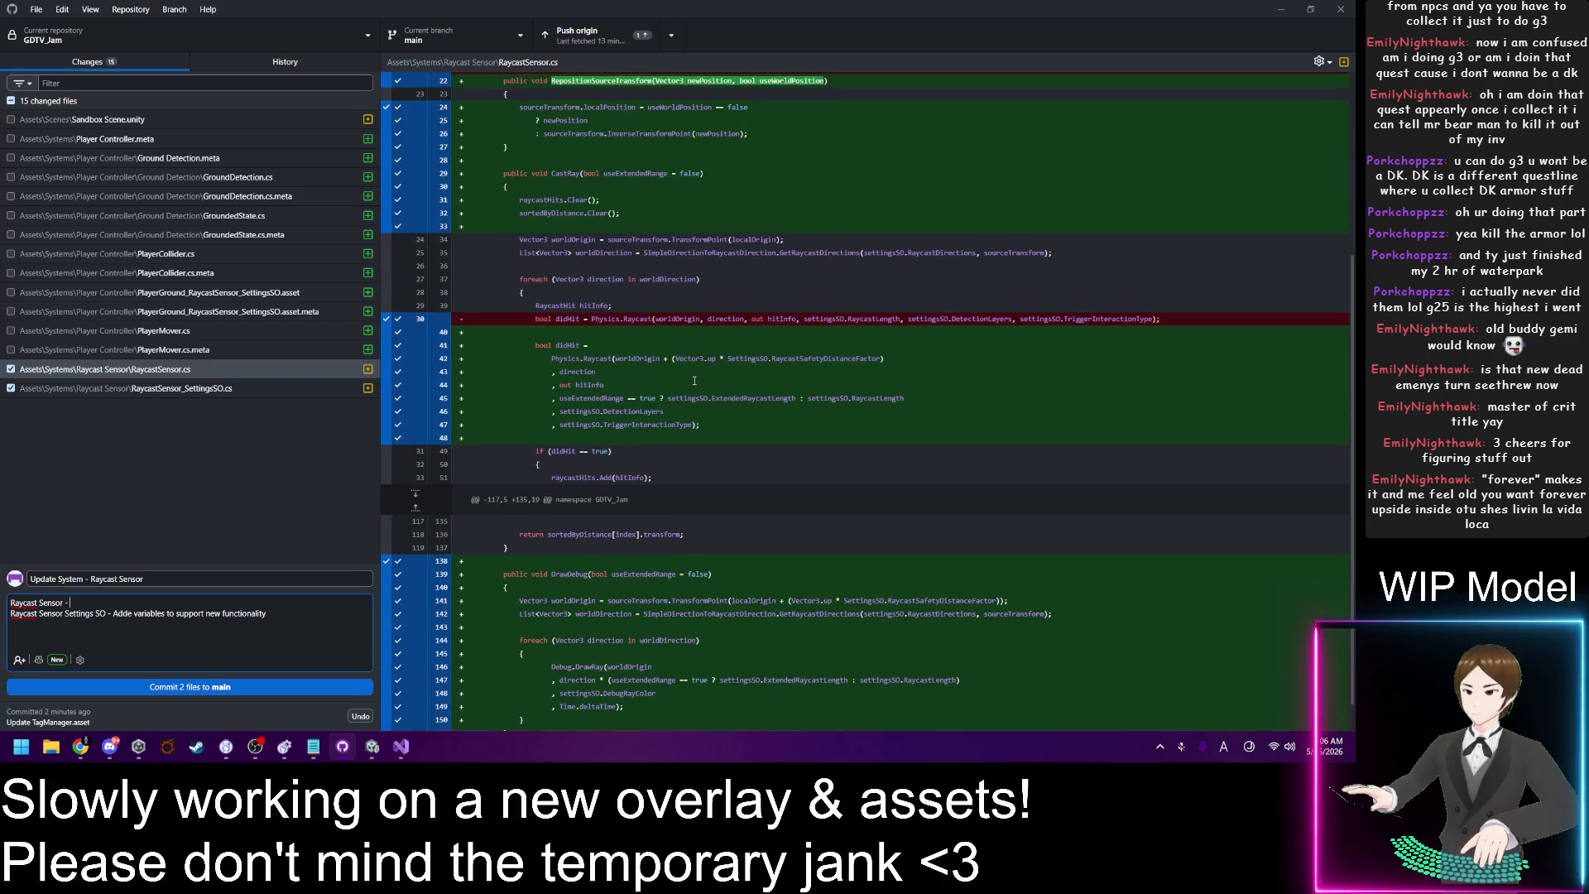
{"action": "scroll", "coordinate": [694, 380], "scroll_direction": "up", "scroll_amount": 4}
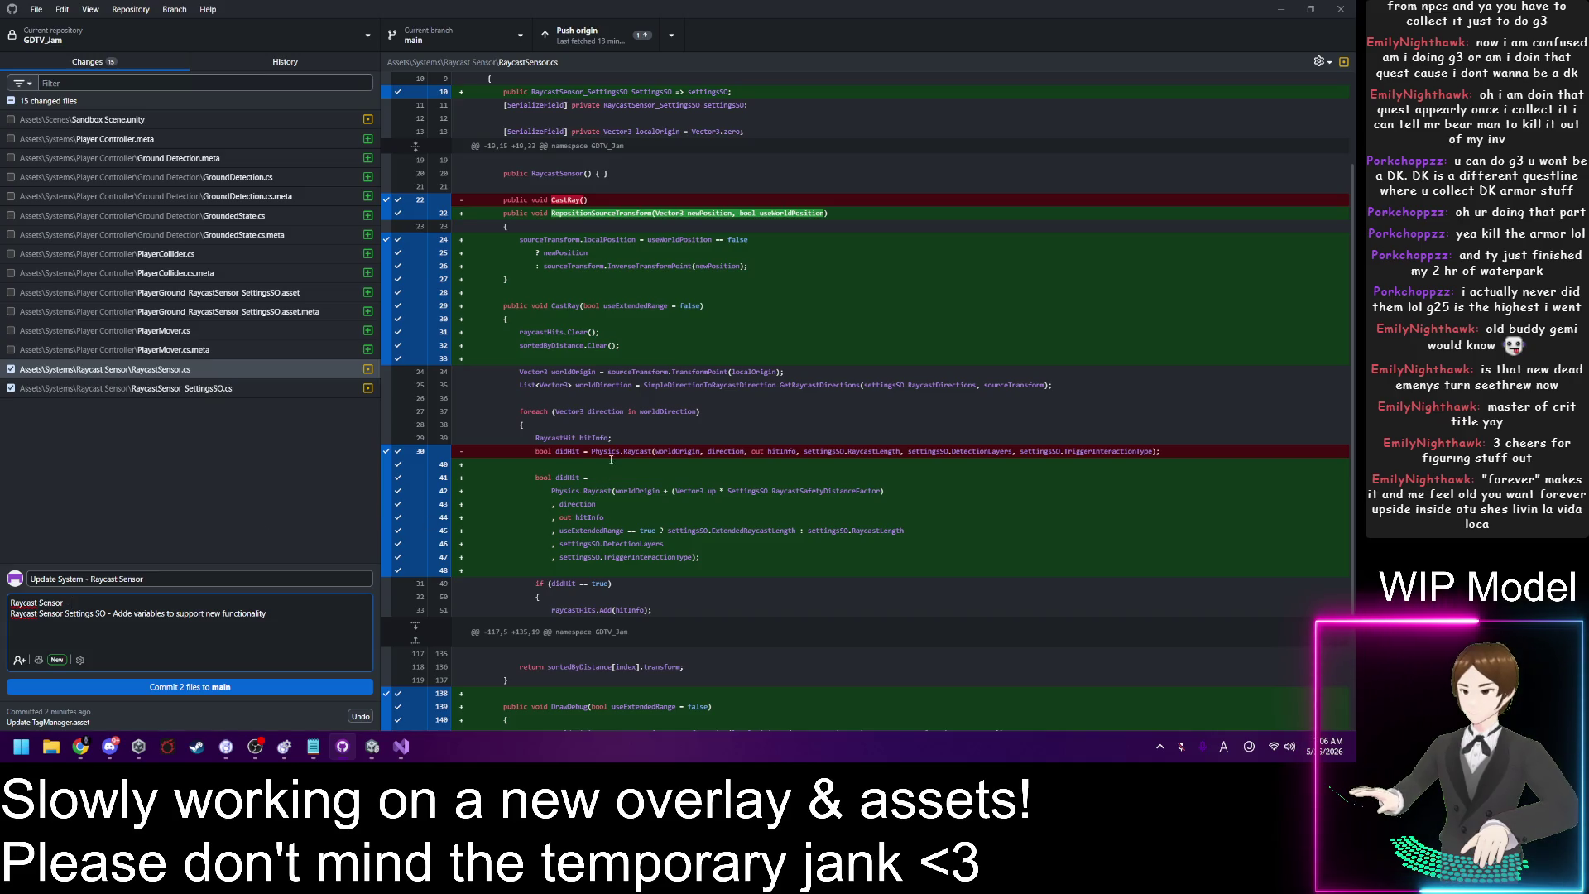
{"action": "left_click", "coordinate": [104, 604]}
{"action": "type", "text": "dded repos"}
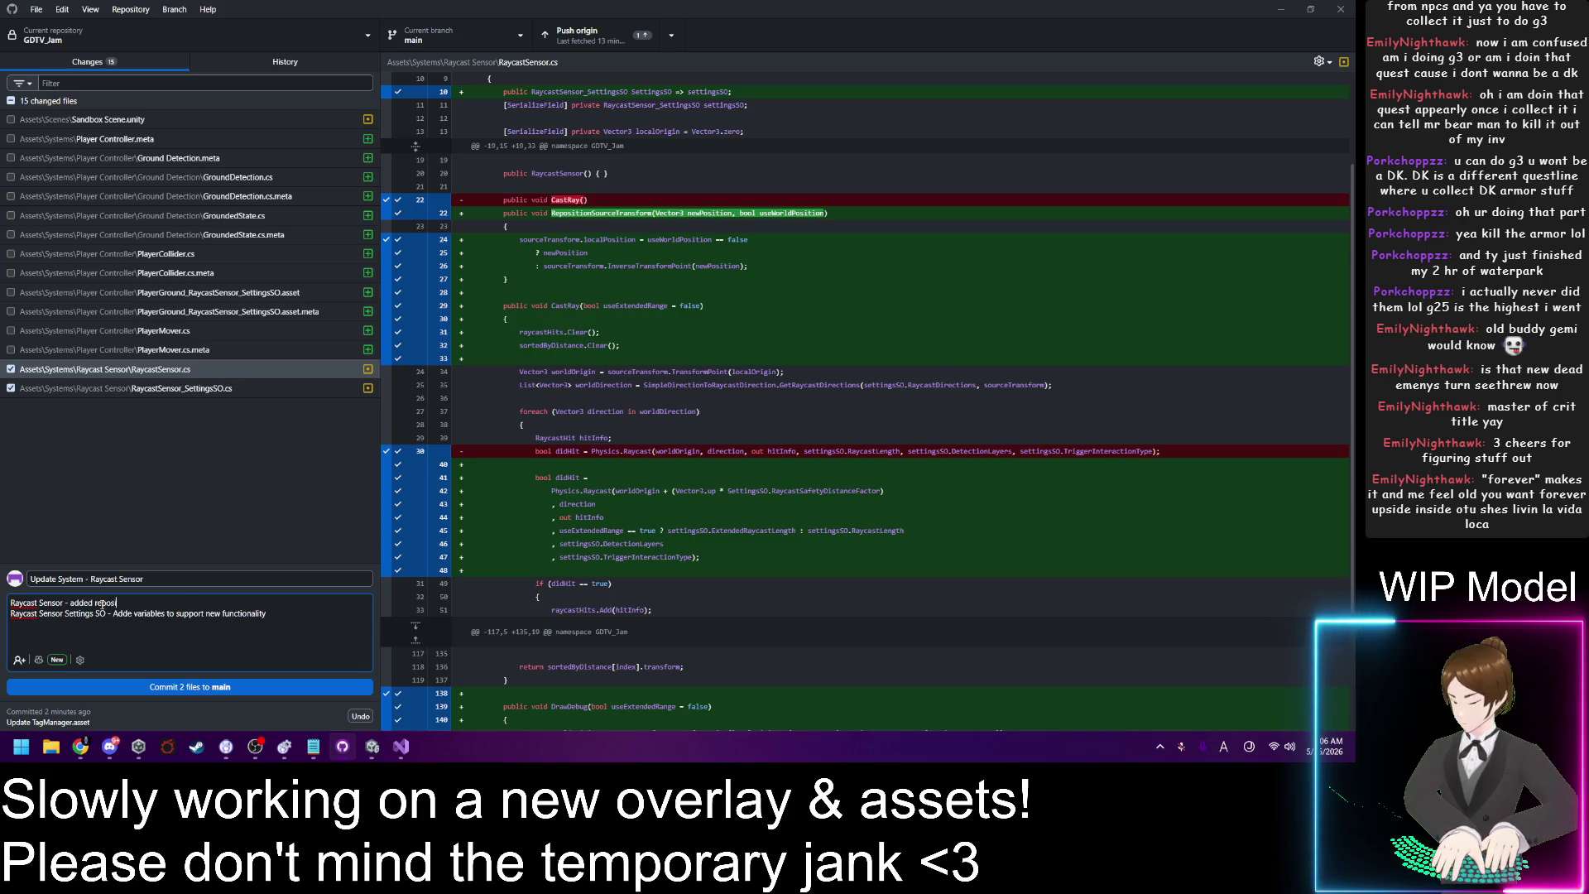
{"action": "type", "text": "itioning to"}
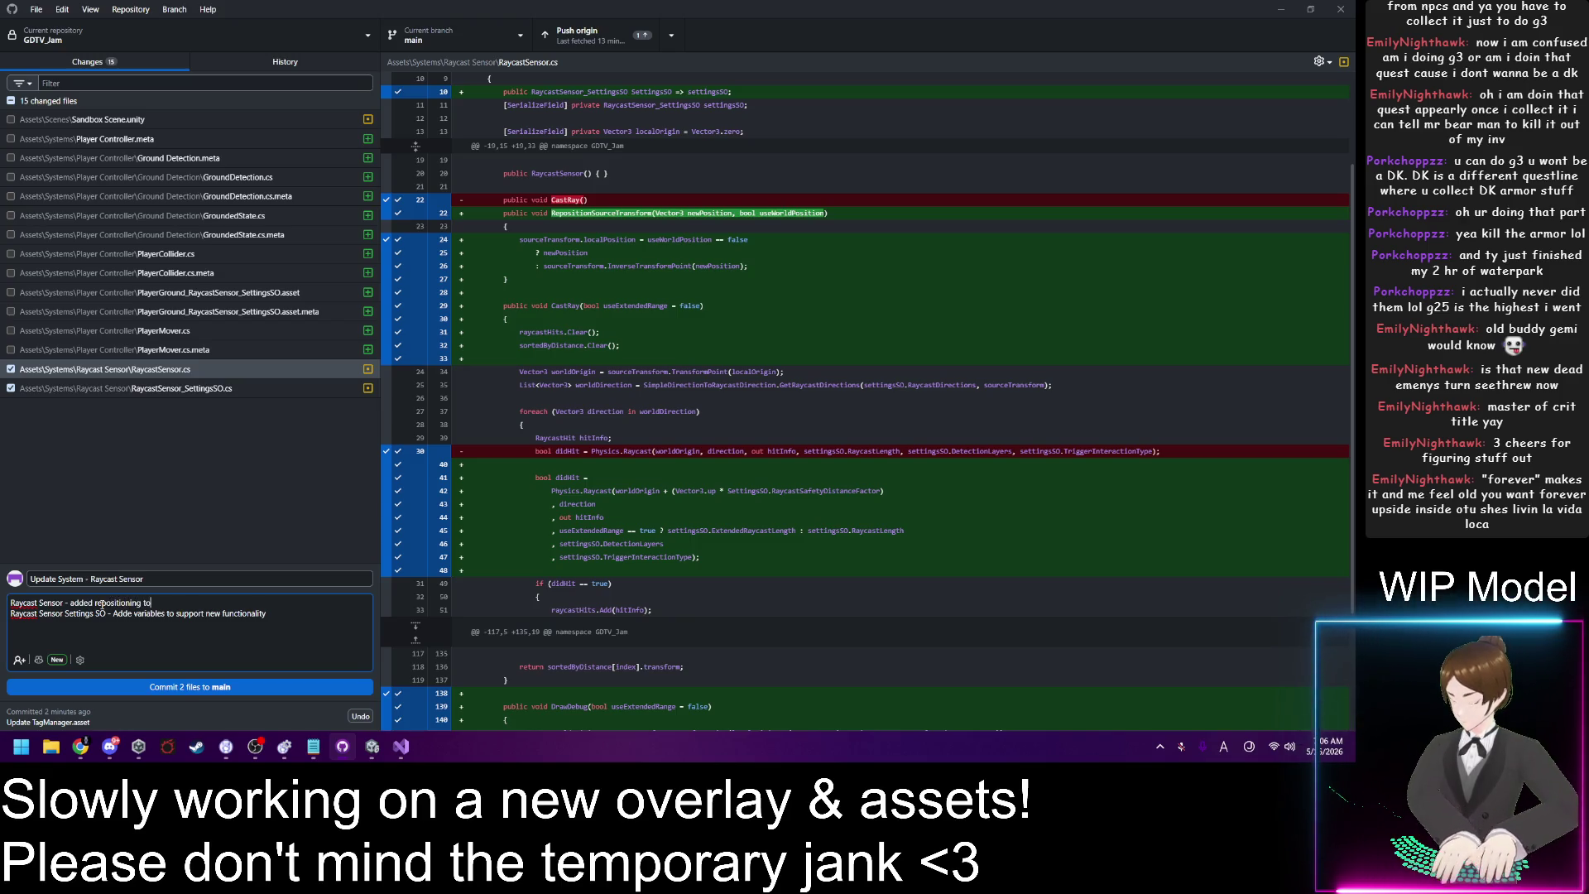
{"action": "type", "text": " the gro"}
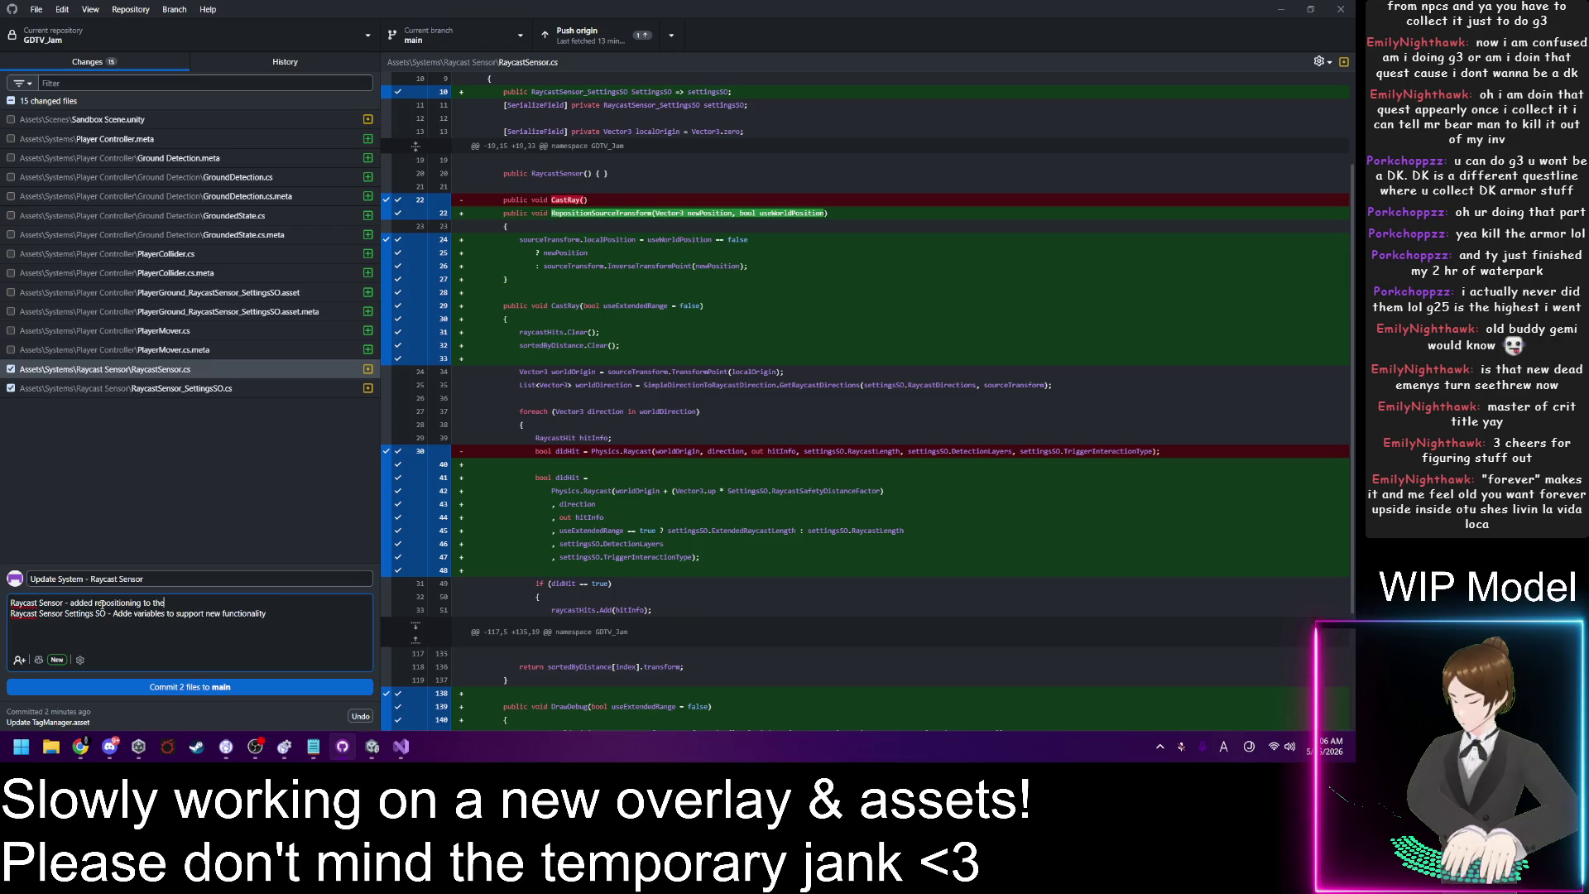
{"action": "type", "text": "und de"}
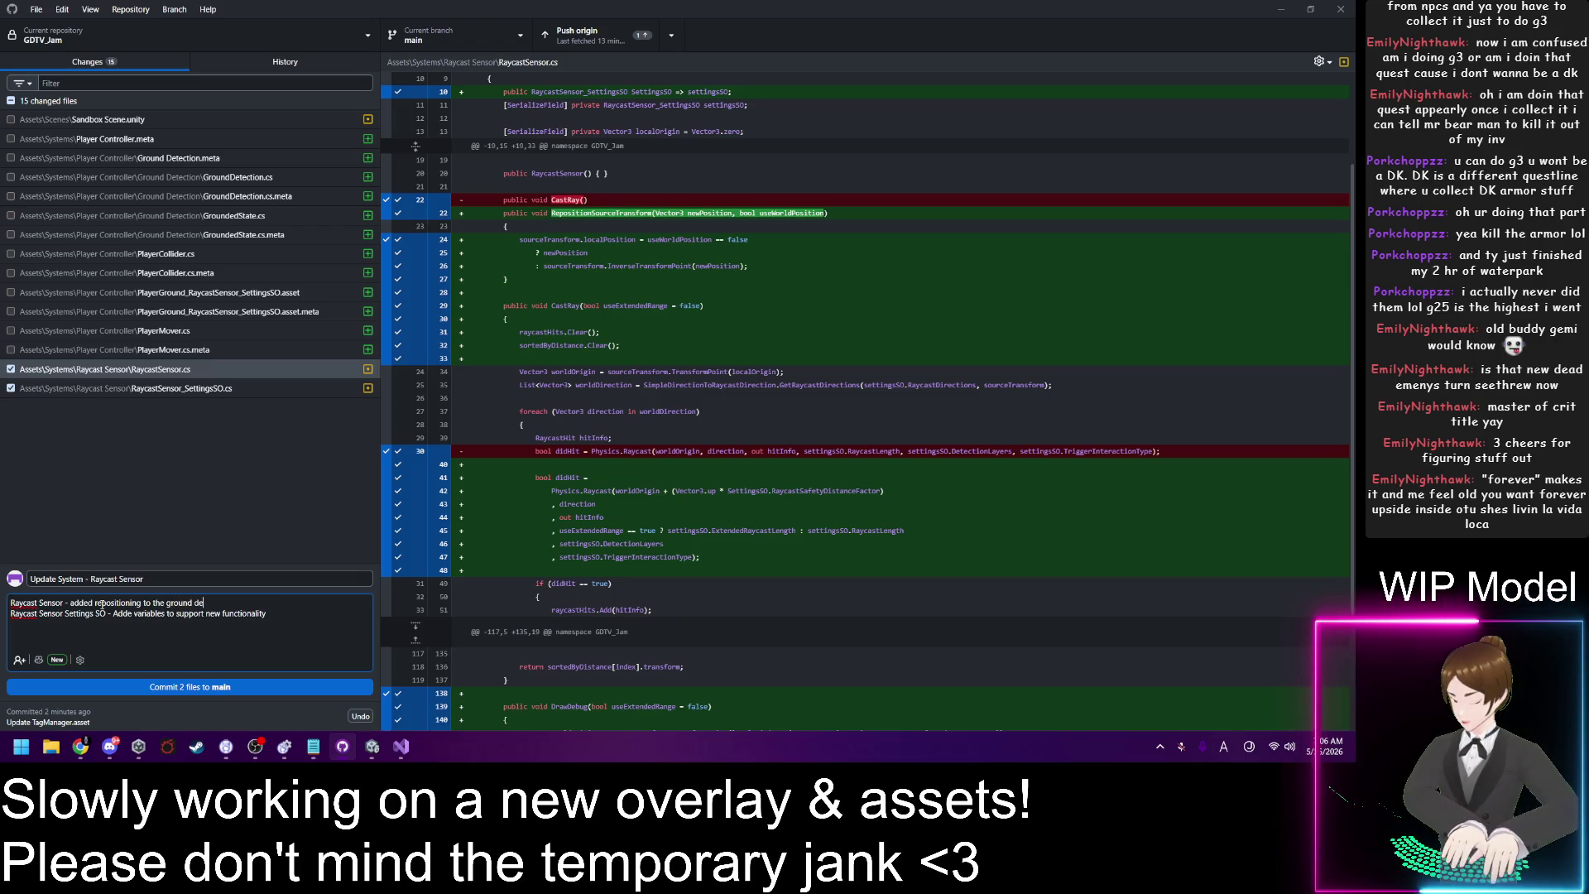
{"action": "type", "text": "tector"}
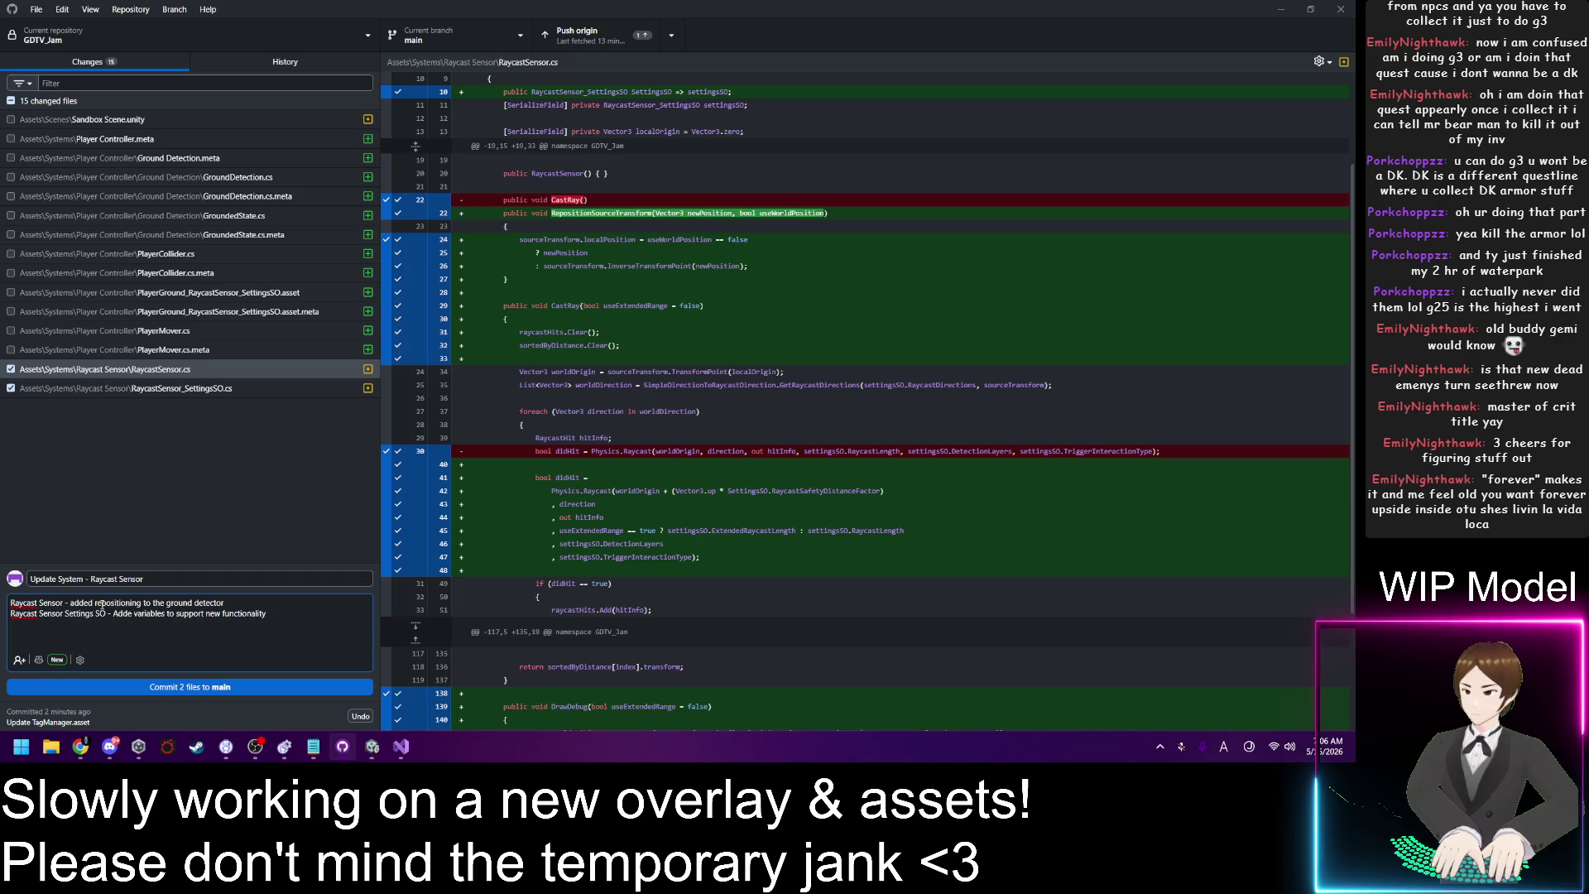
{"action": "key", "text": "BackSpace"}
{"action": "key", "text": "BackSpace"}
{"action": "key", "text": "BackSpace"}
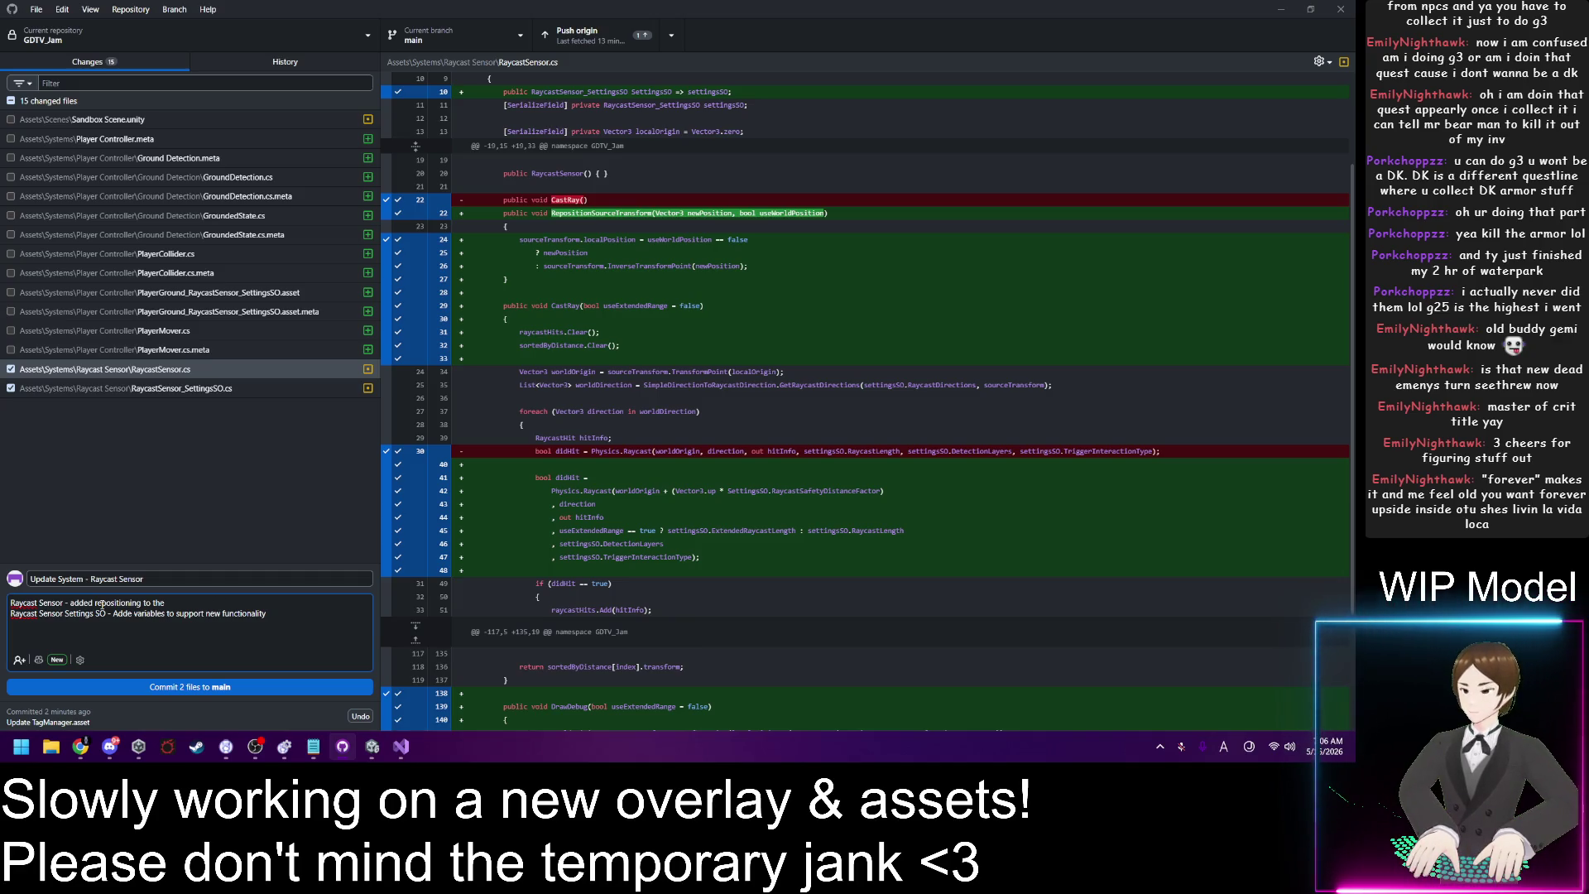
{"action": "type", "text": "source tra"}
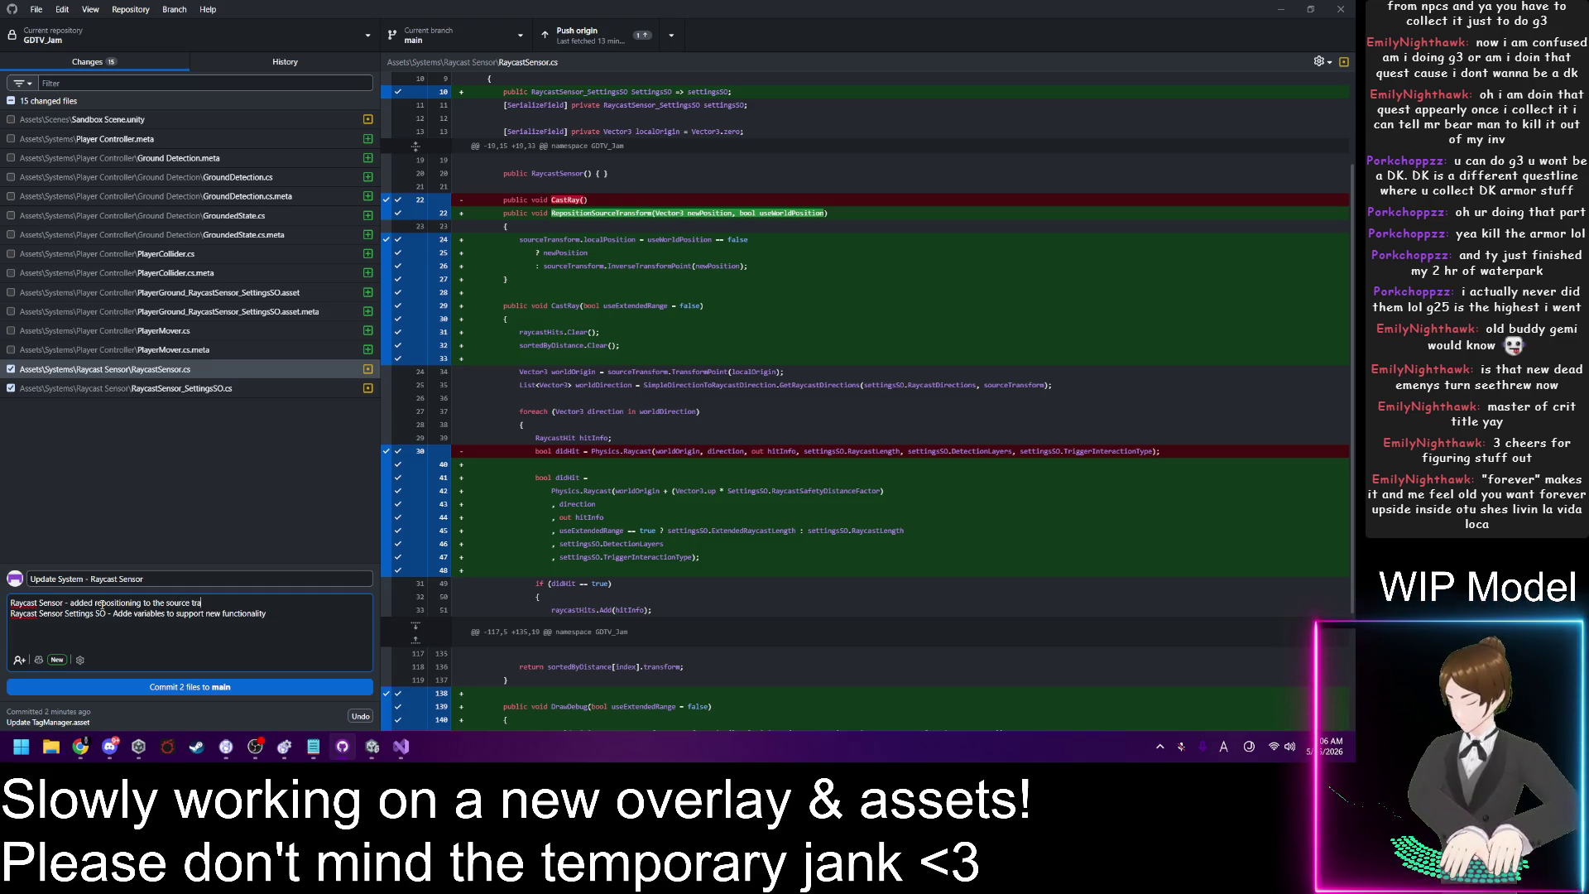
{"action": "type", "text": "nsform"}
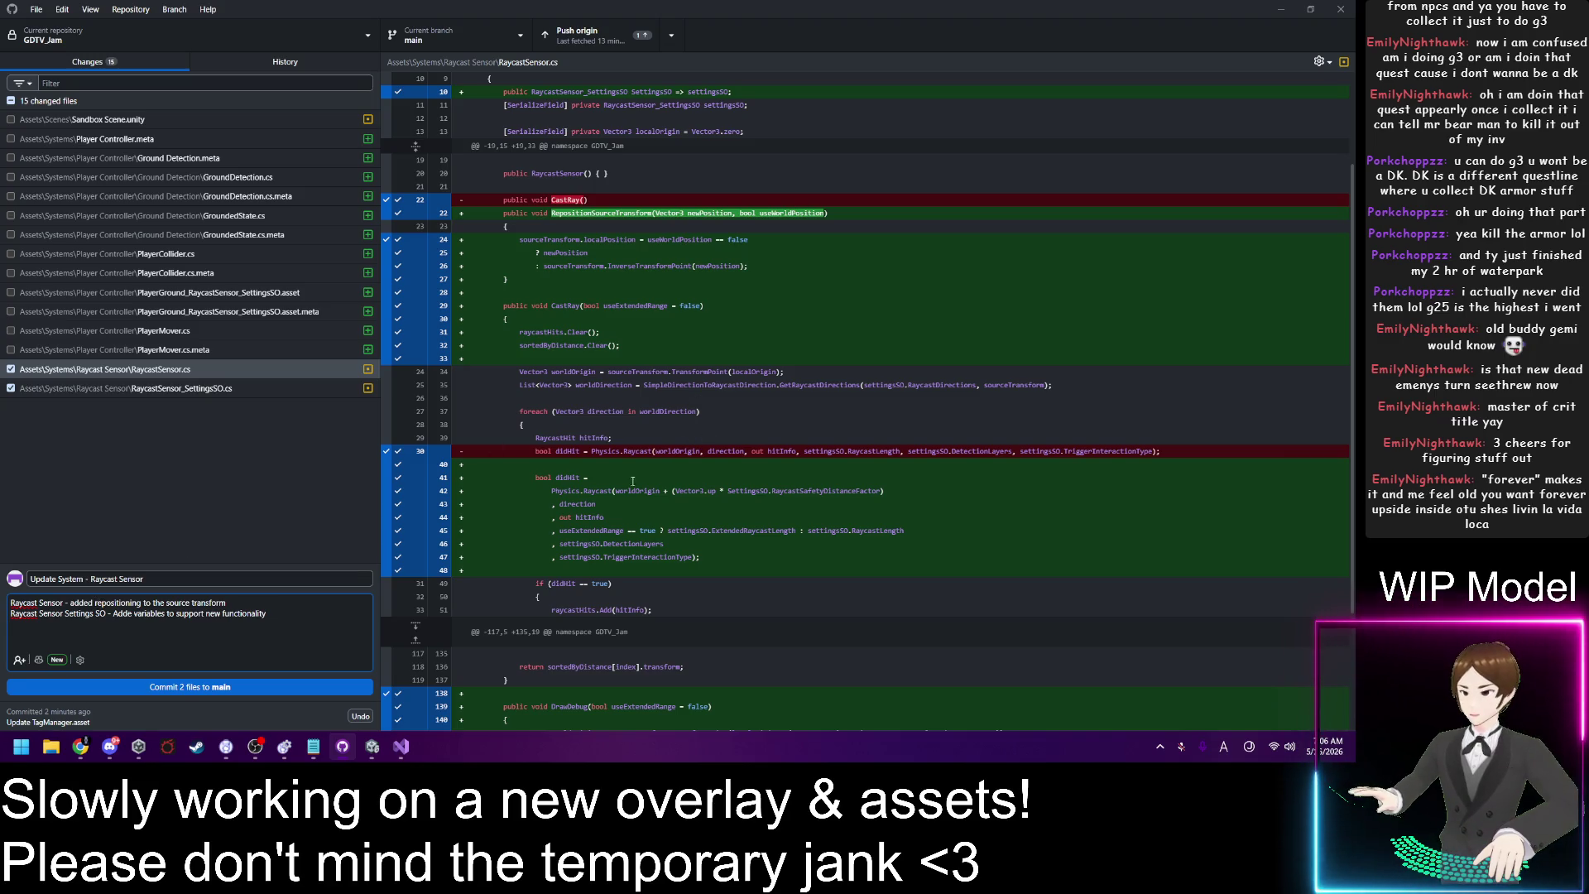
Step: Append 'and added debug ray drawing capability', then commit the two Raycast Sensor files to main
{"action": "scroll", "coordinate": [630, 488], "scroll_direction": "down", "scroll_amount": 3}
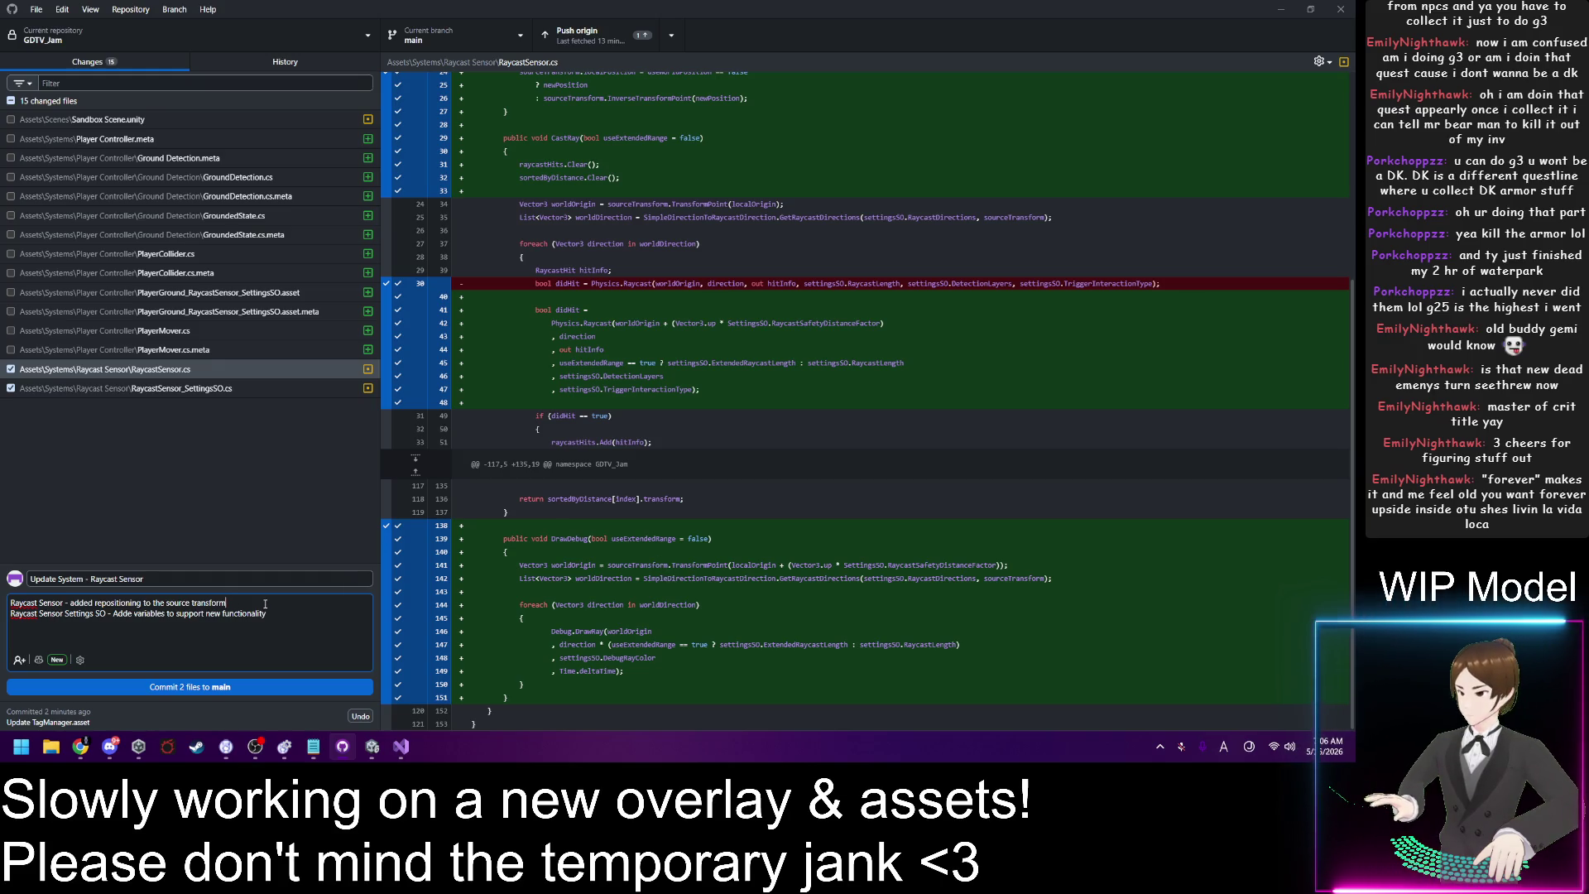
{"action": "type", "text": " and added"}
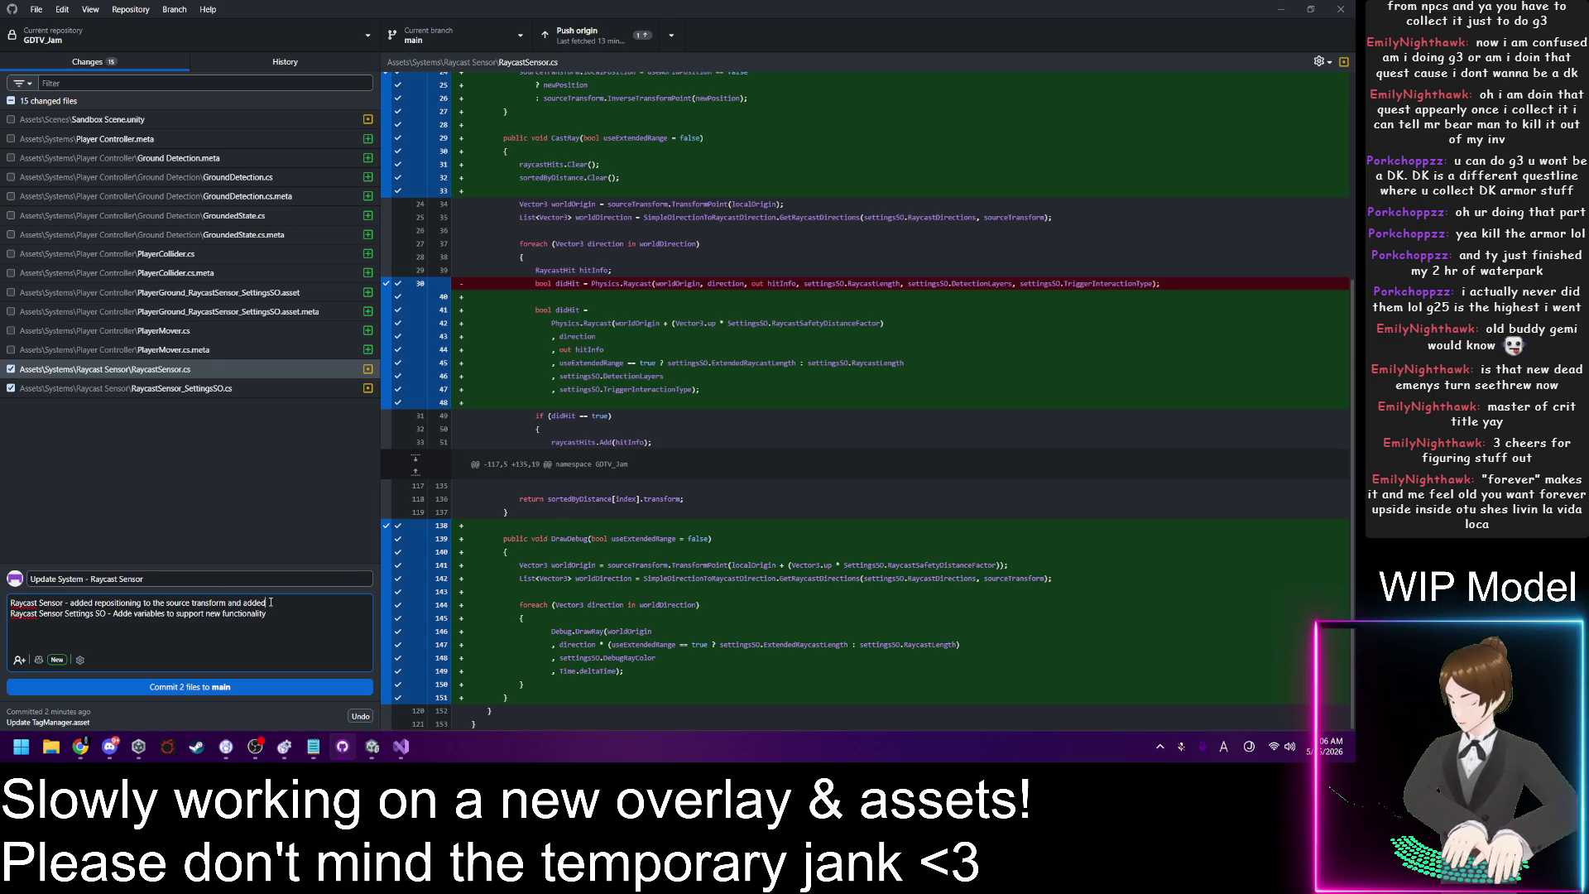
{"action": "type", "text": " debug d"}
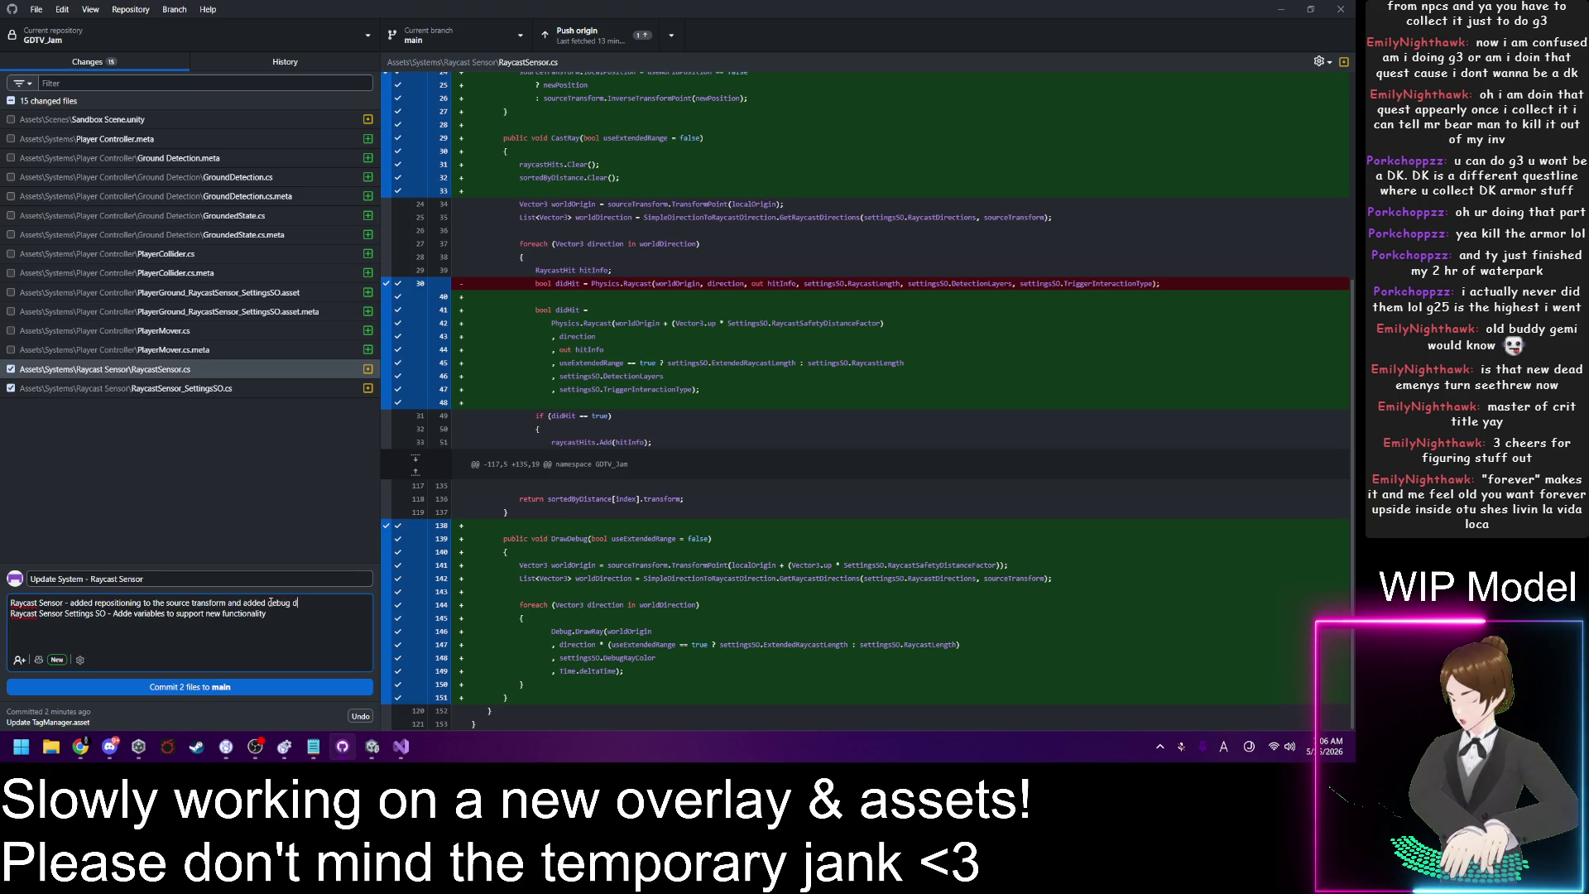
{"action": "type", "text": "rawing cap"}
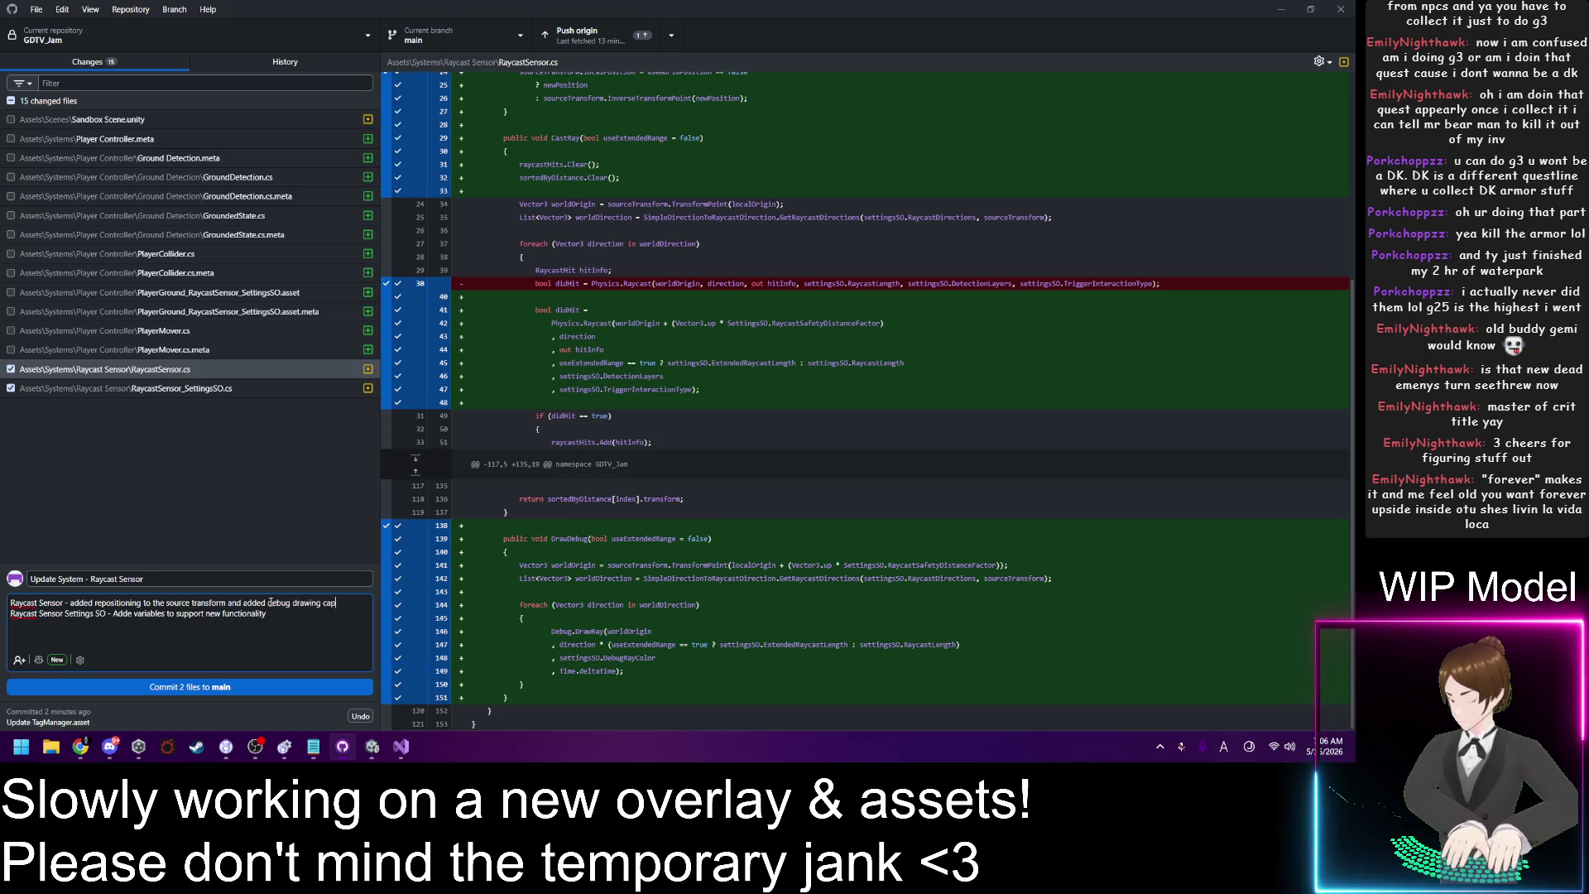
{"action": "type", "text": "ability"}
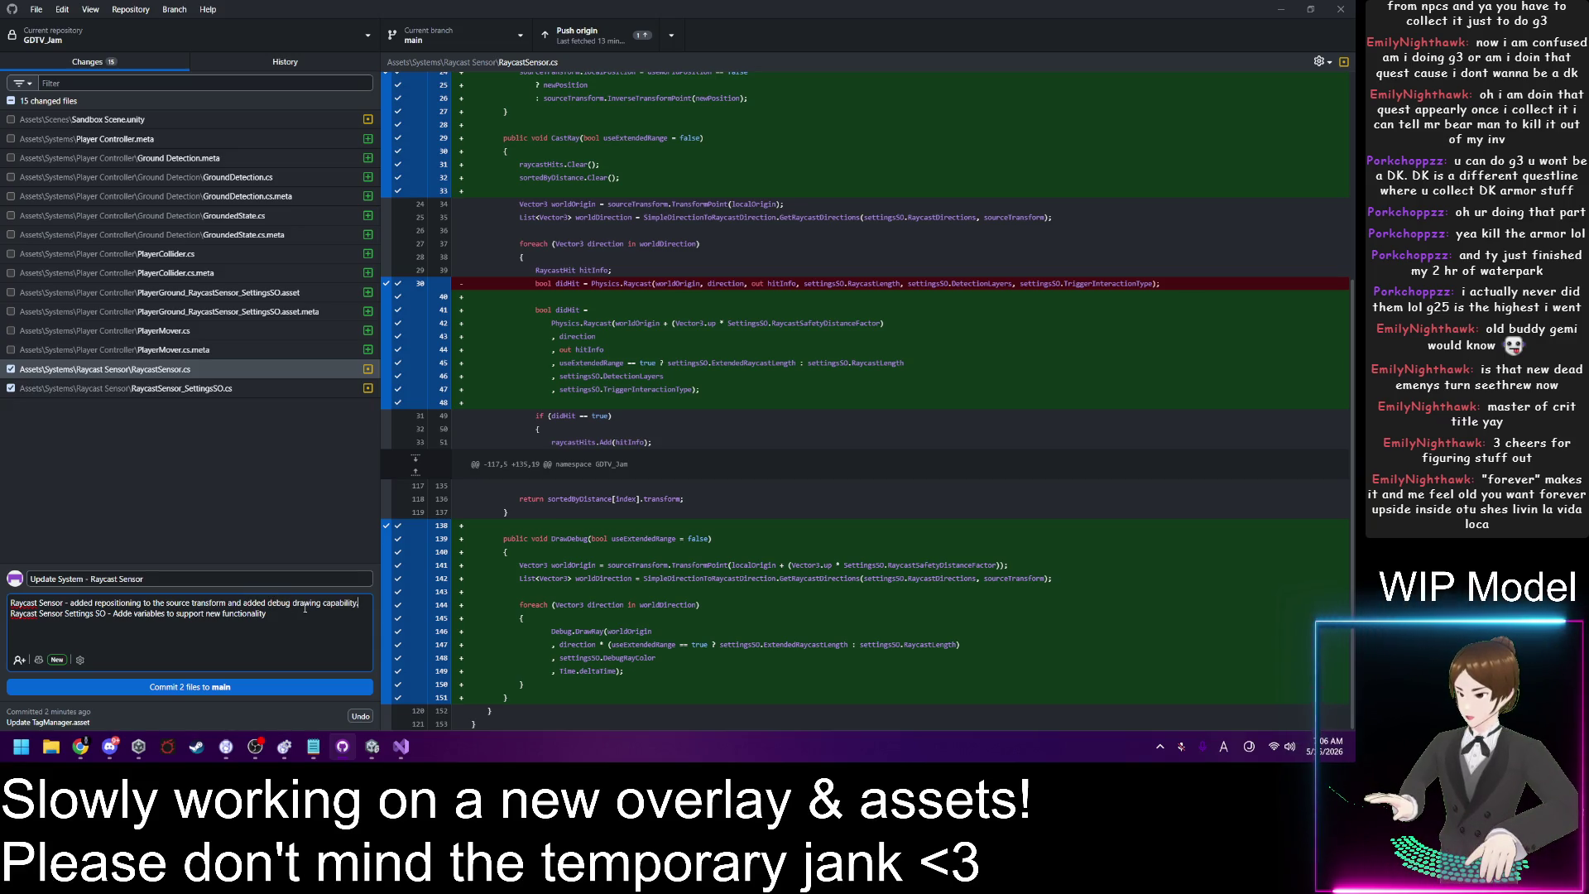
{"action": "left_click", "coordinate": [290, 604]}
{"action": "type", "text": "ray"}
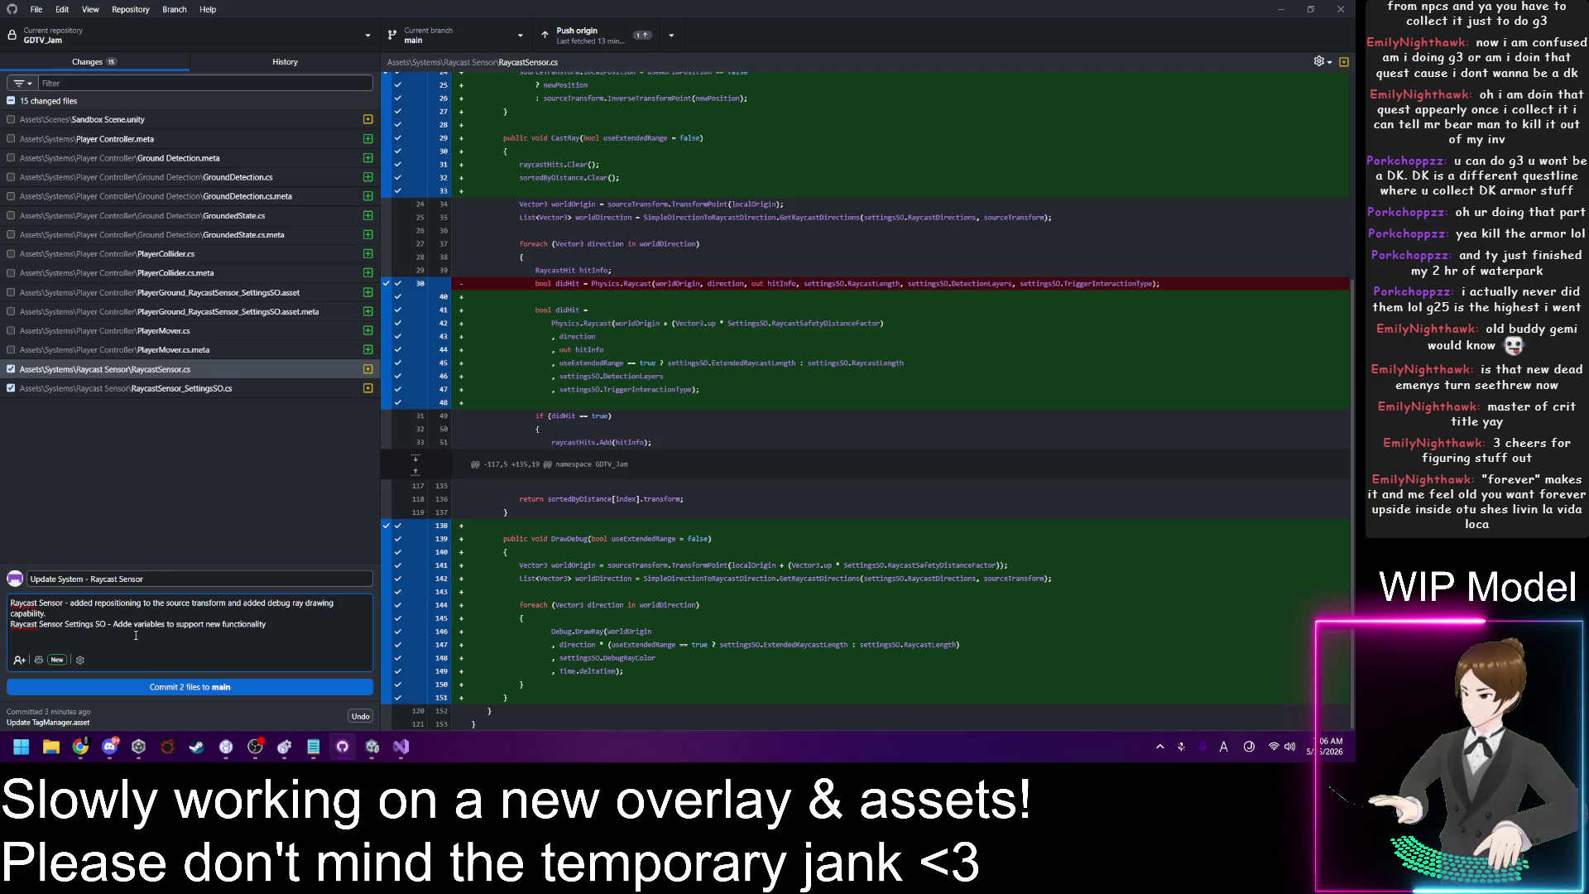
{"action": "left_click", "coordinate": [221, 687]}
{"action": "left_click", "coordinate": [159, 350]}
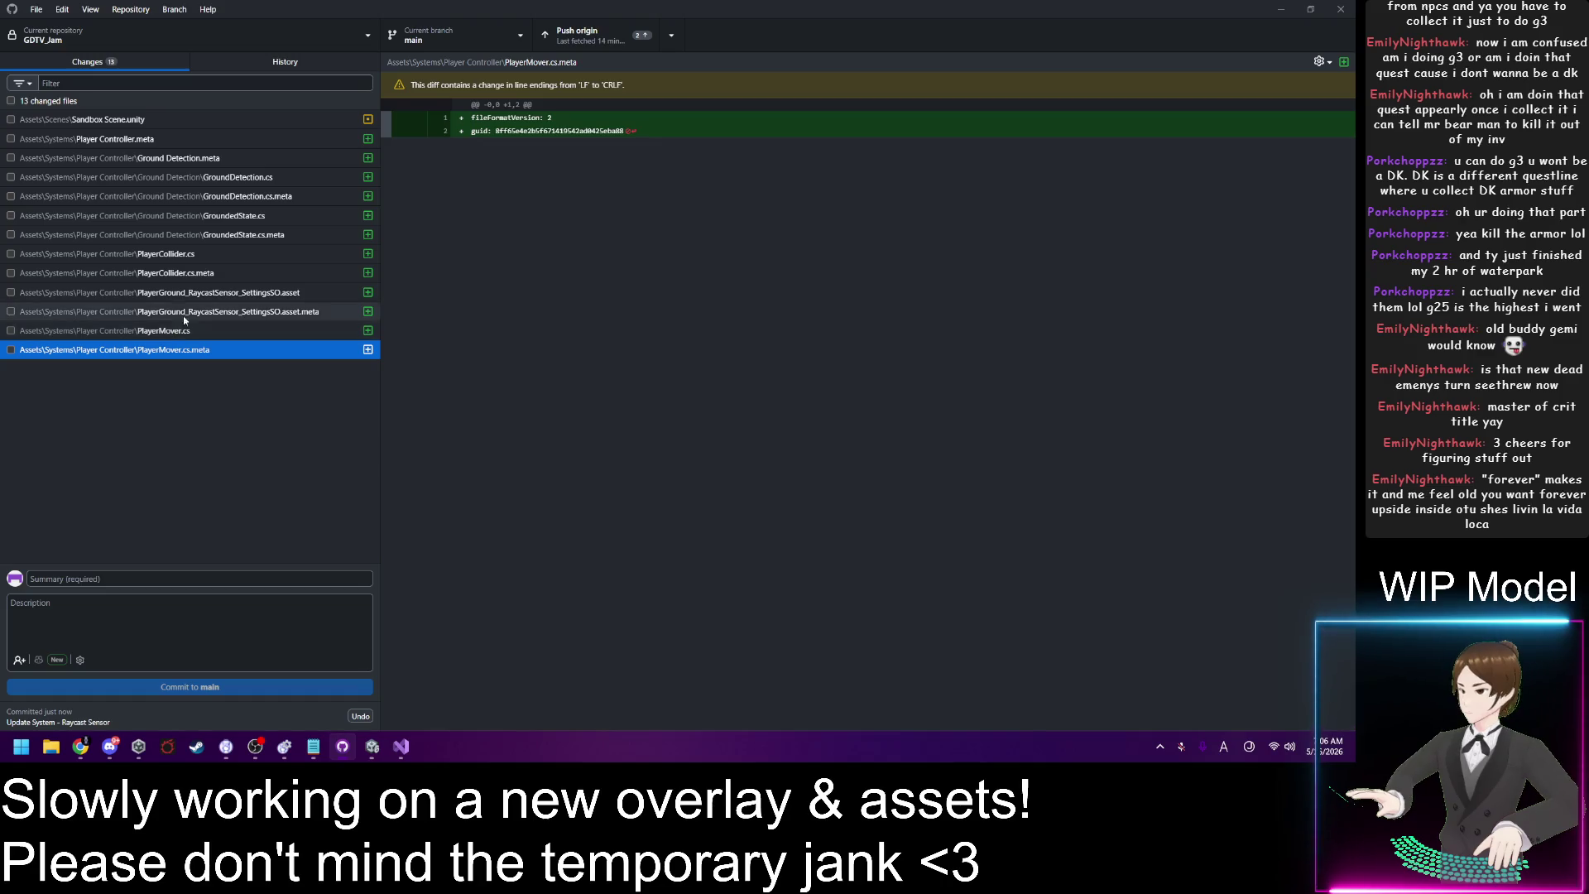
Step: Check Player Controller.meta through GroundedState.cs.meta for the commit, reviewing the GroundDetection diffs
{"action": "left_click", "coordinate": [179, 235]}
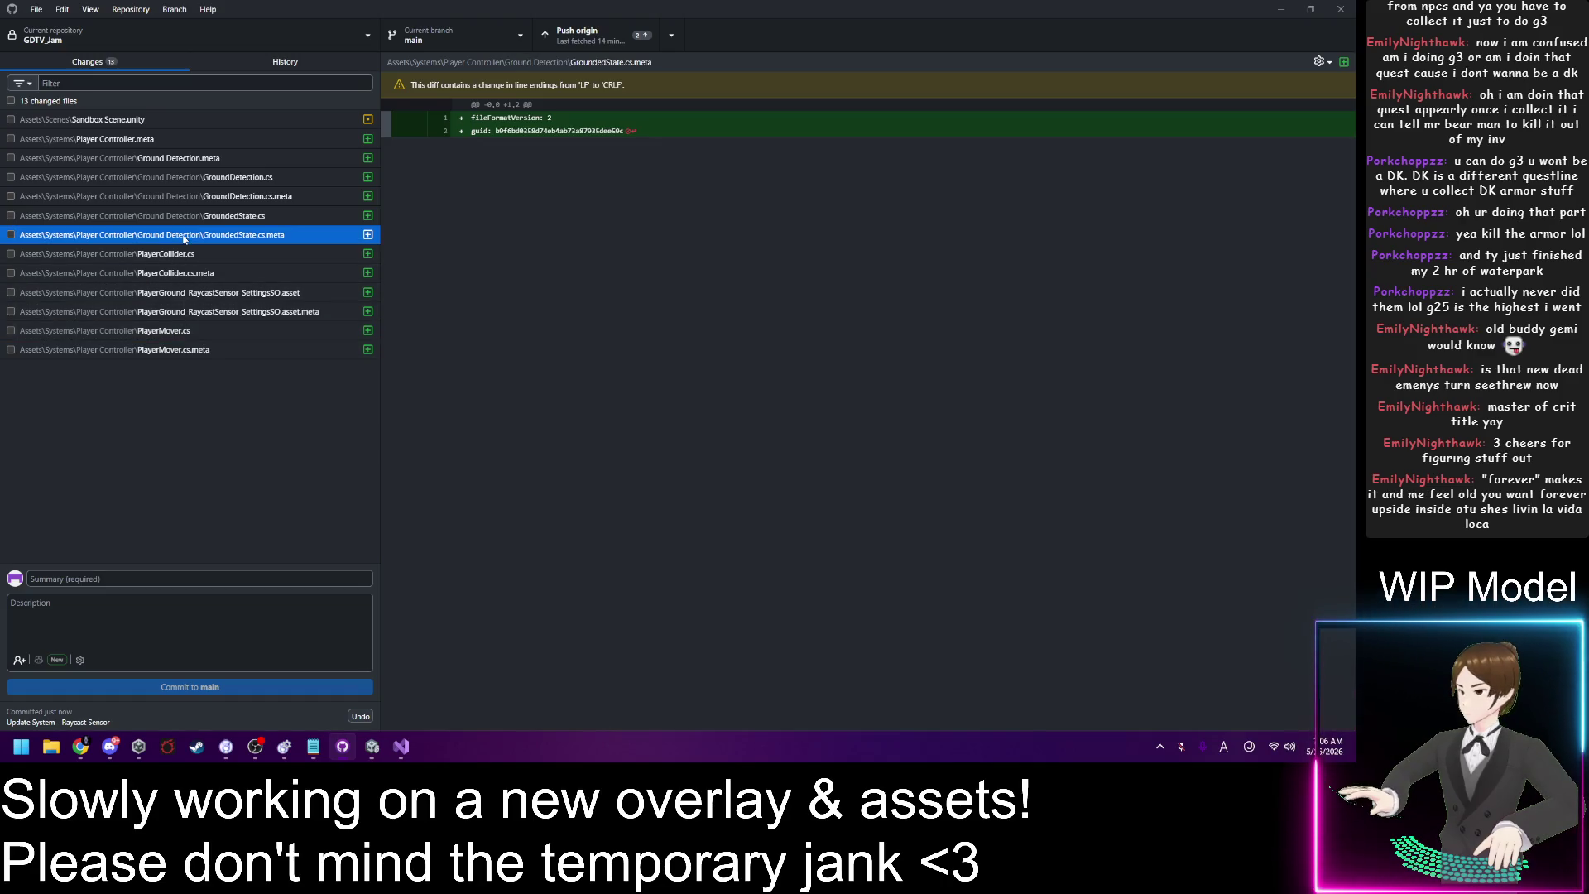
{"action": "left_click", "coordinate": [167, 146], "text": "shift"}
{"action": "key", "text": "space"}
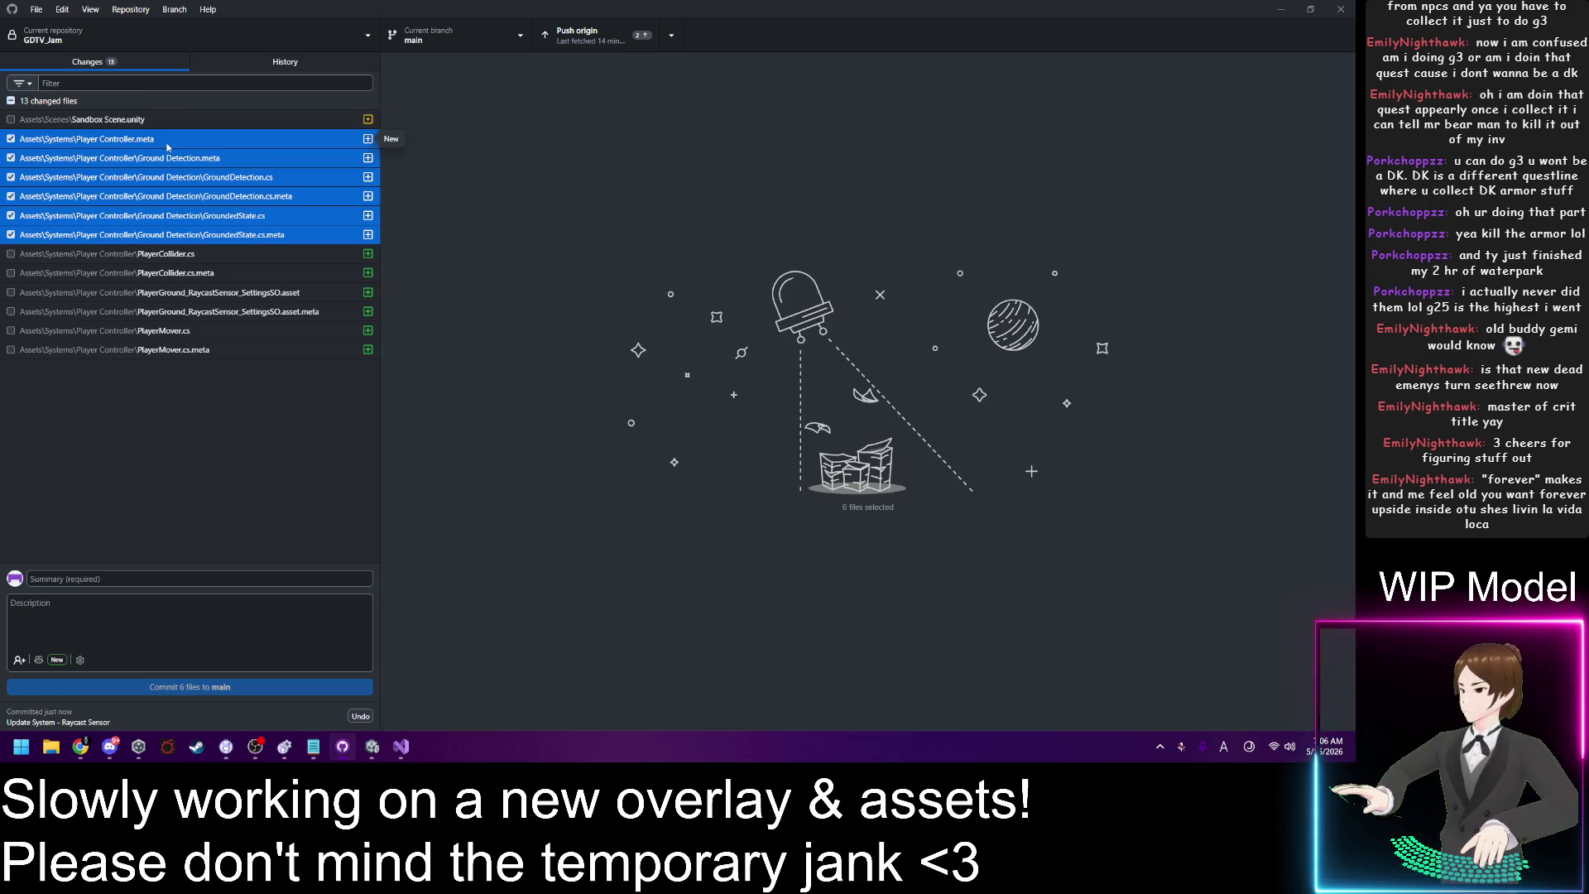
{"action": "left_click", "coordinate": [186, 162]}
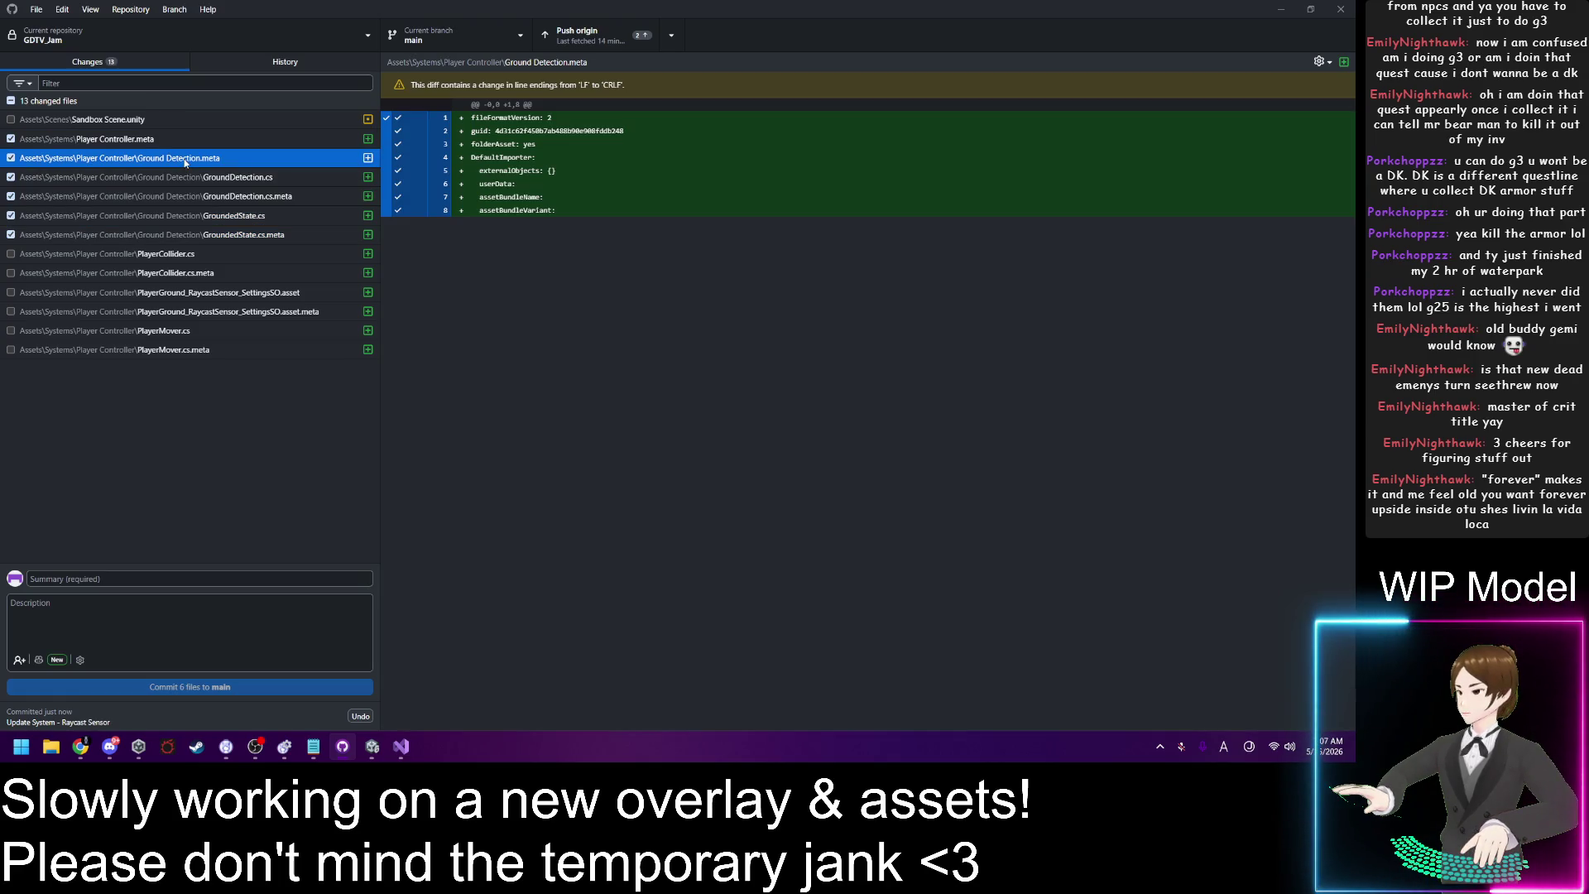
{"action": "left_click", "coordinate": [192, 175]}
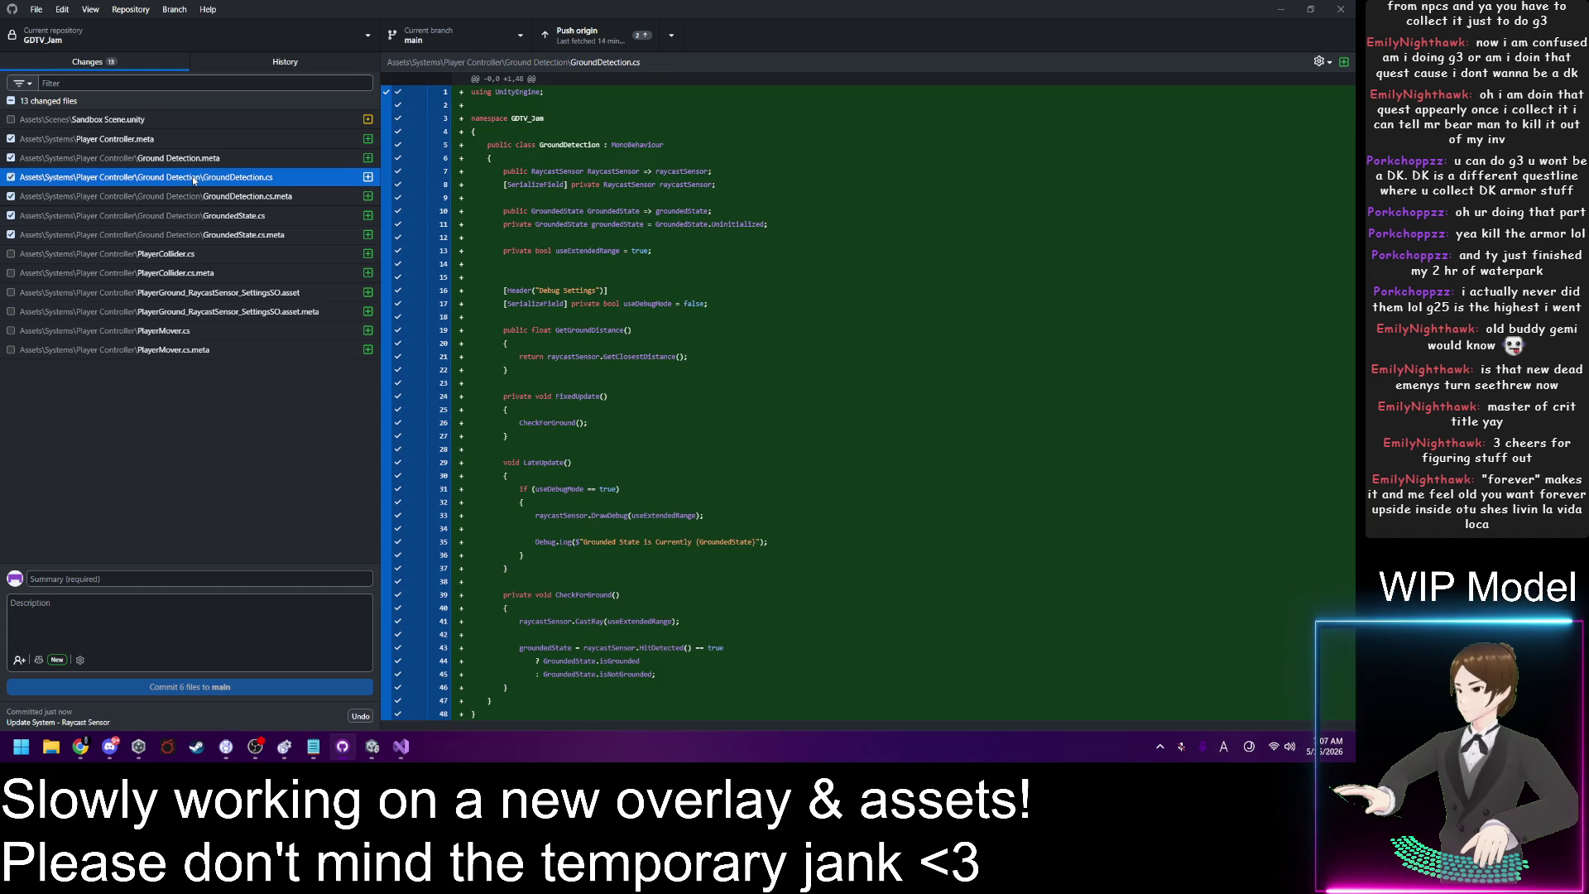
{"action": "left_click", "coordinate": [143, 577]}
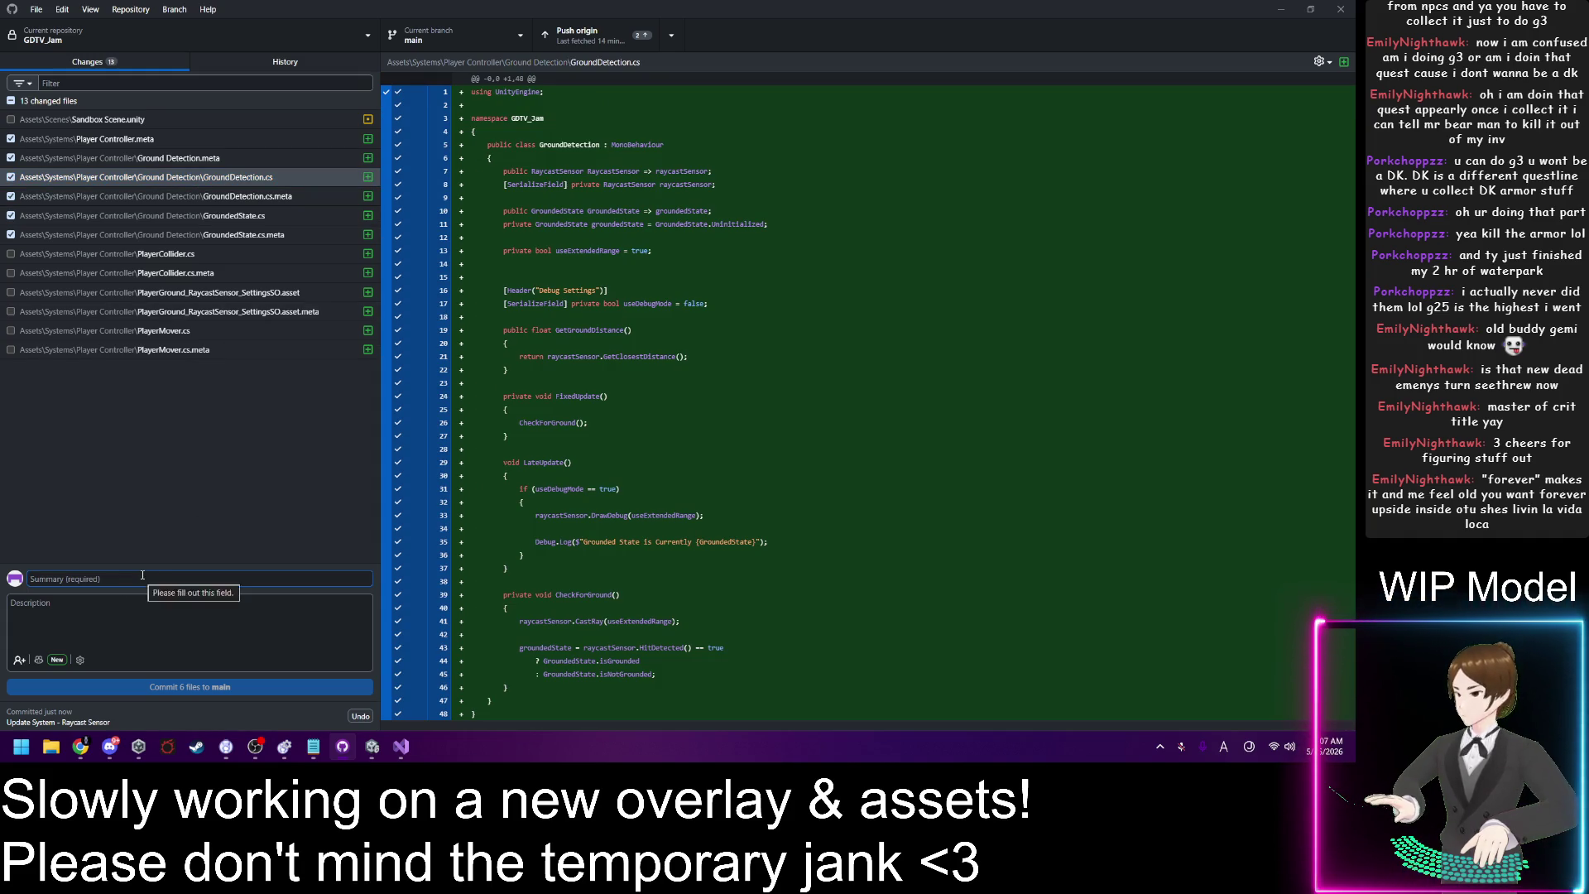
Step: Type the commit summary 'Systems - Player Controller/Ground Detection' and move to the description
{"action": "type", "text": "Systems"}
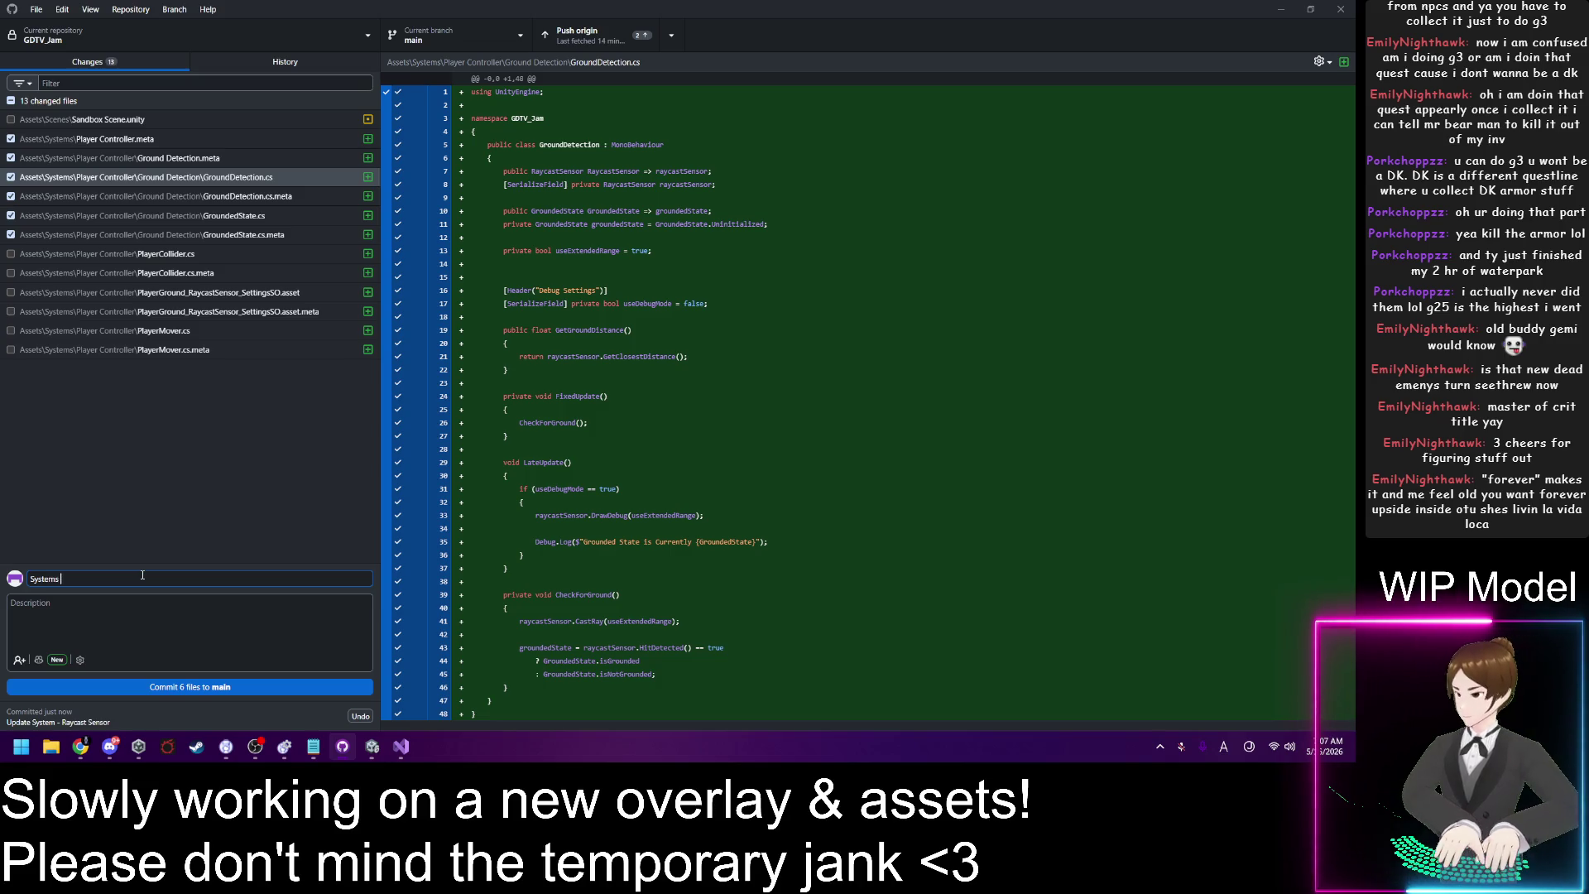
{"action": "type", "text": " - Pla"}
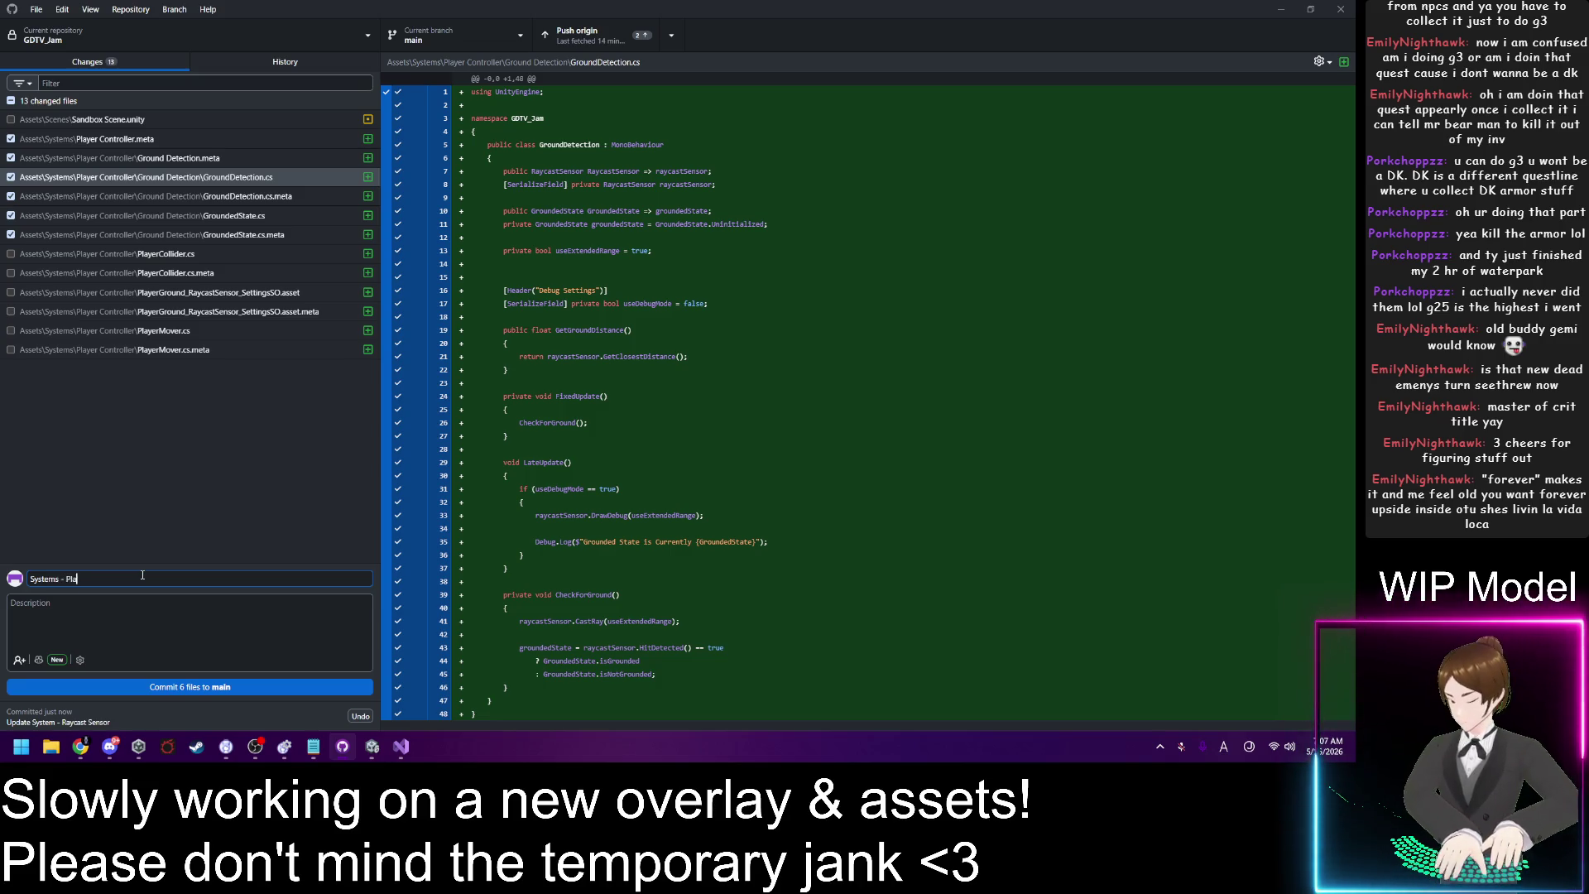
{"action": "type", "text": "yer Controller"}
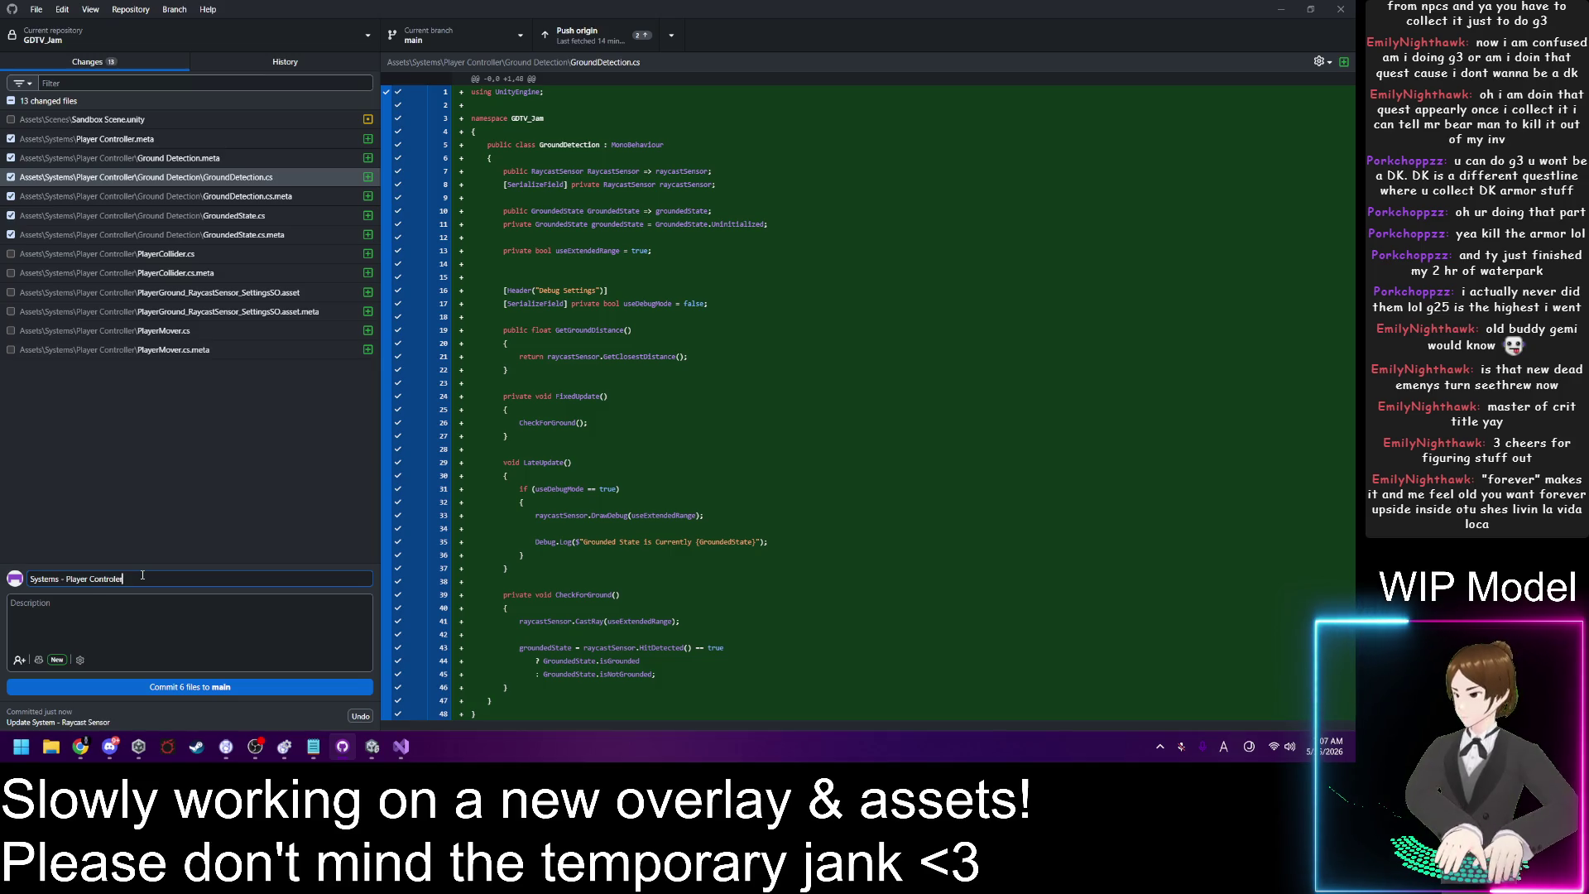
{"action": "type", "text": "r"}
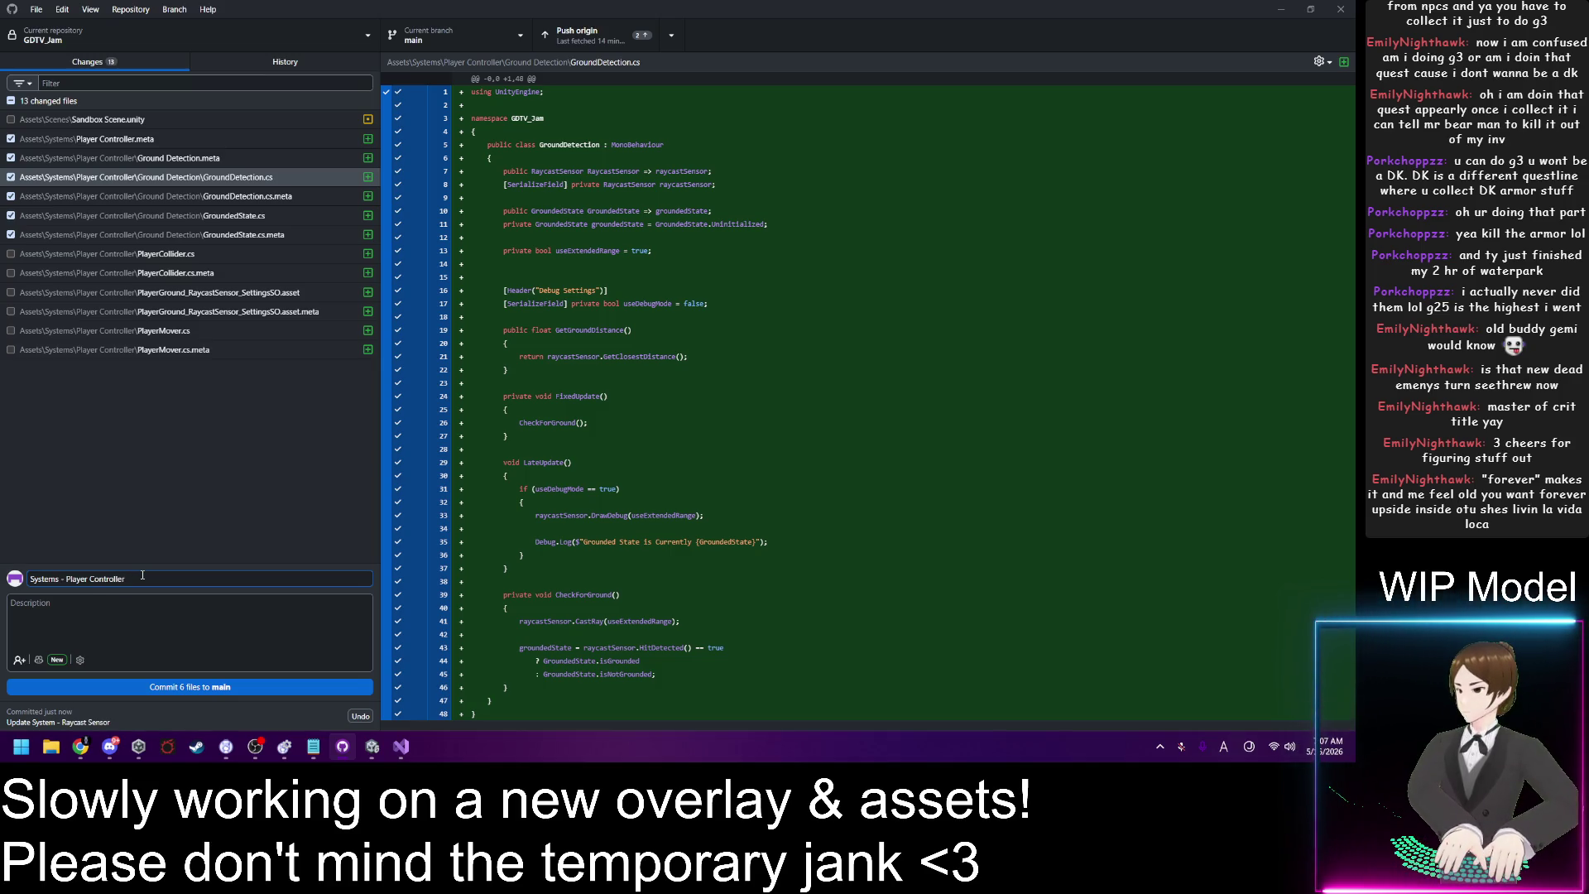
{"action": "type", "text": "/"}
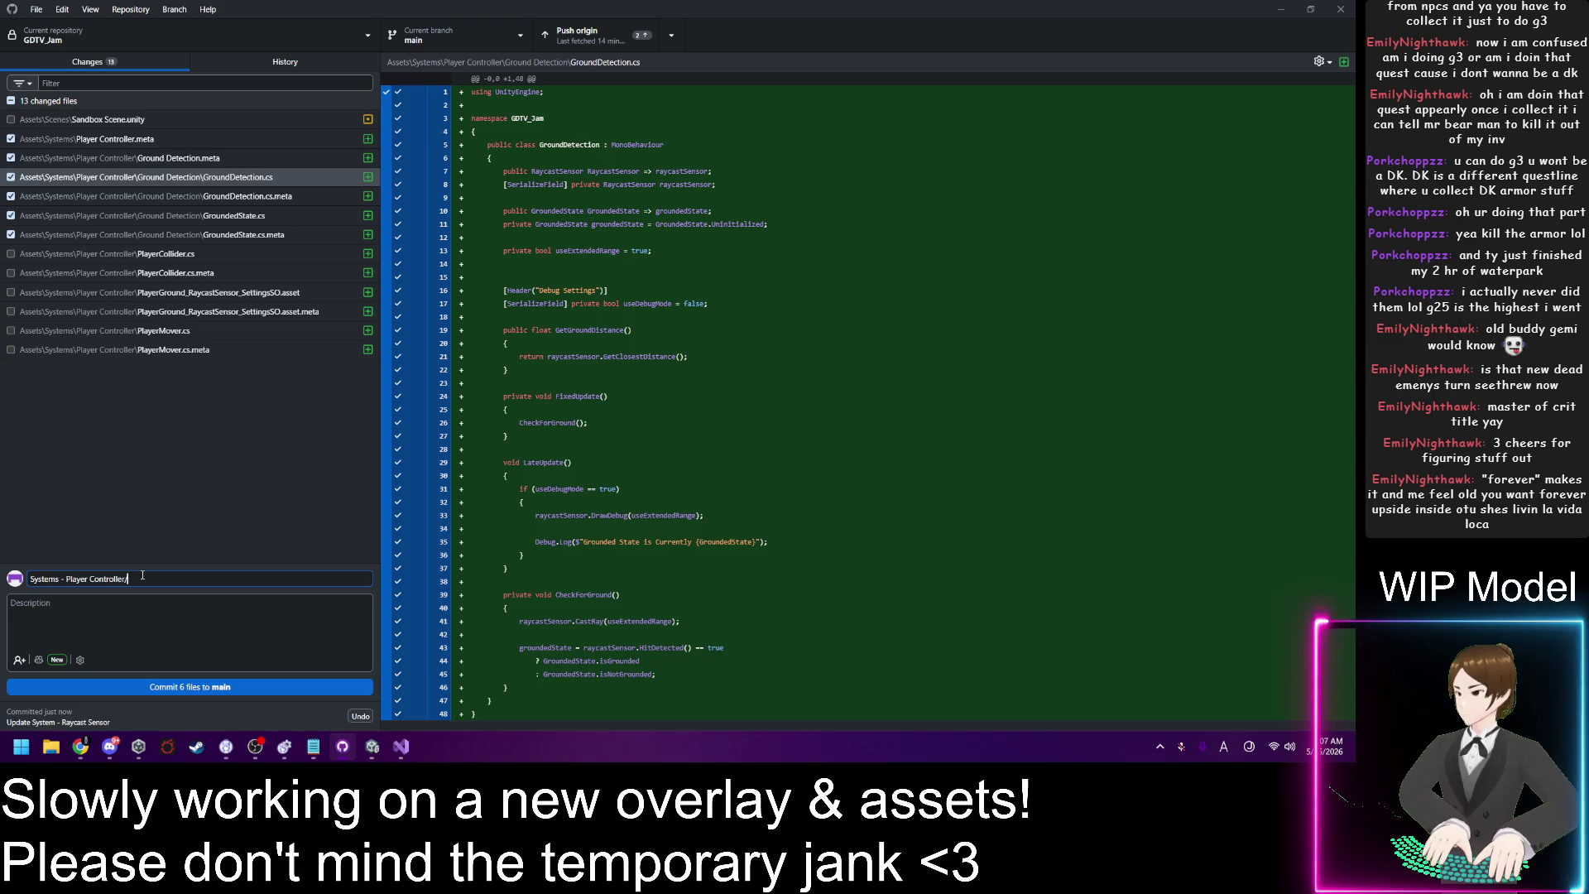
{"action": "type", "text": "Ground "}
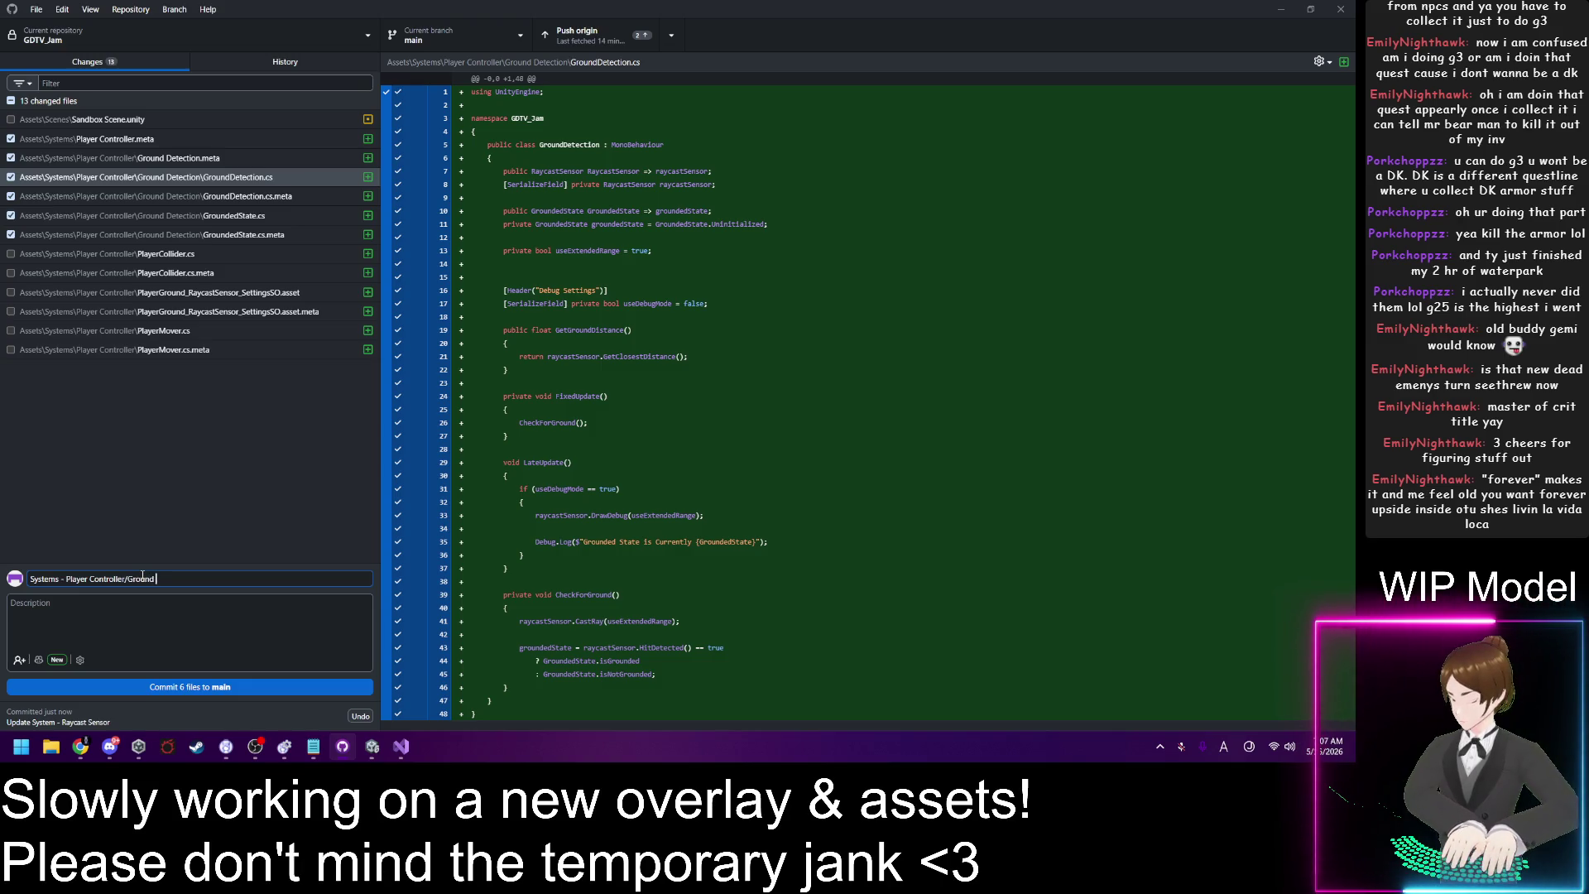
{"action": "type", "text": "Detection"}
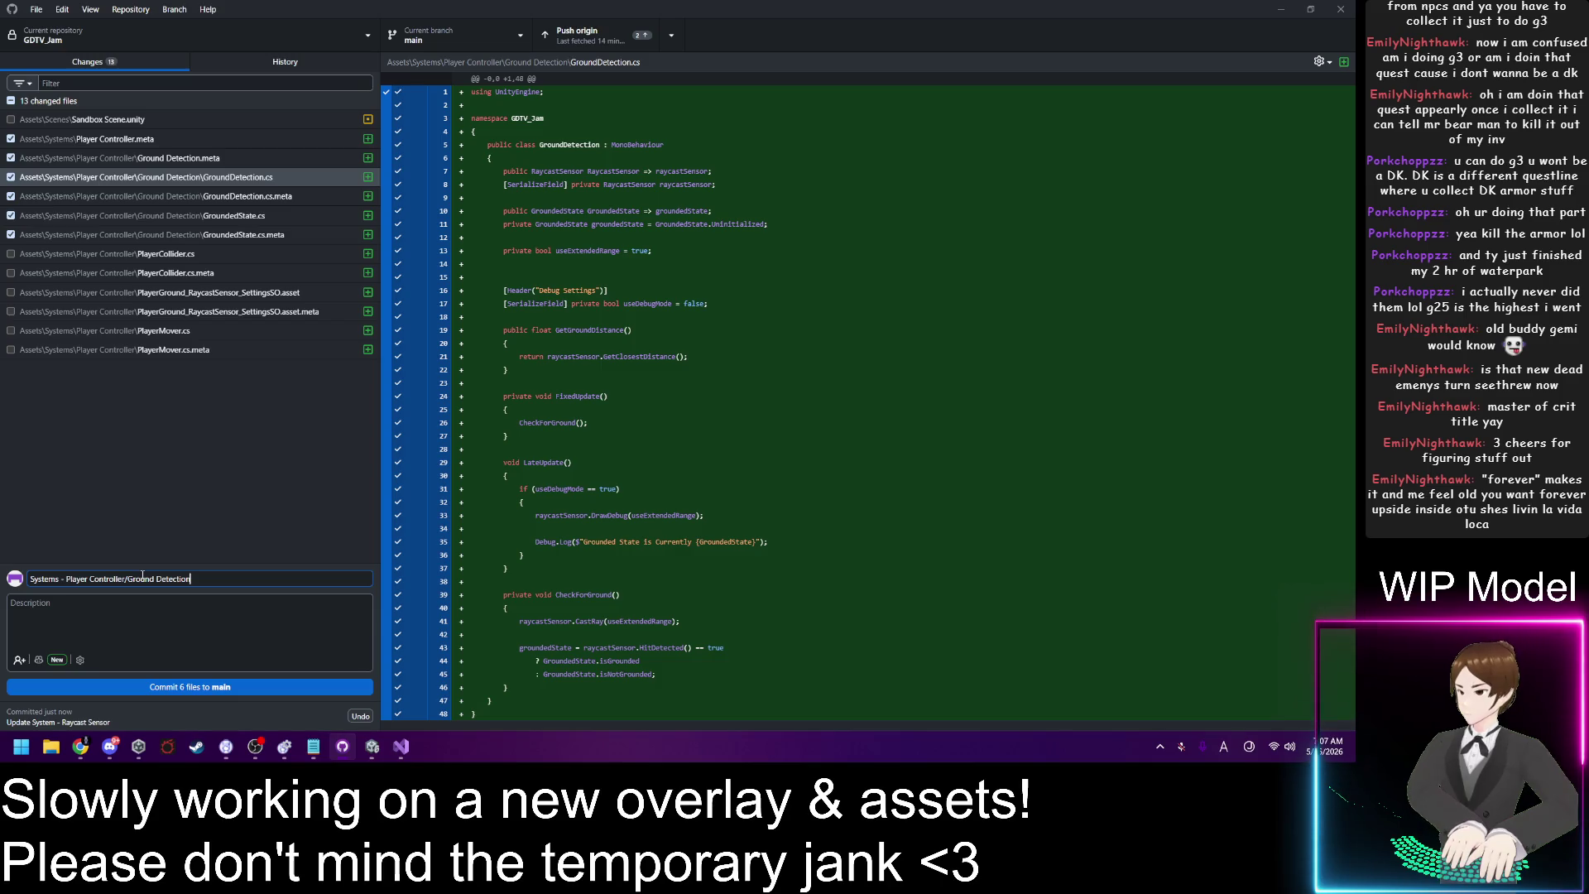
{"action": "key", "text": "Tab"}
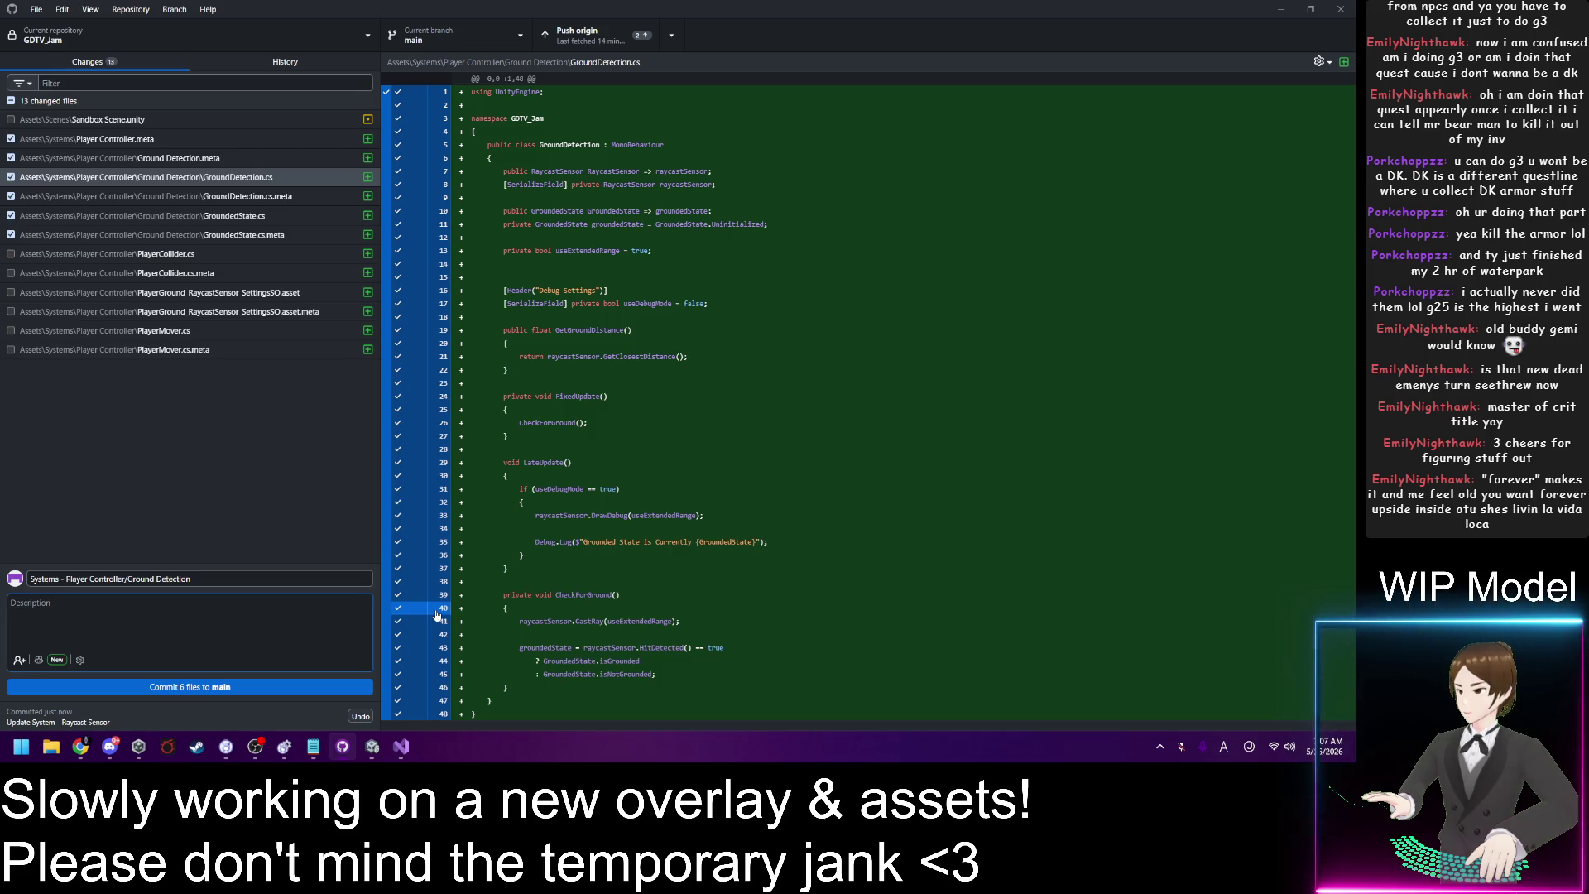
Step: Write description lines 'Ground Detection' and 'Grounded State - Simple enum indicating current grounded state'
{"action": "type", "text": "Ground"}
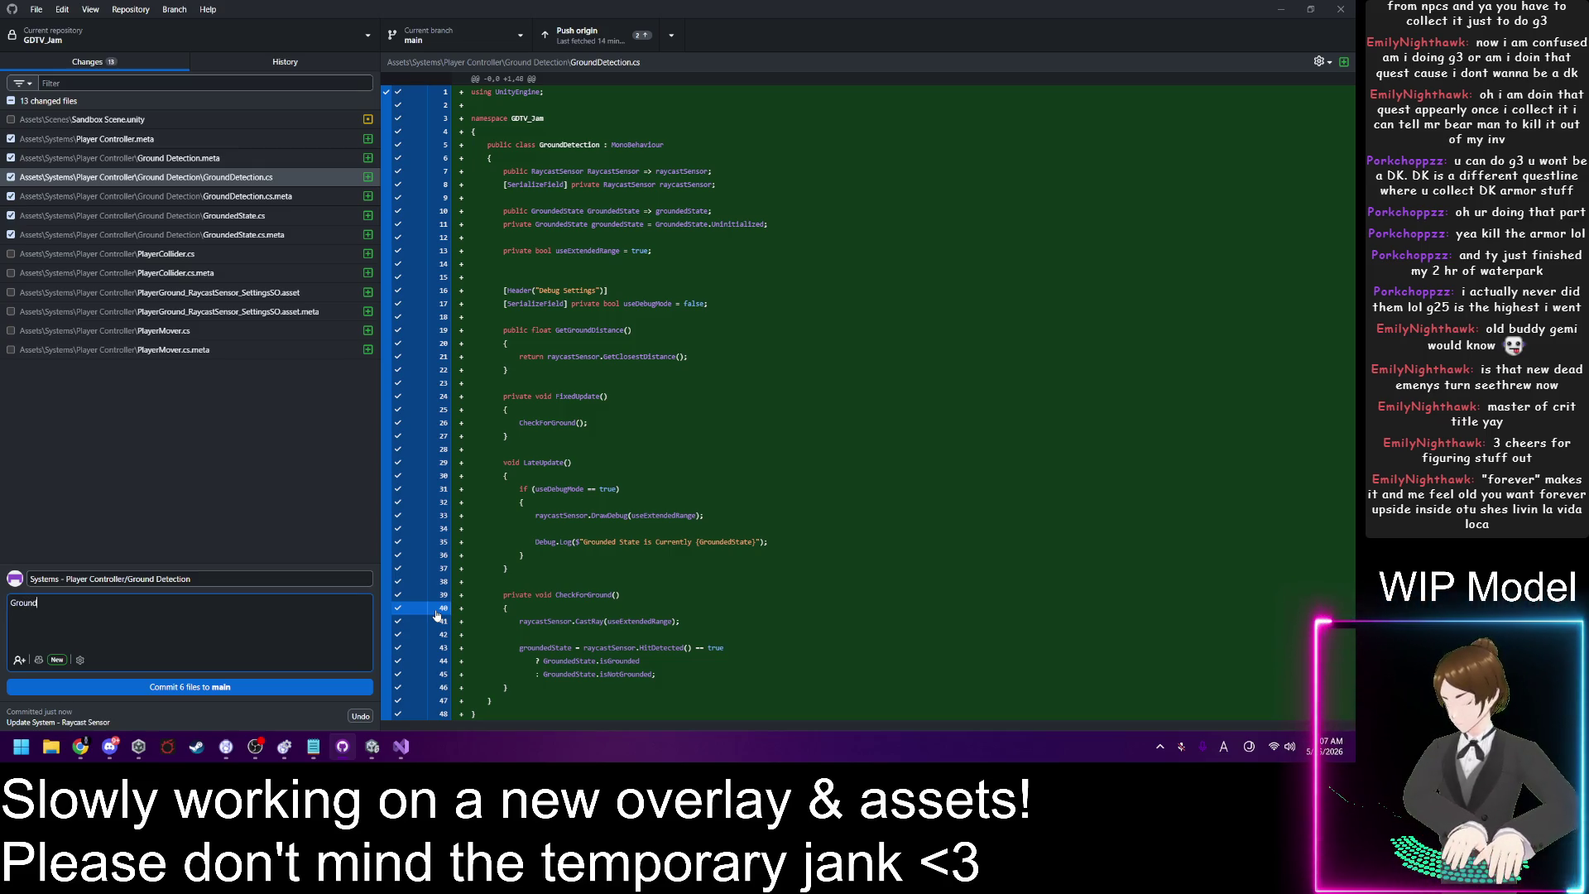
{"action": "type", "text": " Detection"}
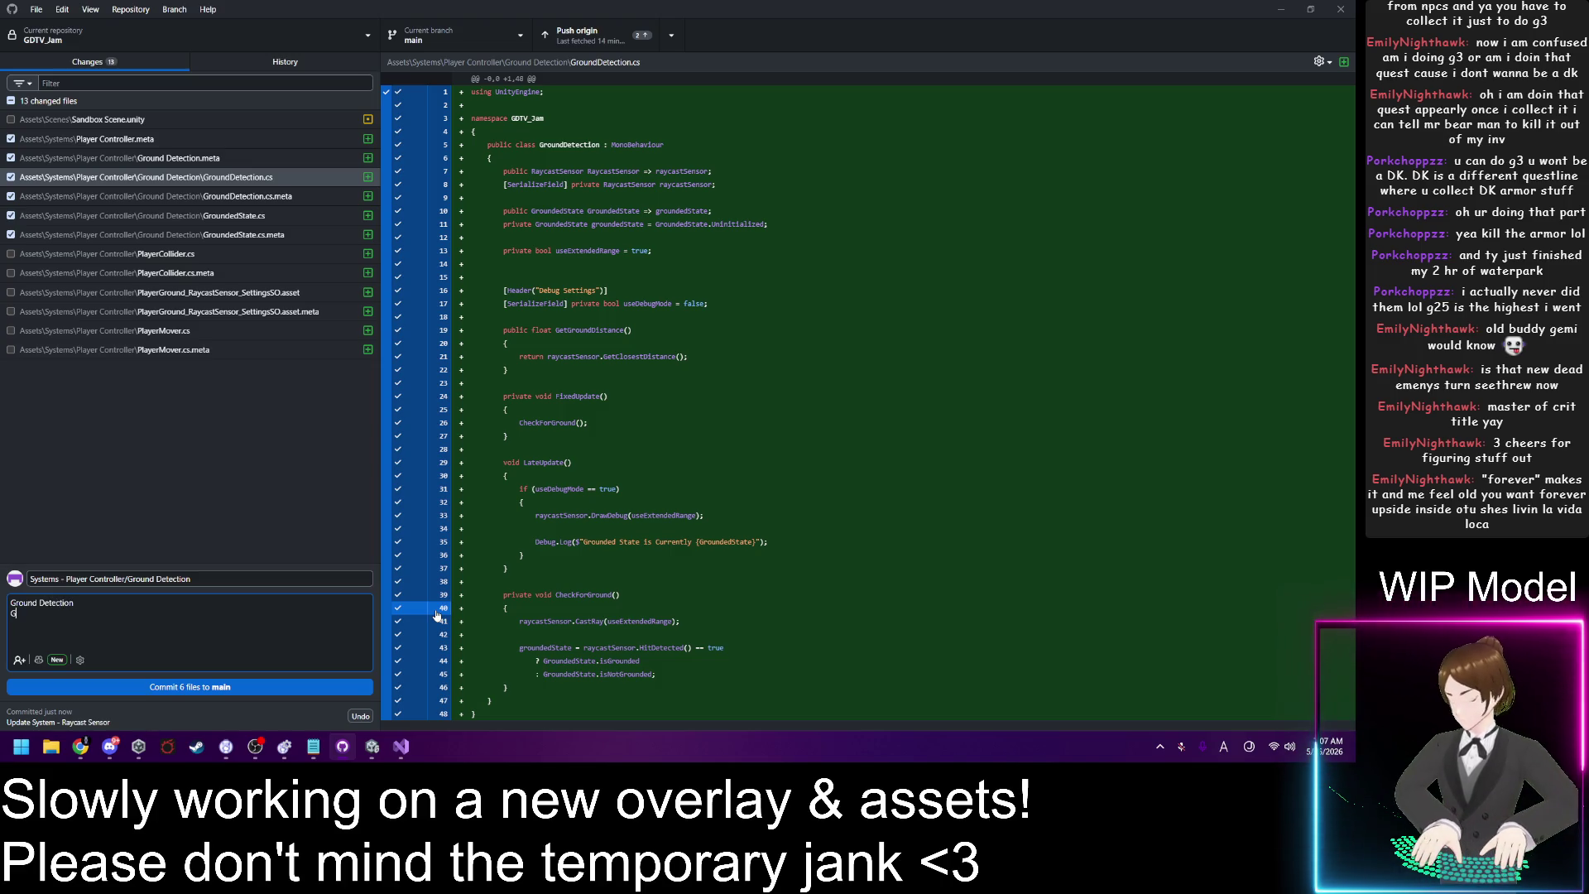
{"action": "type", "text": " Grounded"}
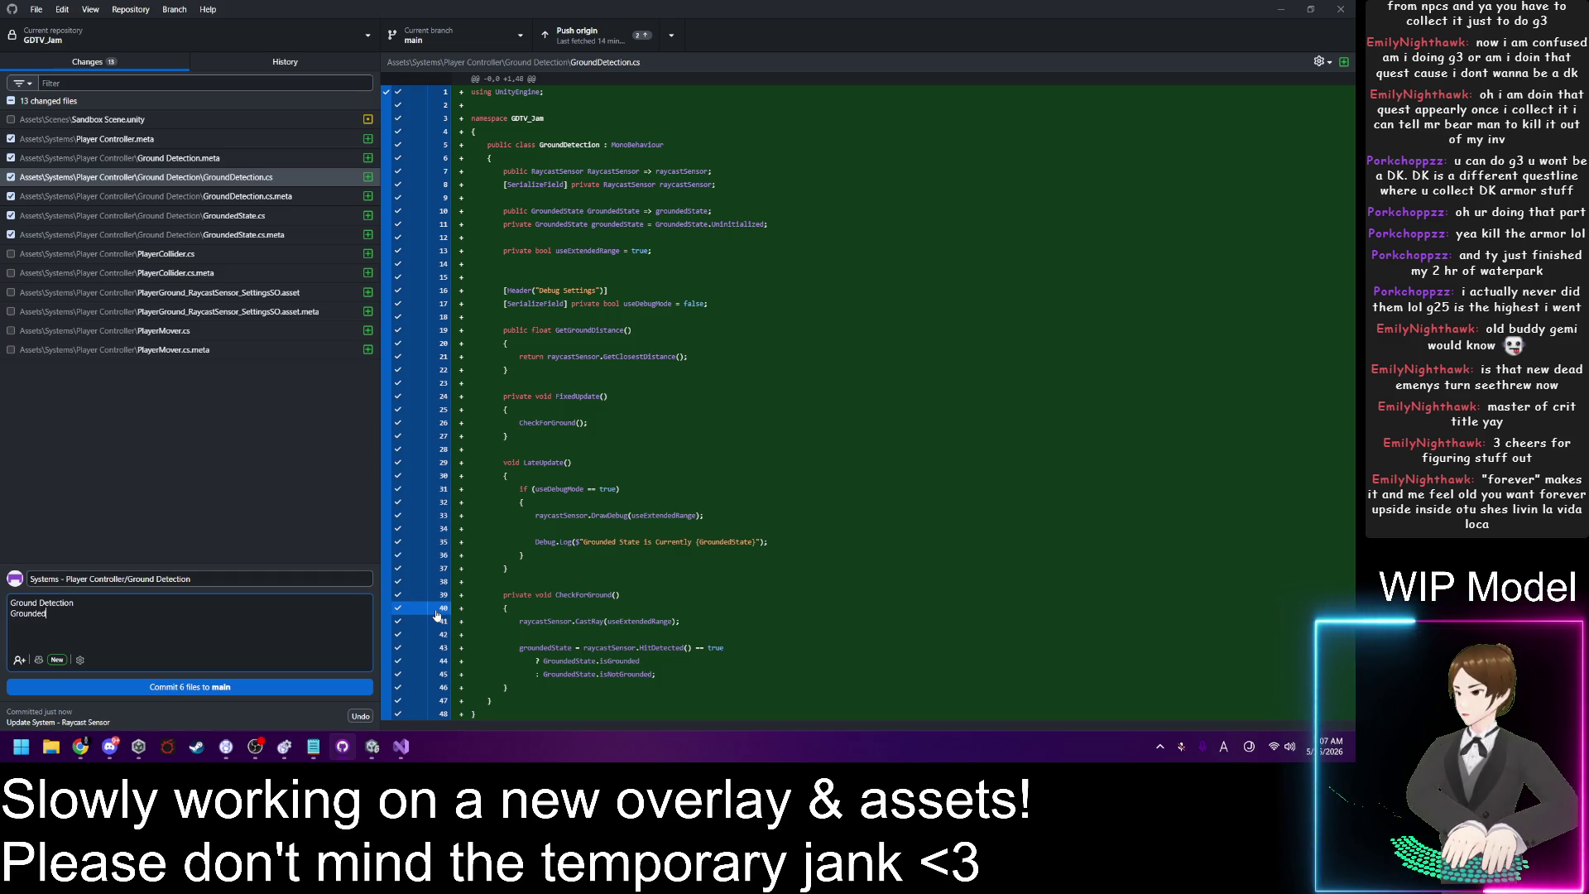
{"action": "type", "text": " State -"}
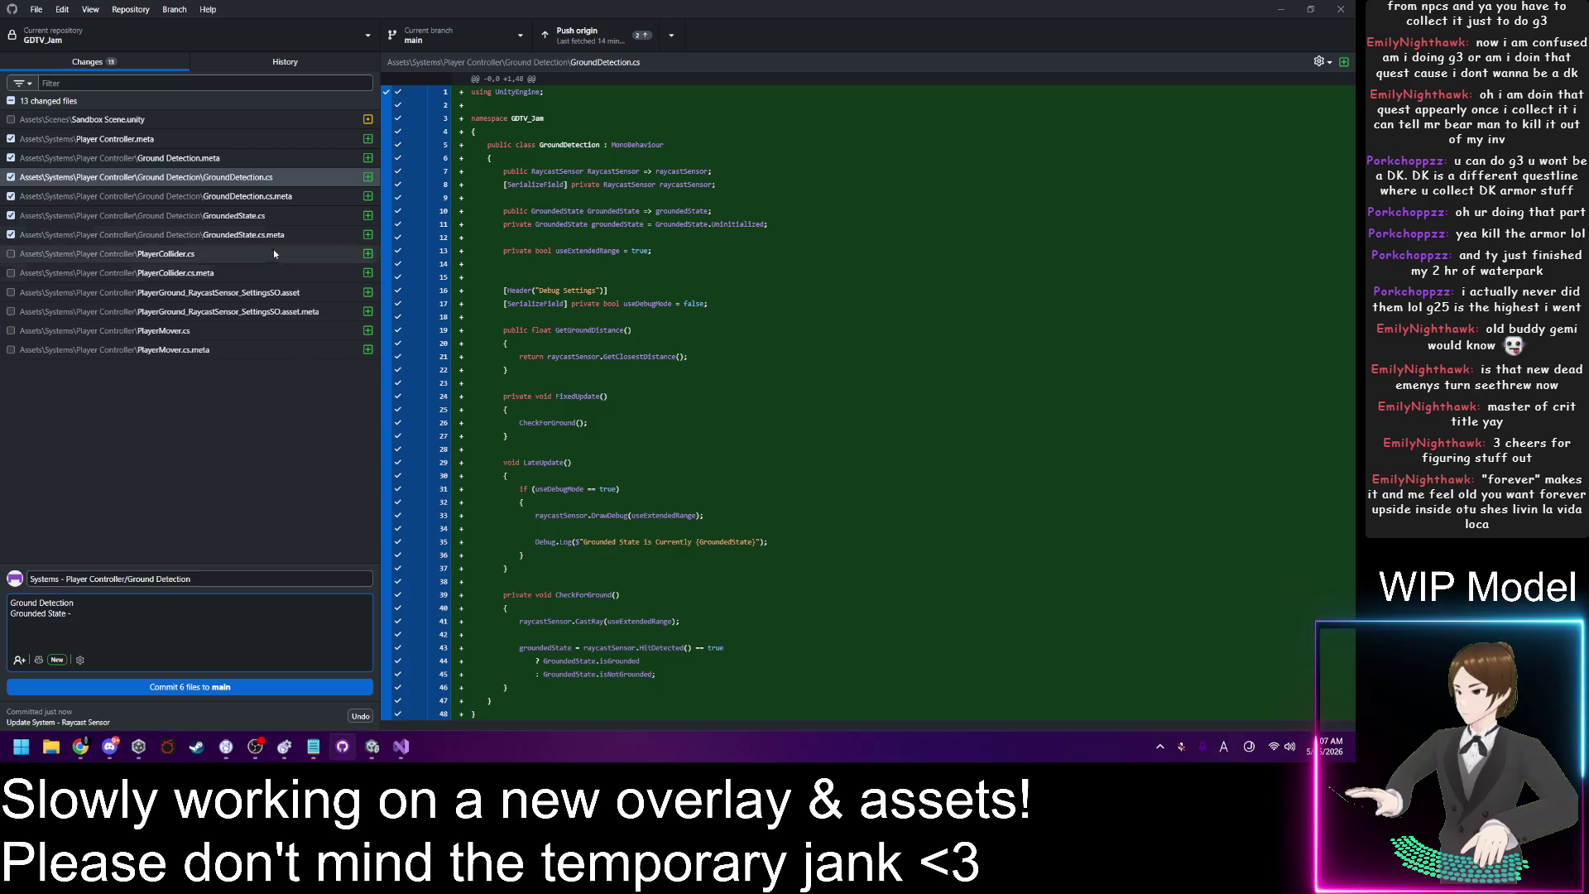
{"action": "left_click", "coordinate": [258, 217]}
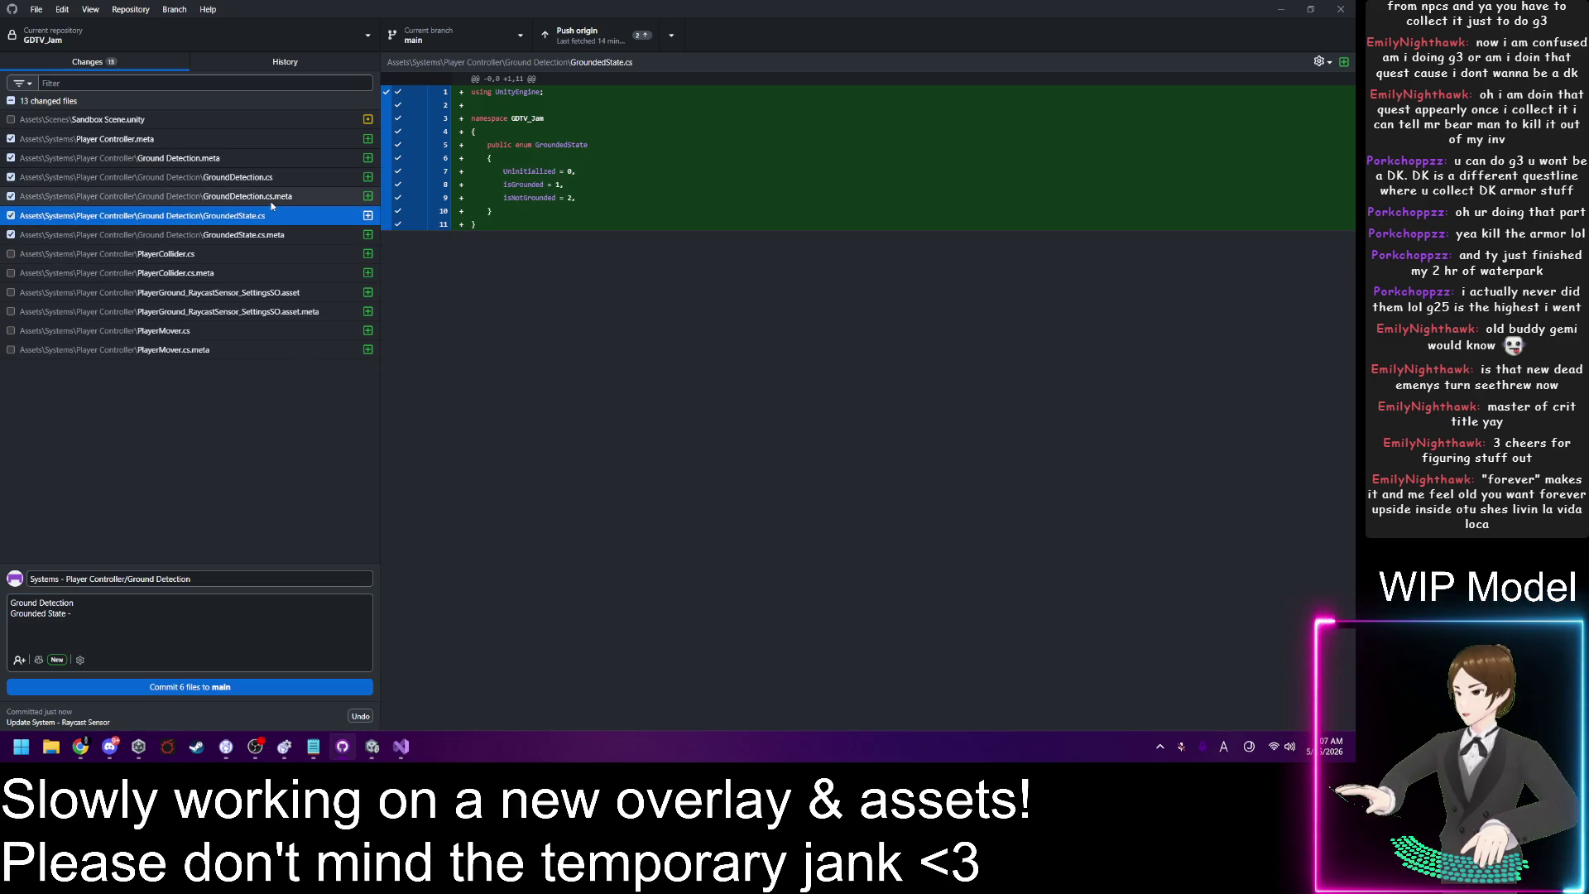
{"action": "left_click", "coordinate": [140, 609]}
{"action": "type", "text": "S"}
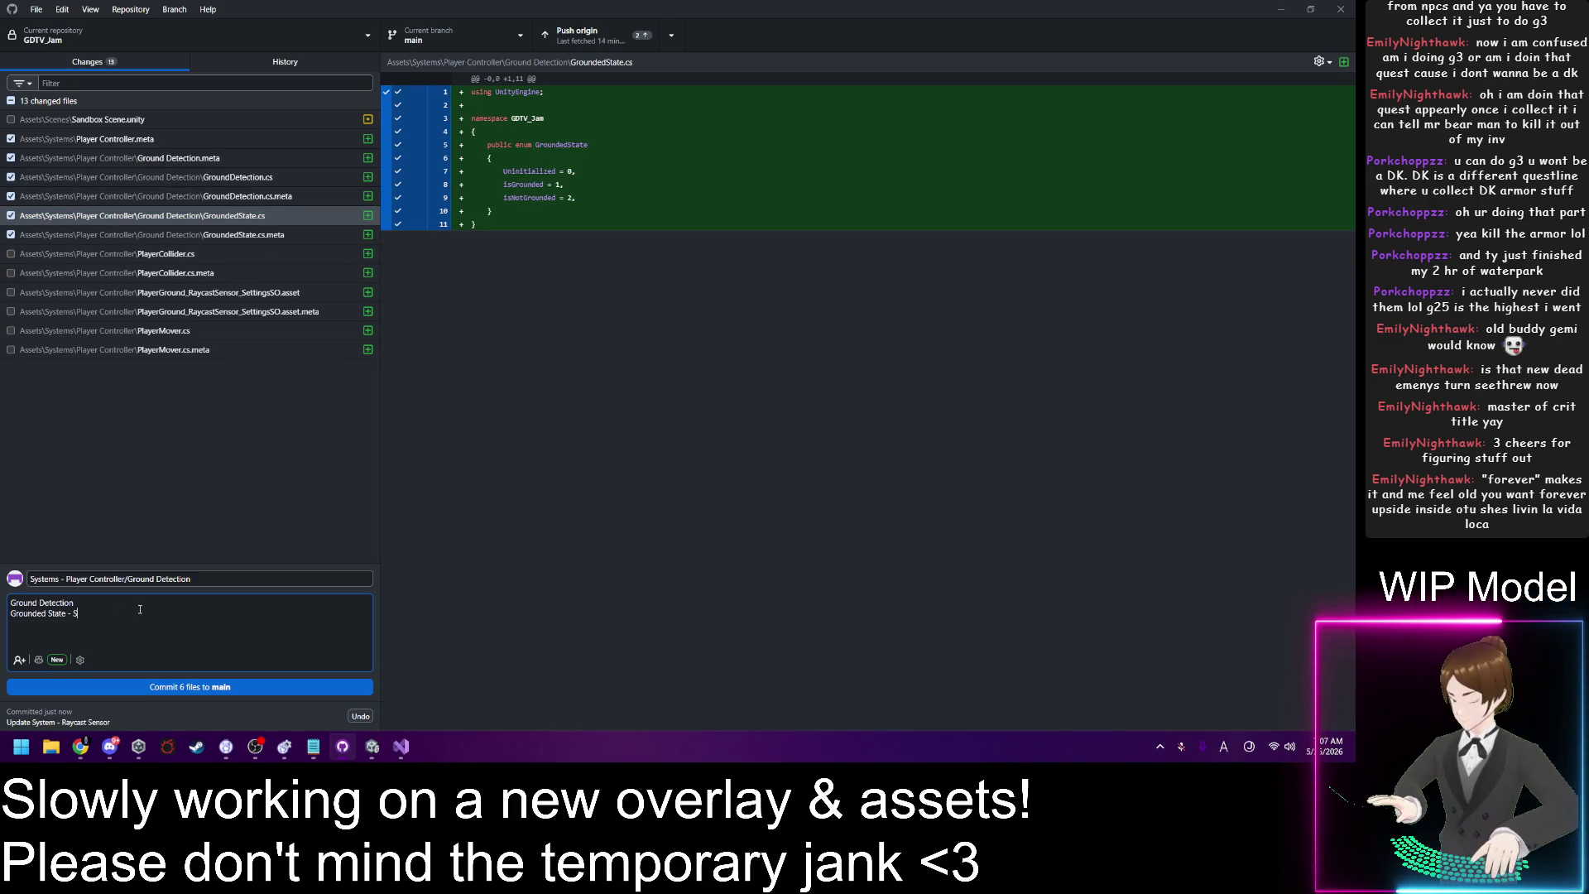
{"action": "type", "text": "impl"}
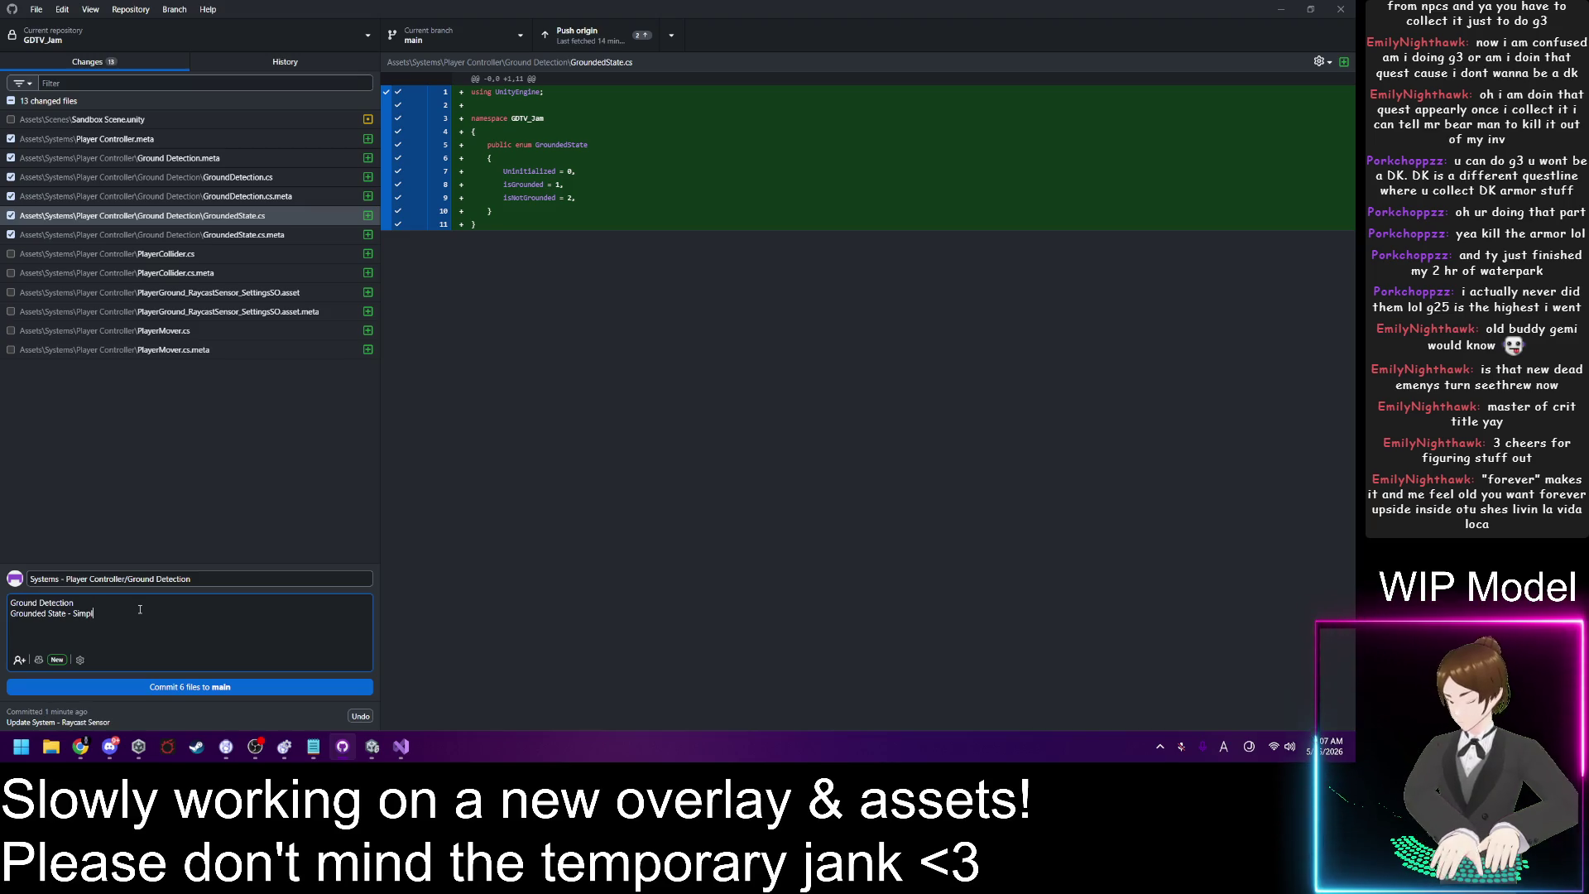
{"action": "type", "text": "e enum to i"}
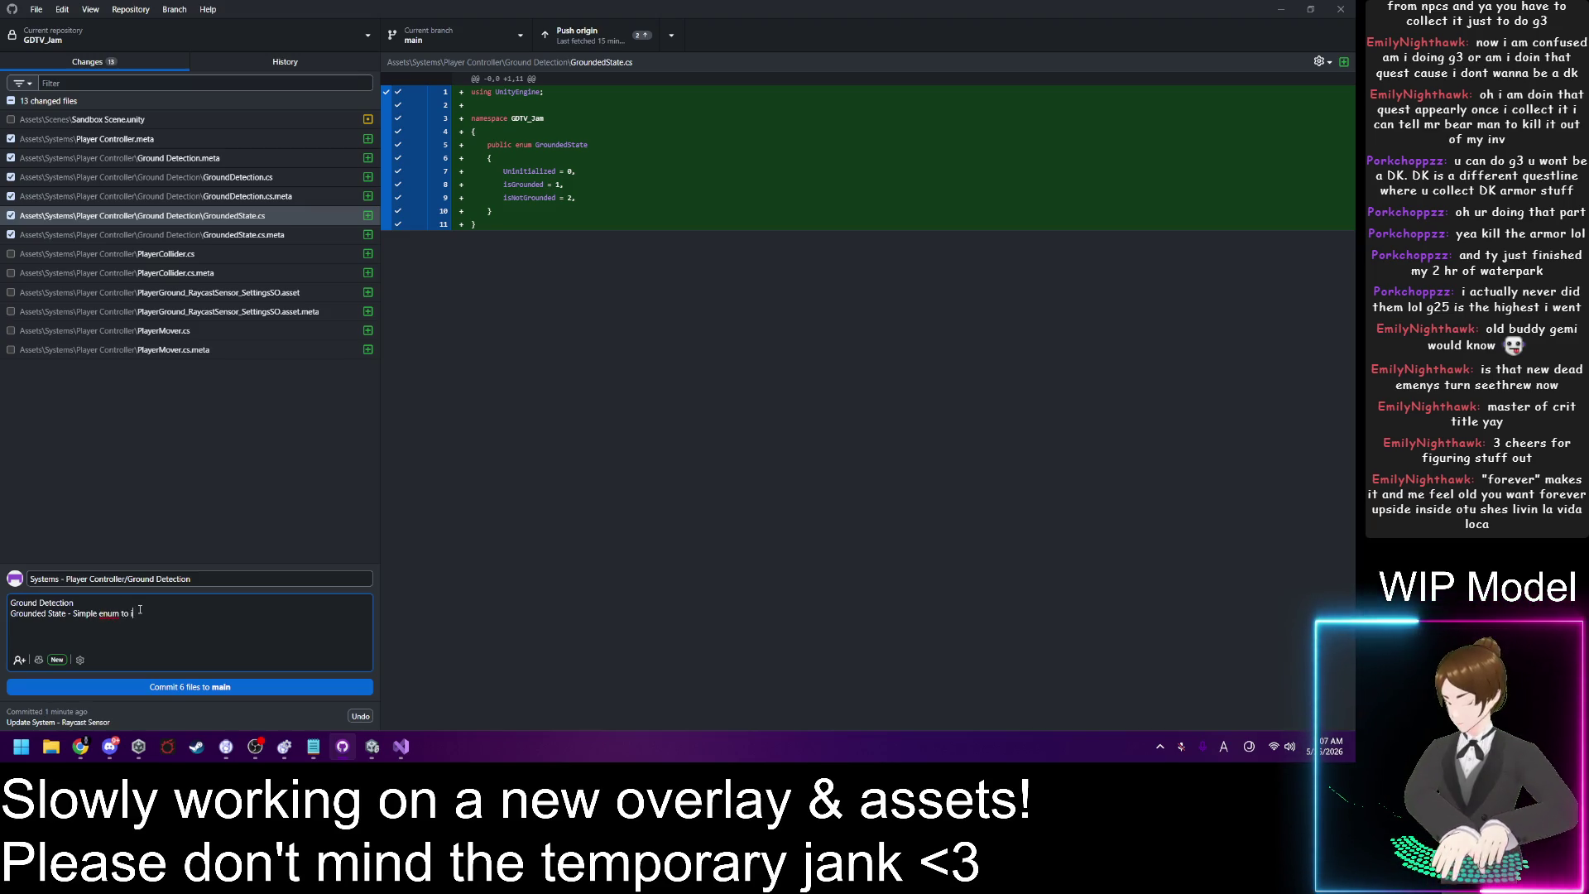
{"action": "type", "text": "ndica our c"}
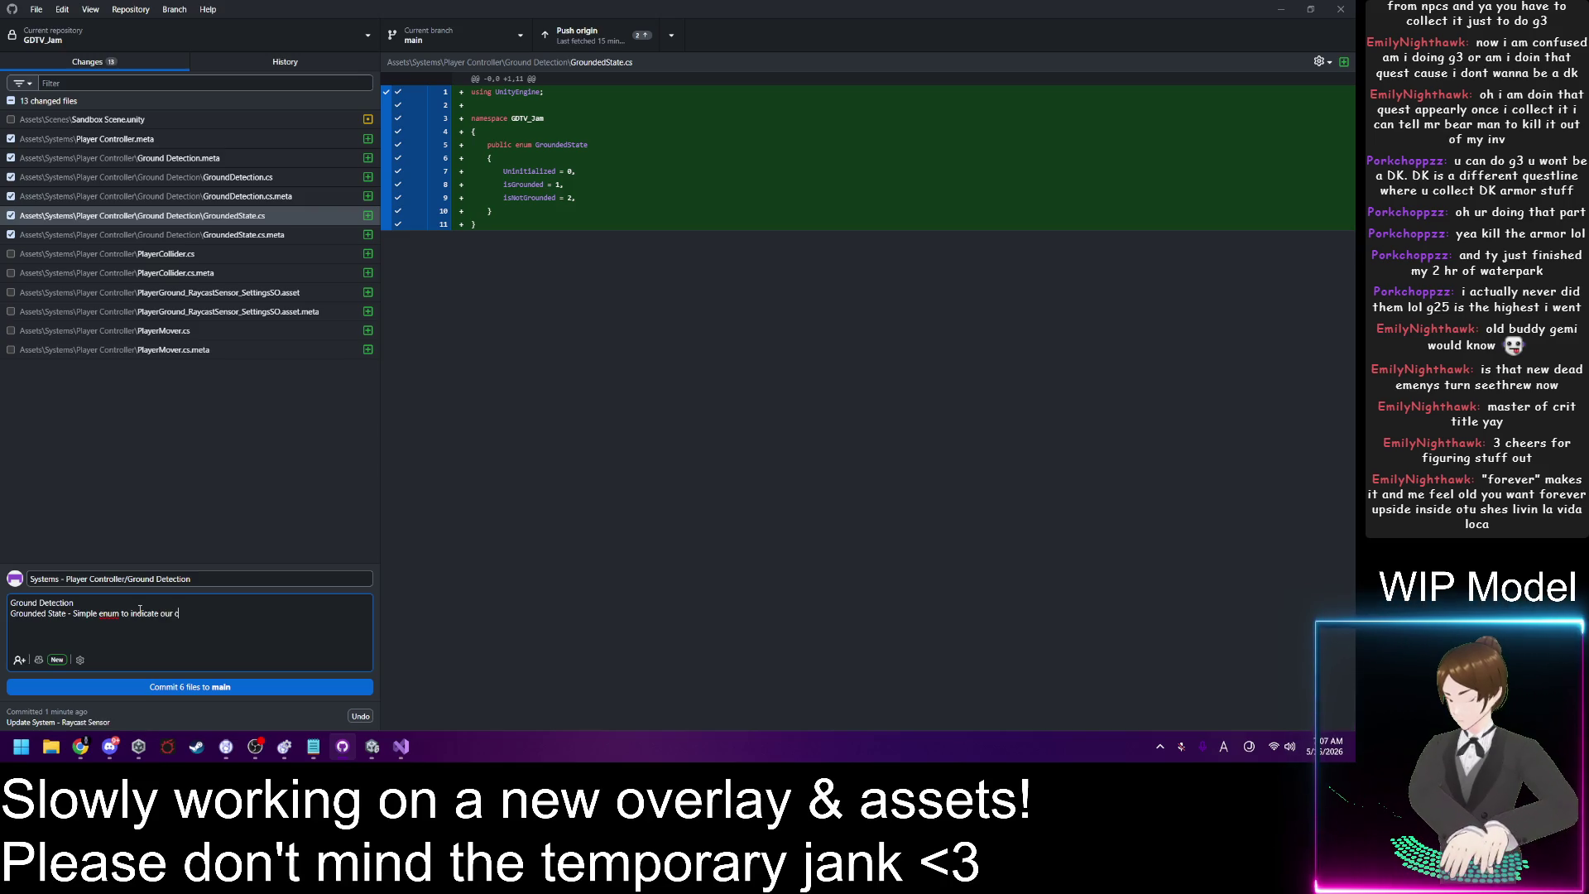
{"action": "type", "text": "urrent g"}
{"action": "type", "text": "rounded "}
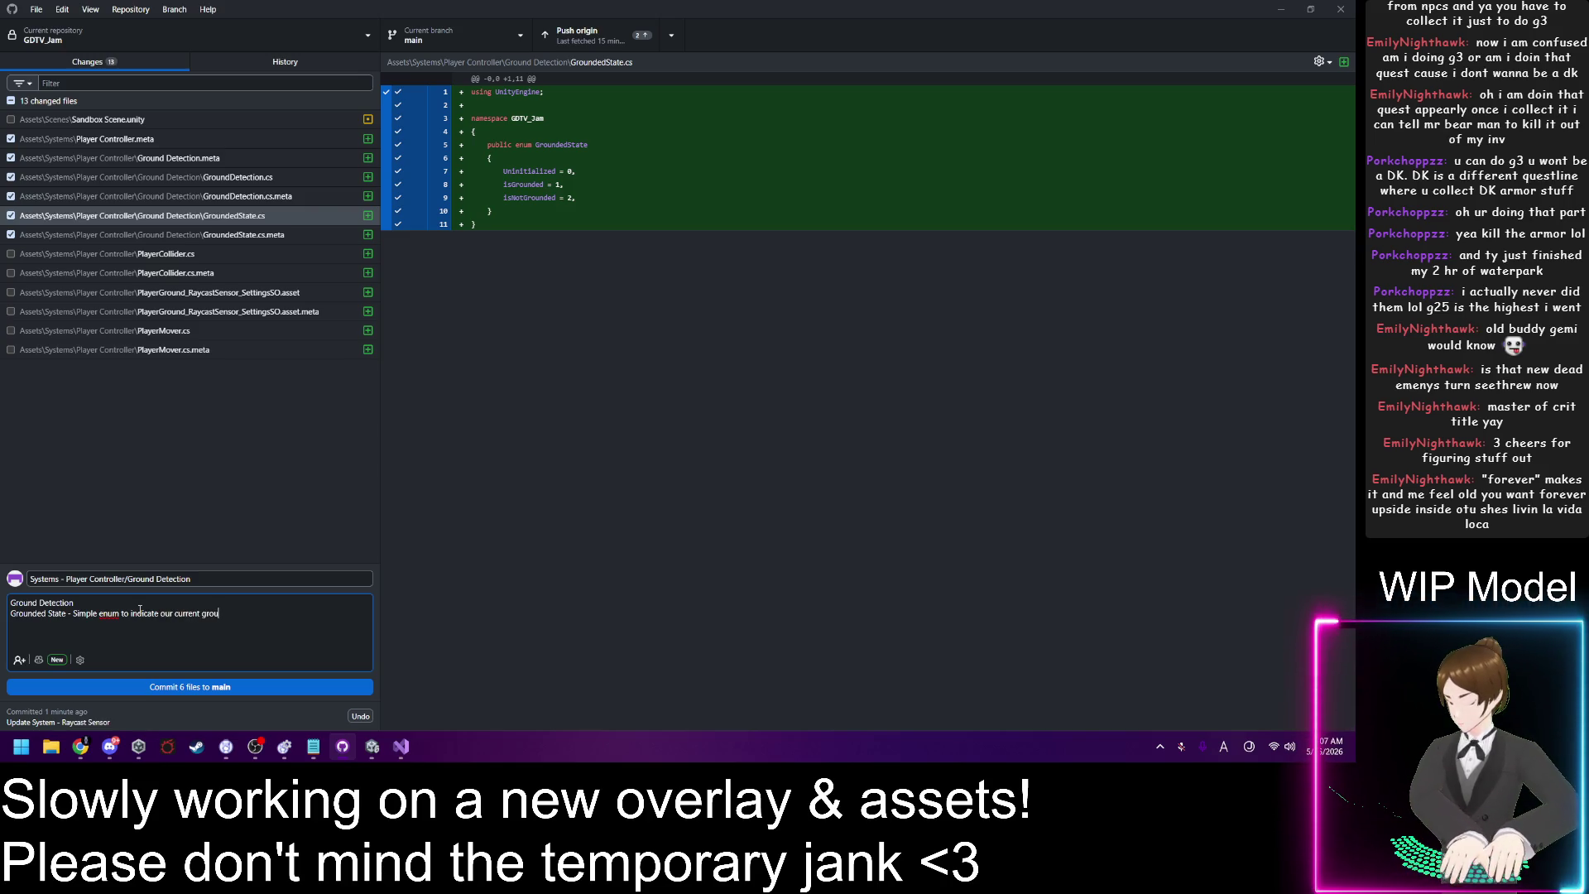
{"action": "type", "text": "state"}
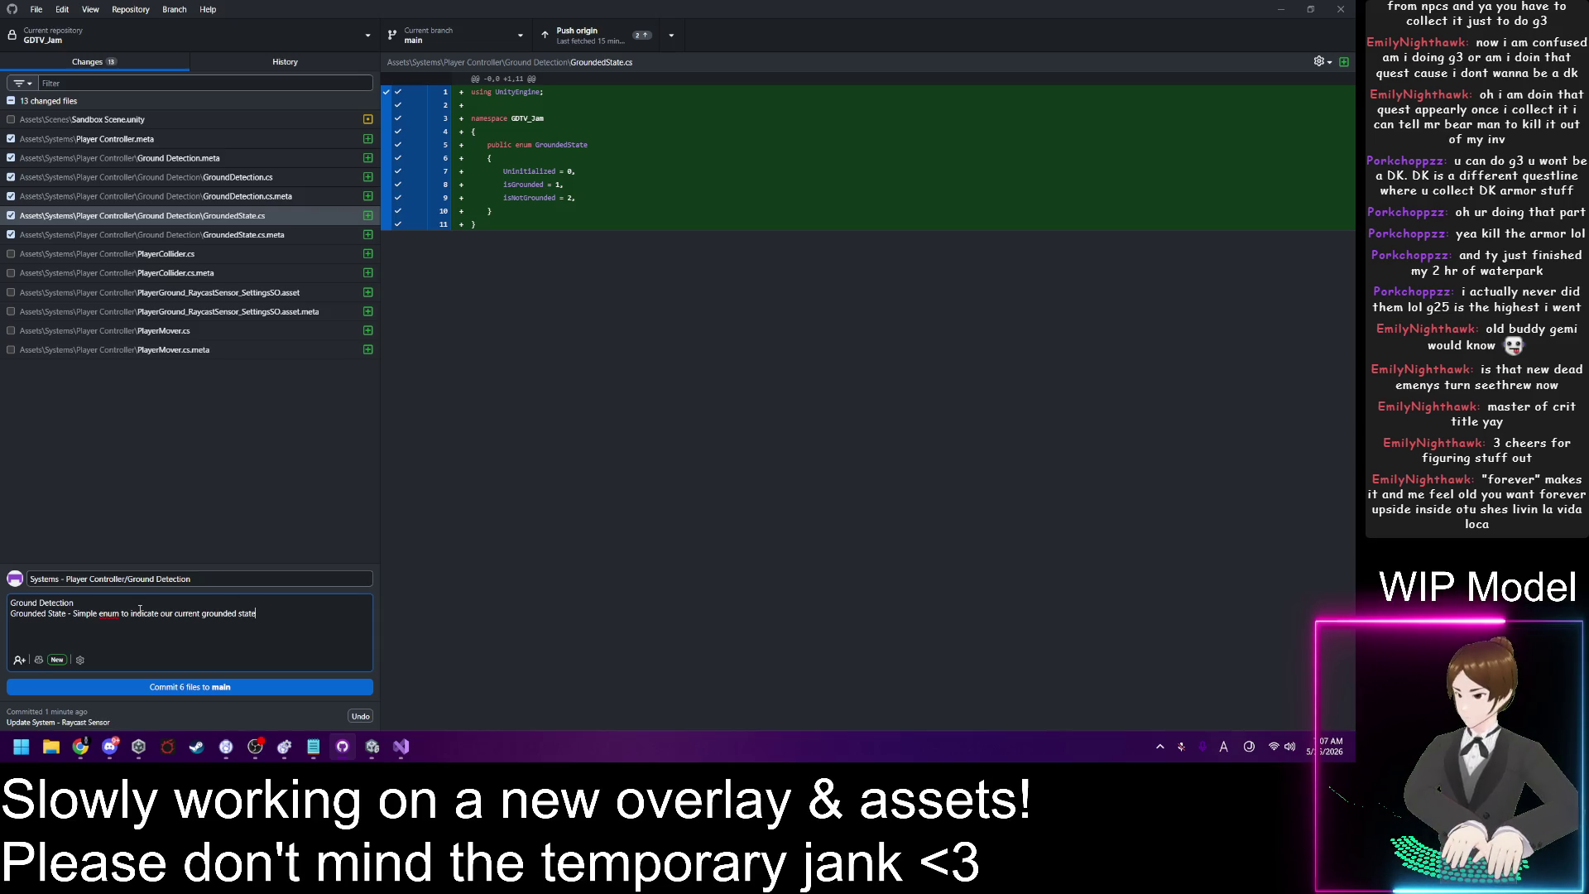
{"action": "type", "text": "-"}
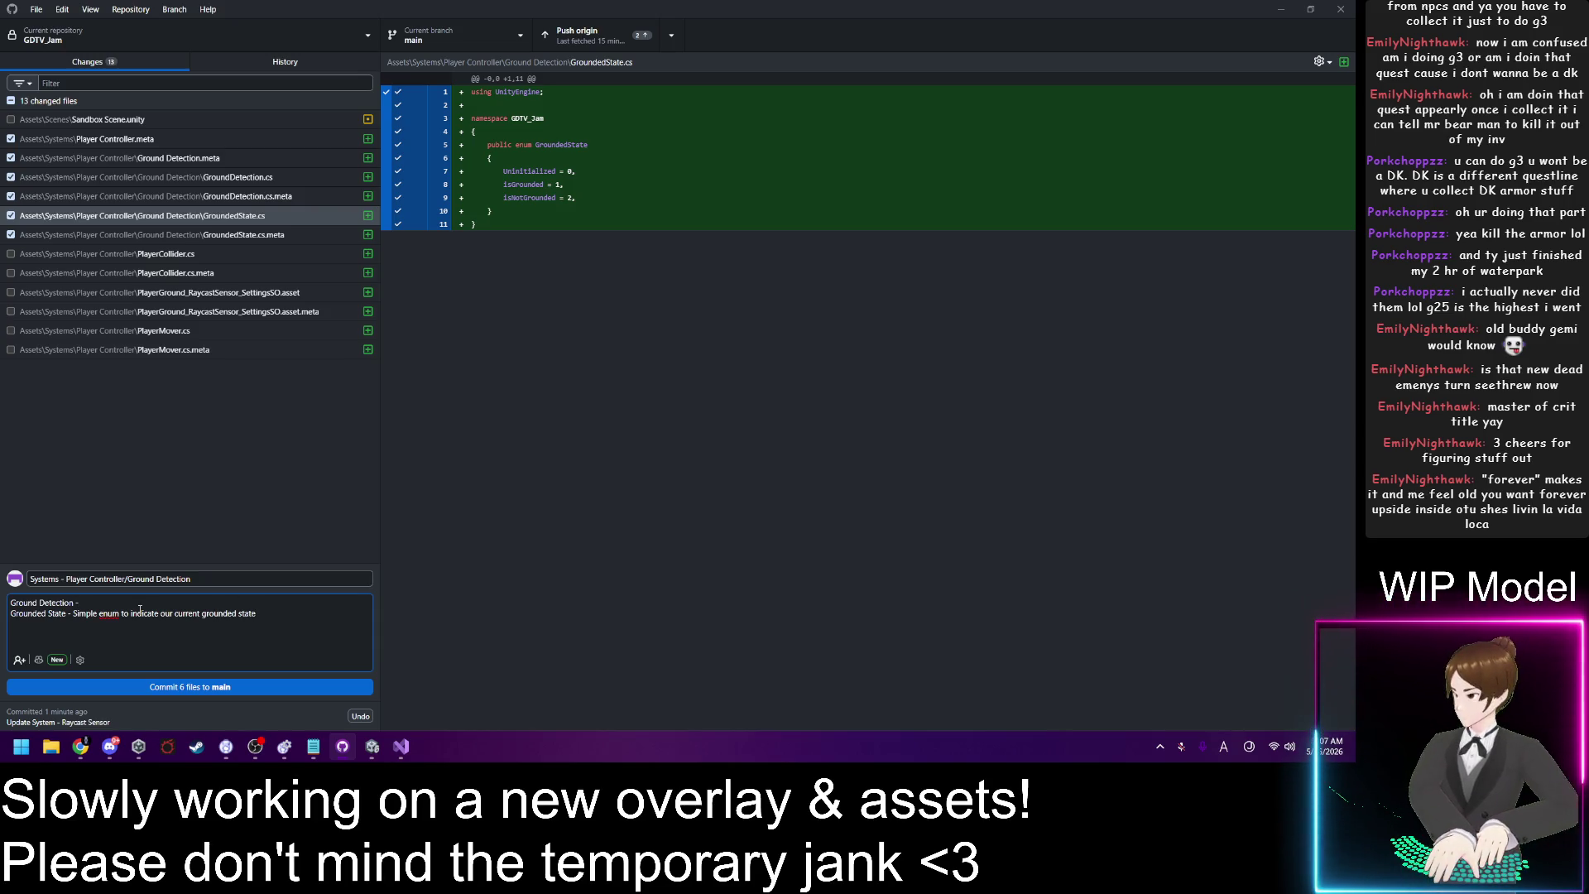
Step: Describe Ground Detection as 'Manages updating the grounded state' and commit the six files to main
{"action": "left_click", "coordinate": [181, 158]}
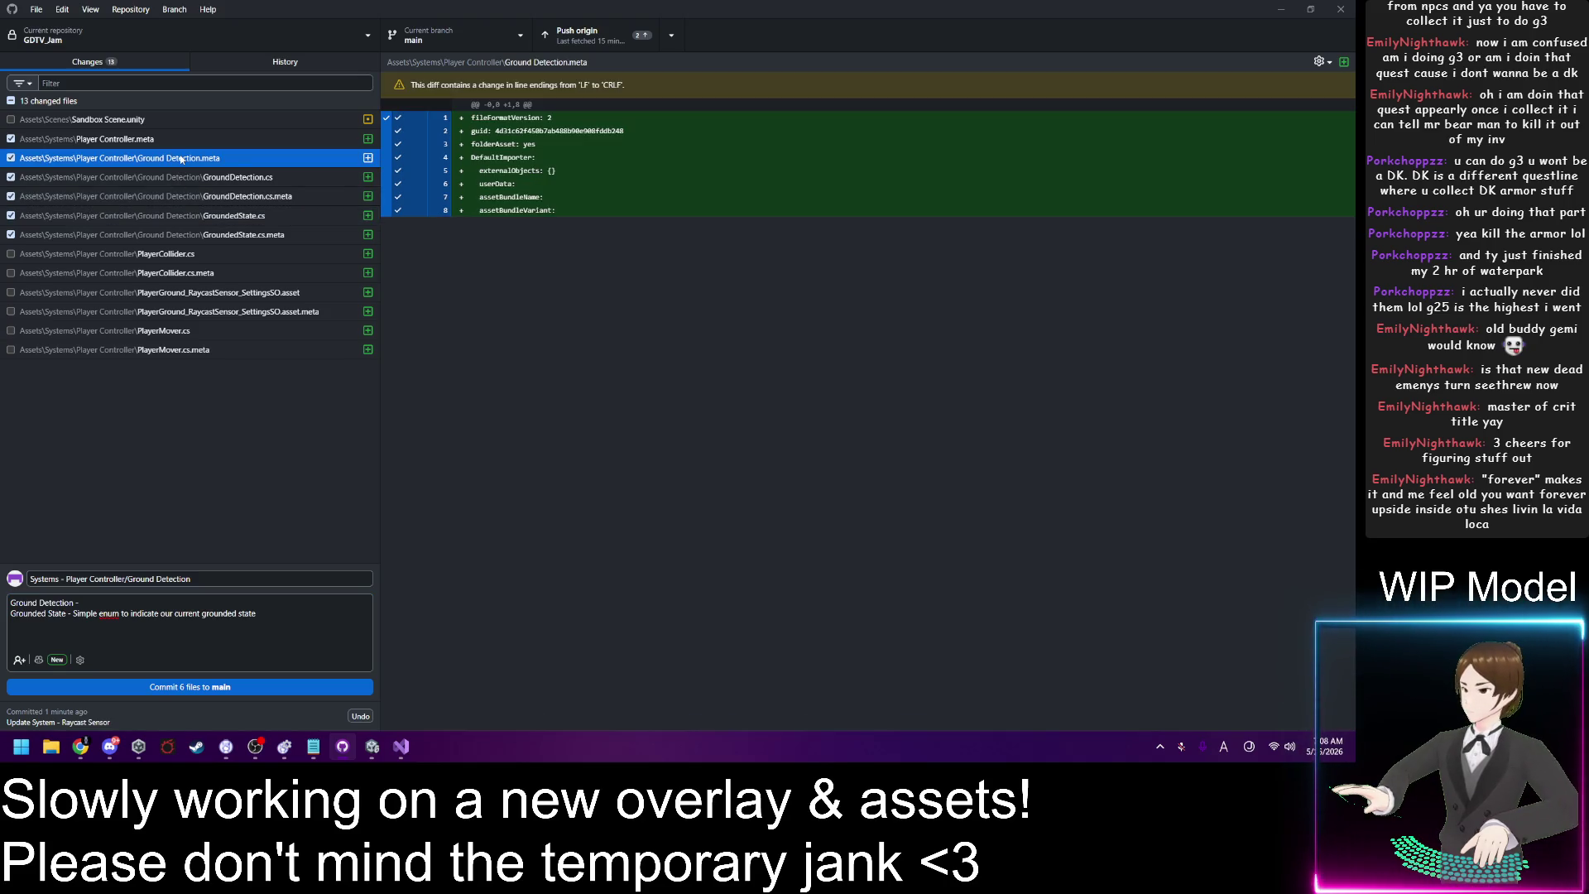
{"action": "left_click", "coordinate": [129, 600]}
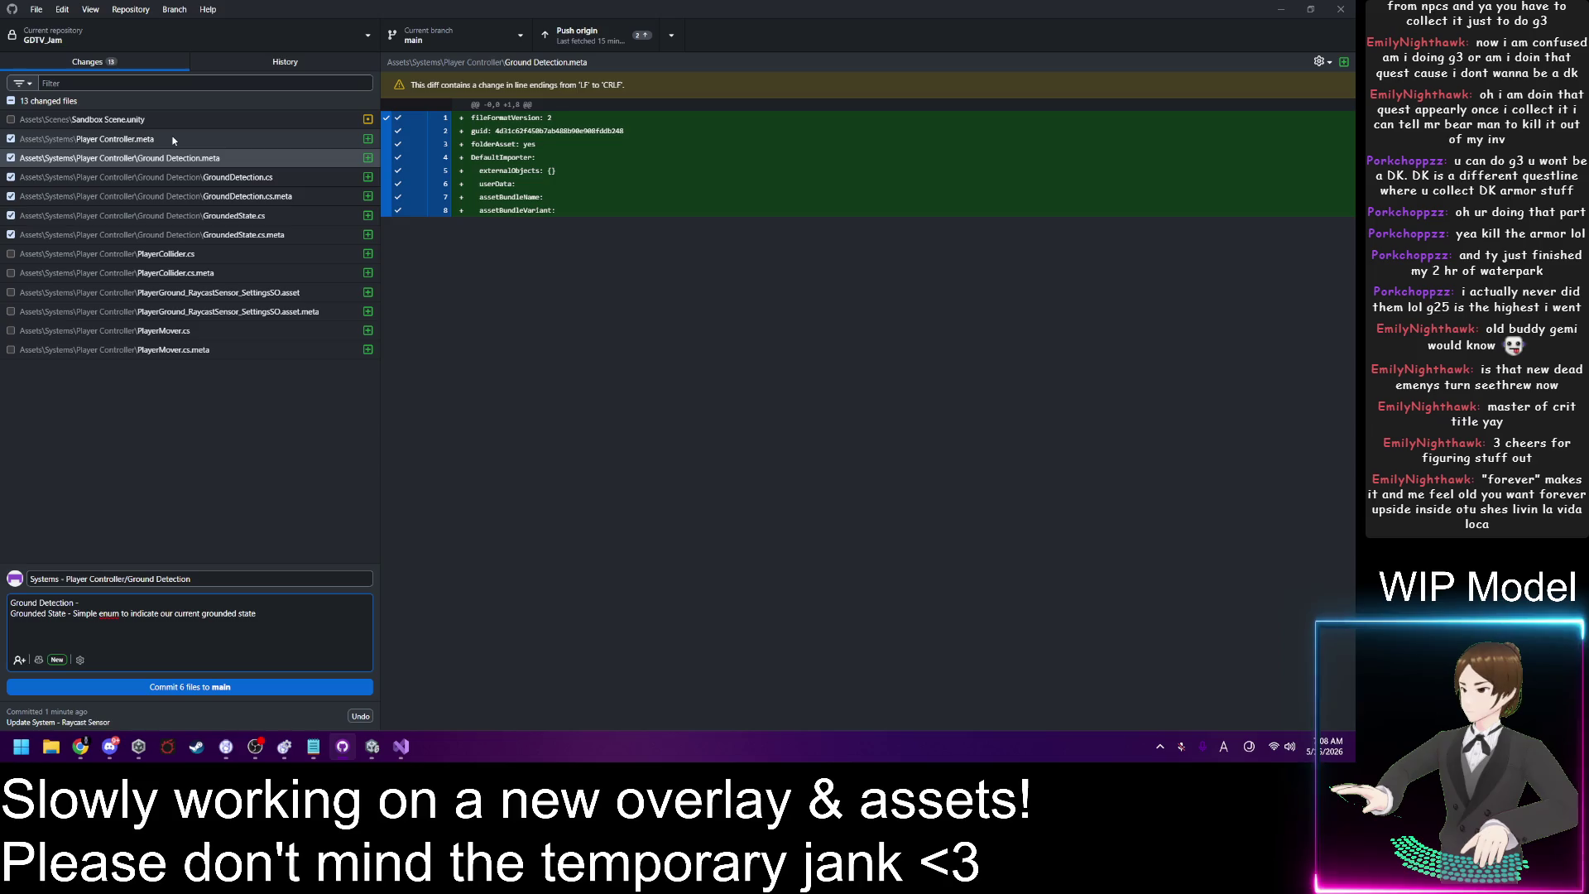
{"action": "left_click", "coordinate": [211, 179]}
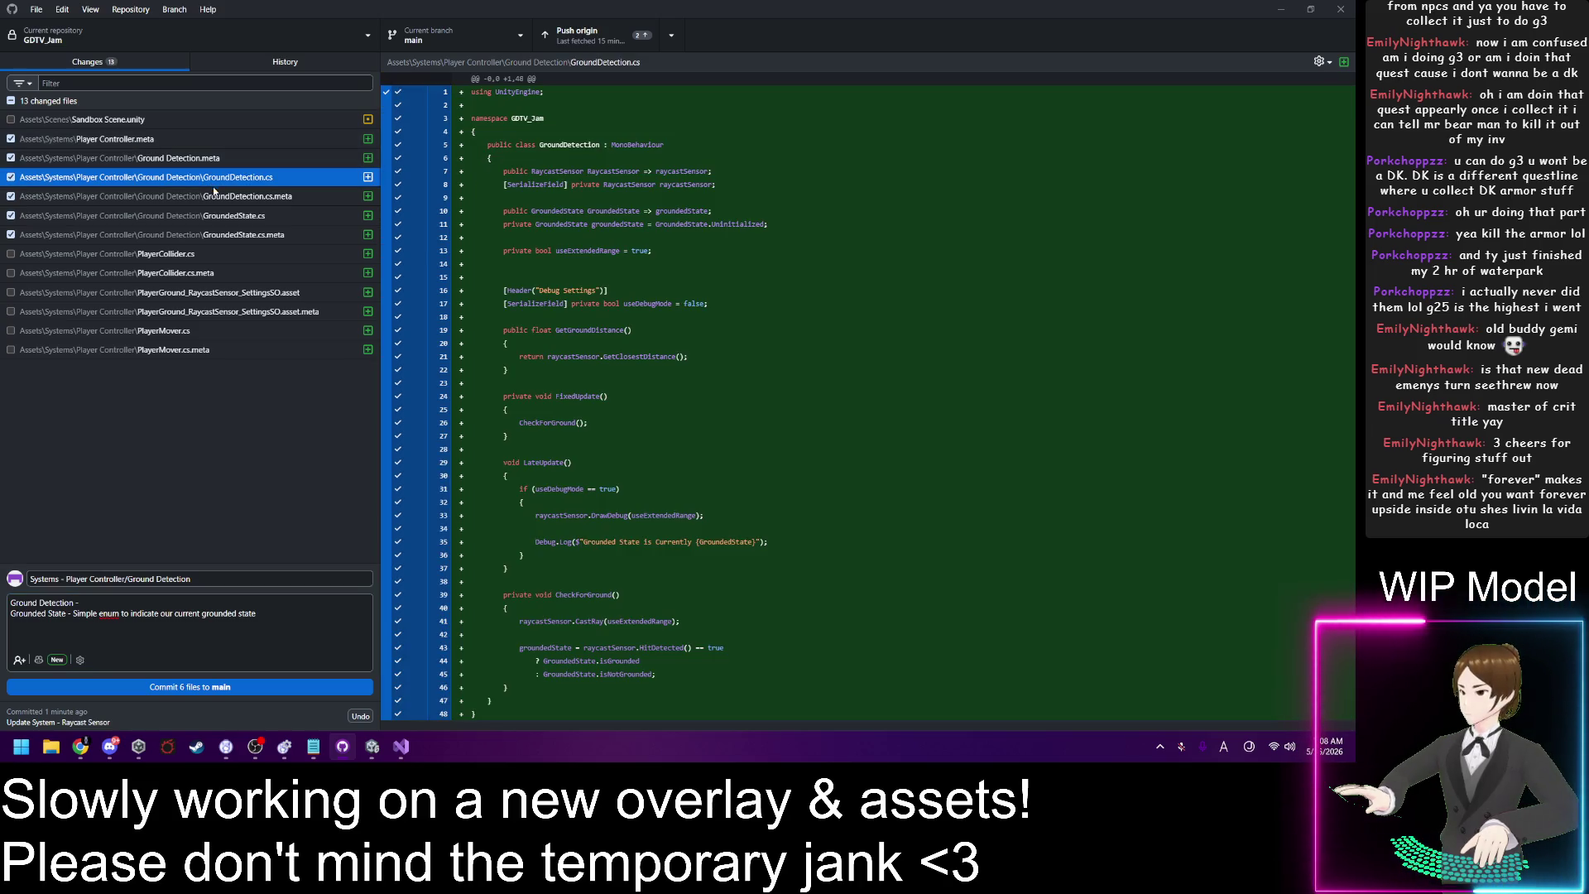
{"action": "left_click", "coordinate": [116, 606]}
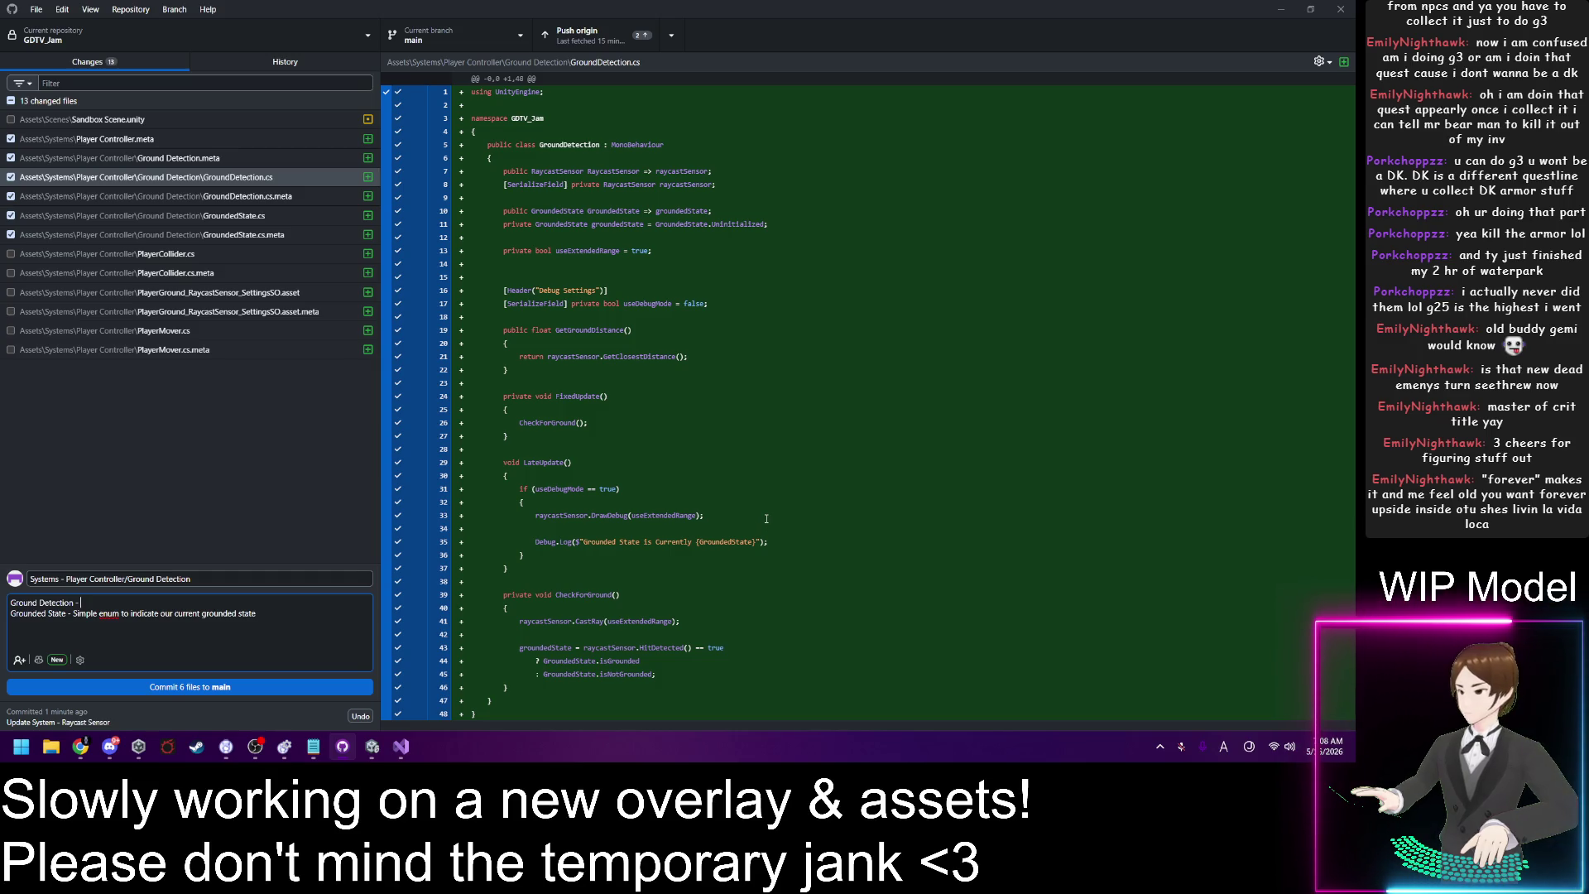
{"action": "type", "text": "Manages"}
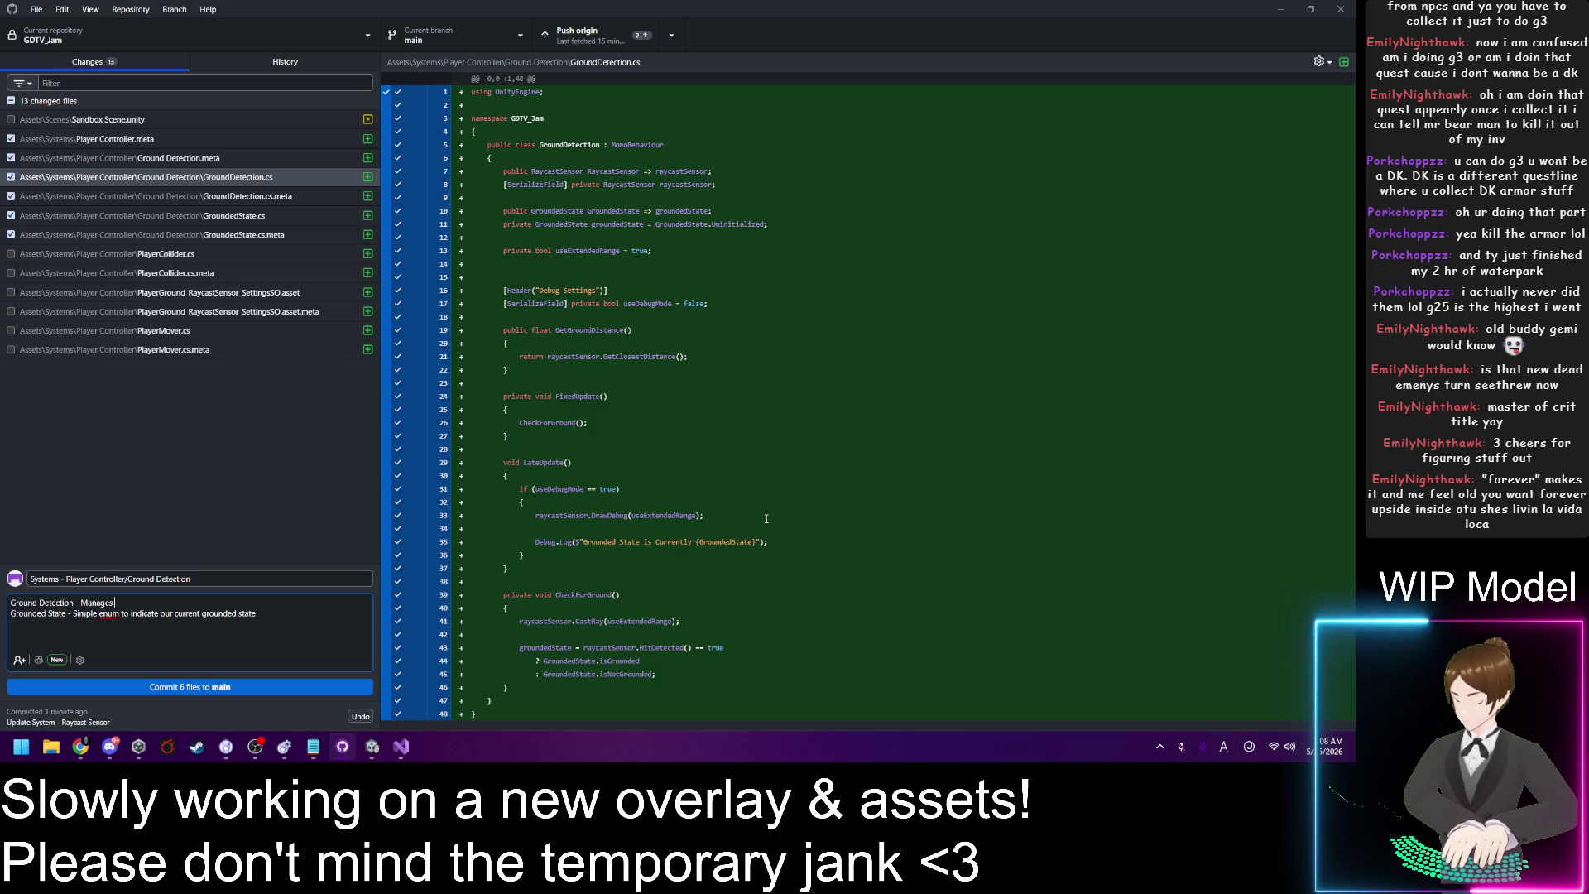
{"action": "type", "text": " grounded"}
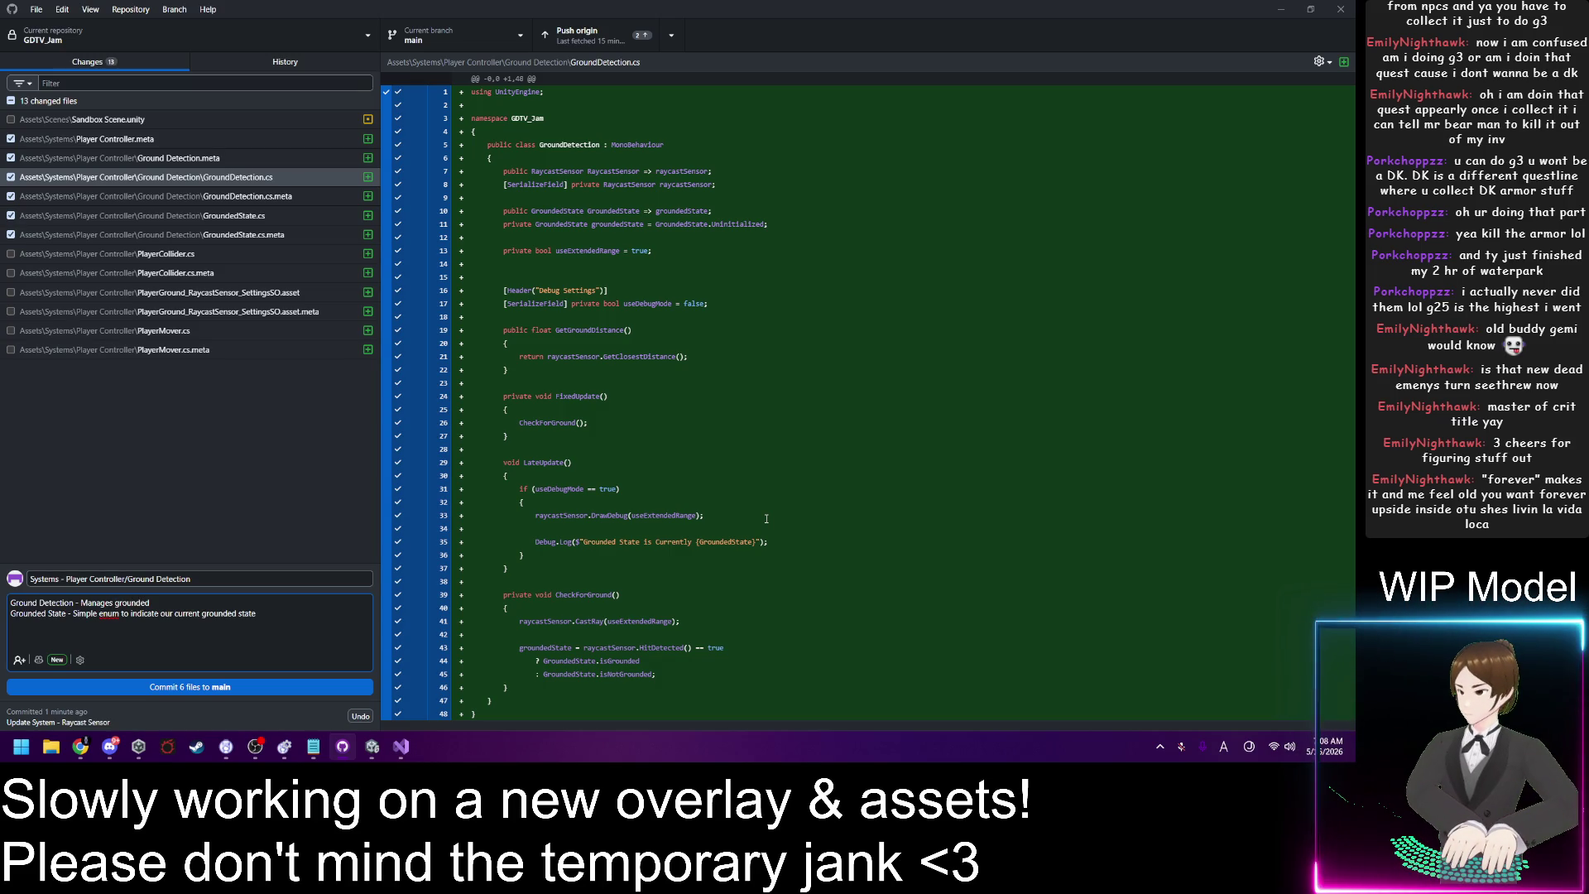
{"action": "key", "text": "BackSpace"}
{"action": "key", "text": "BackSpace"}
{"action": "key", "text": "BackSpace"}
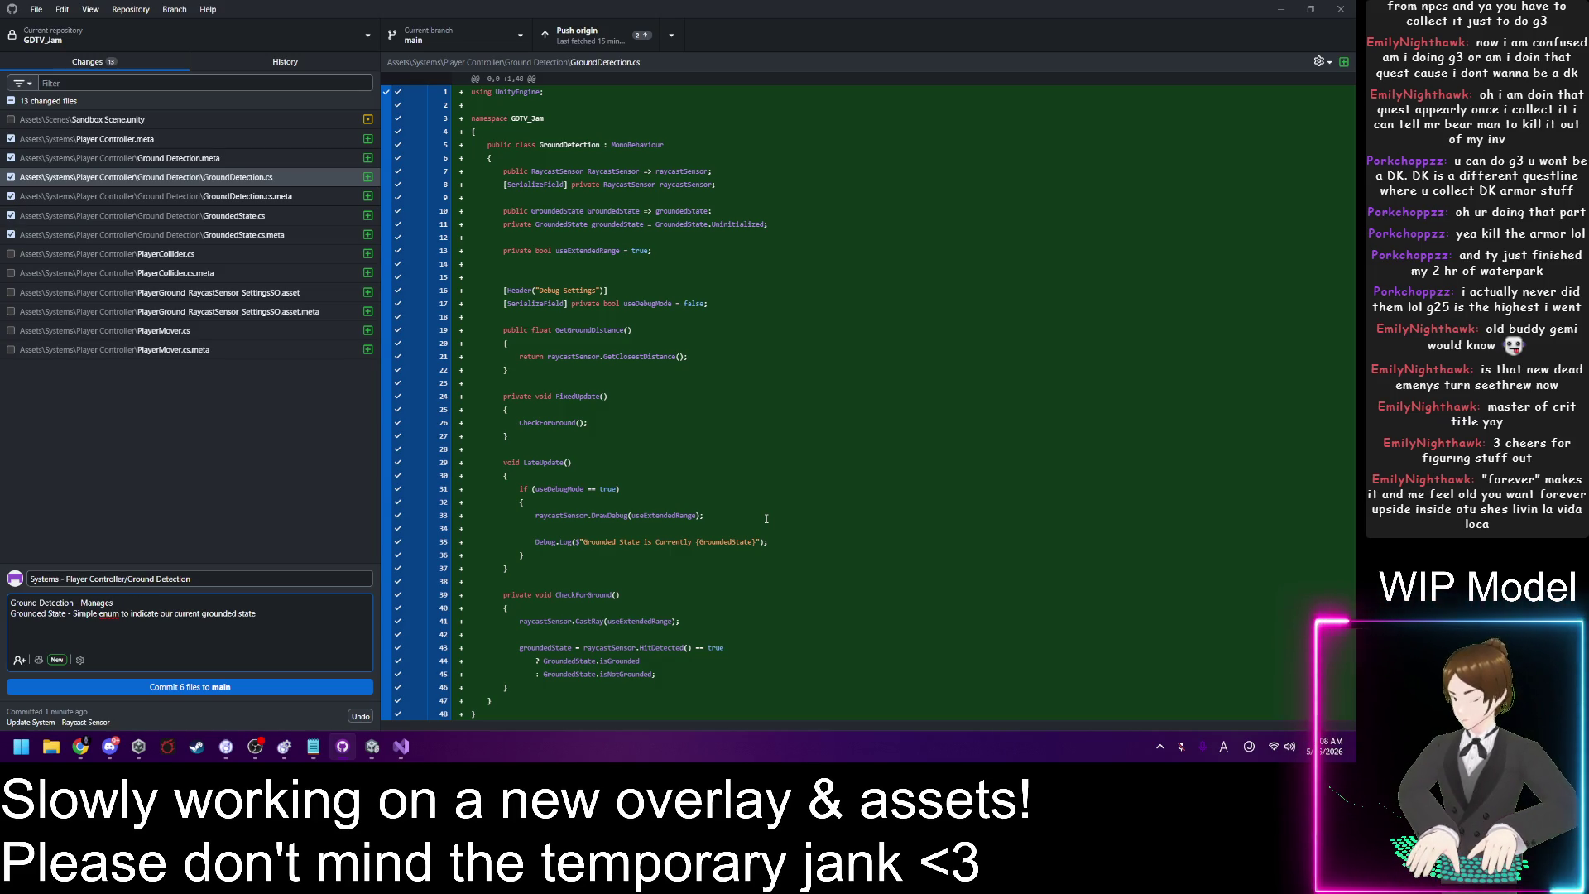
{"action": "type", "text": " updating the"}
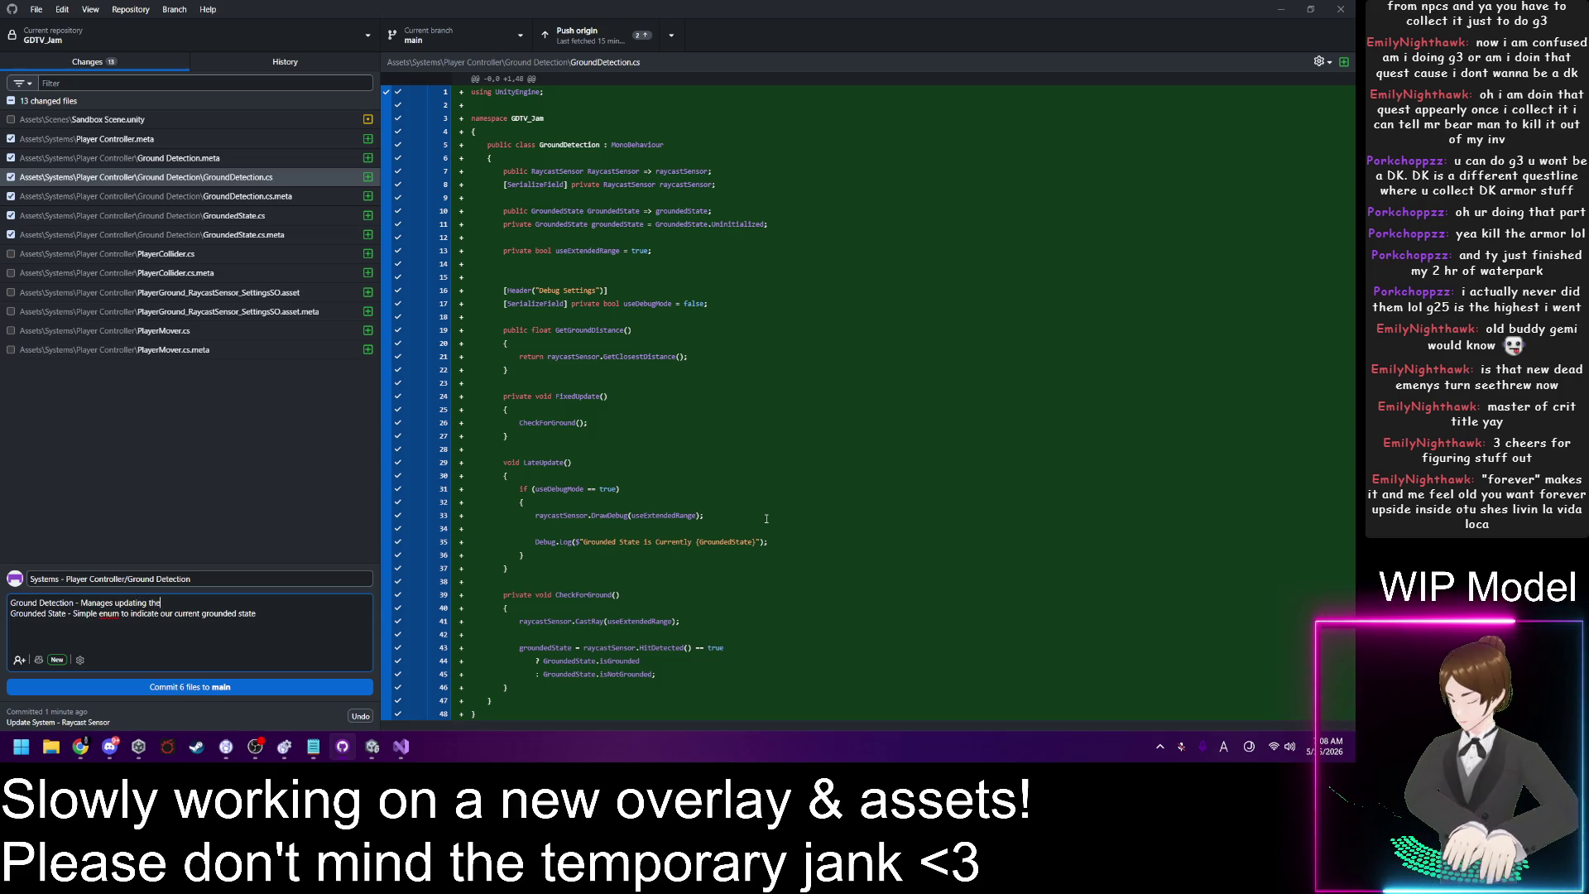
{"action": "type", "text": " grounded "}
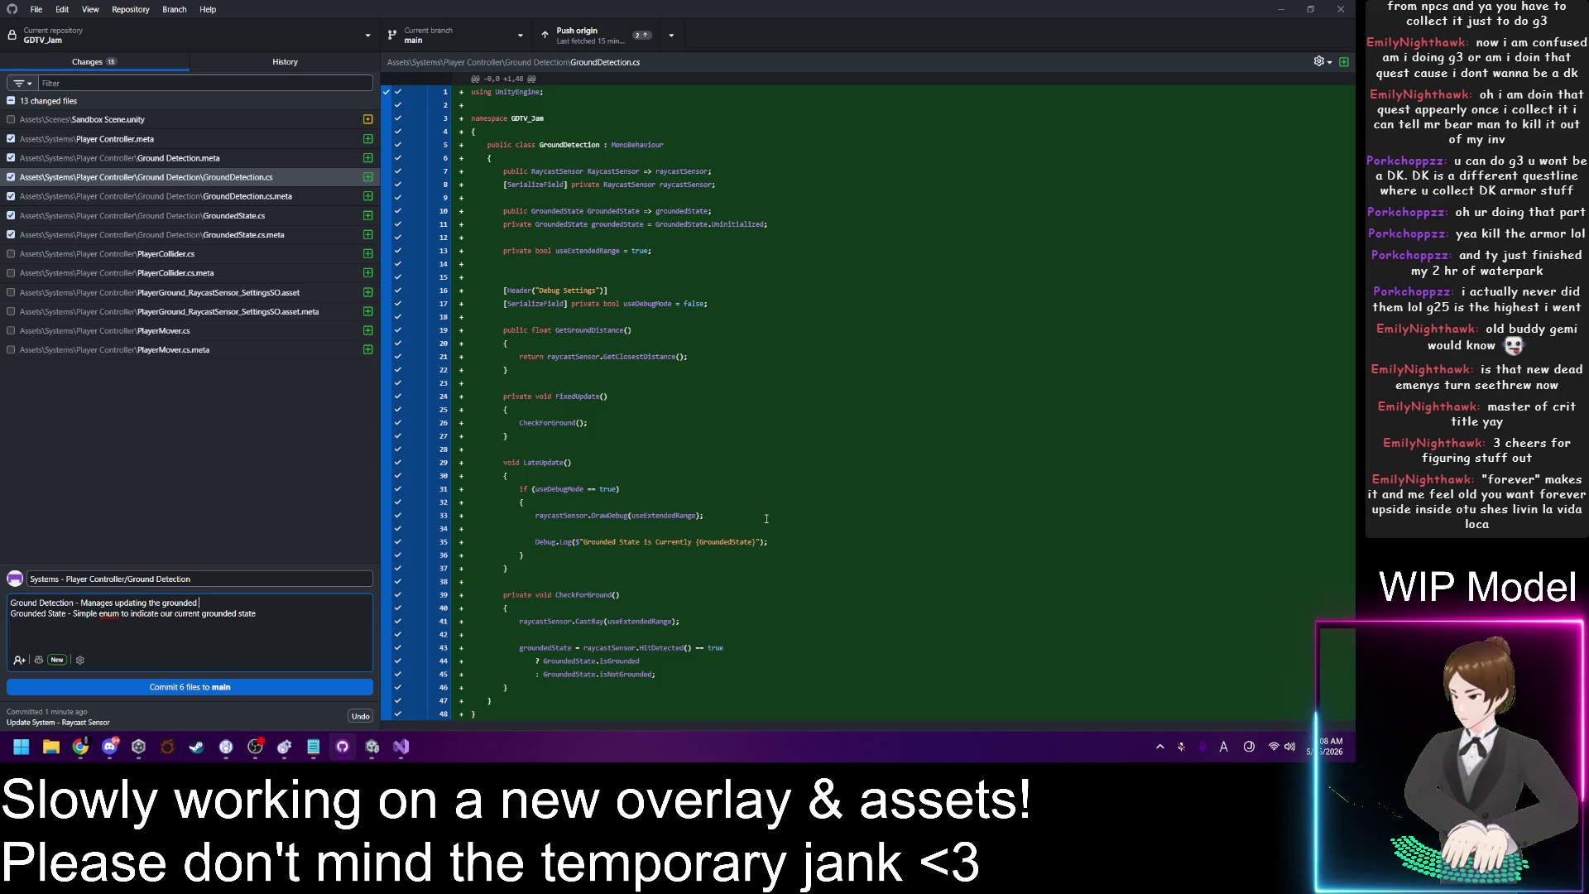
{"action": "type", "text": "state"}
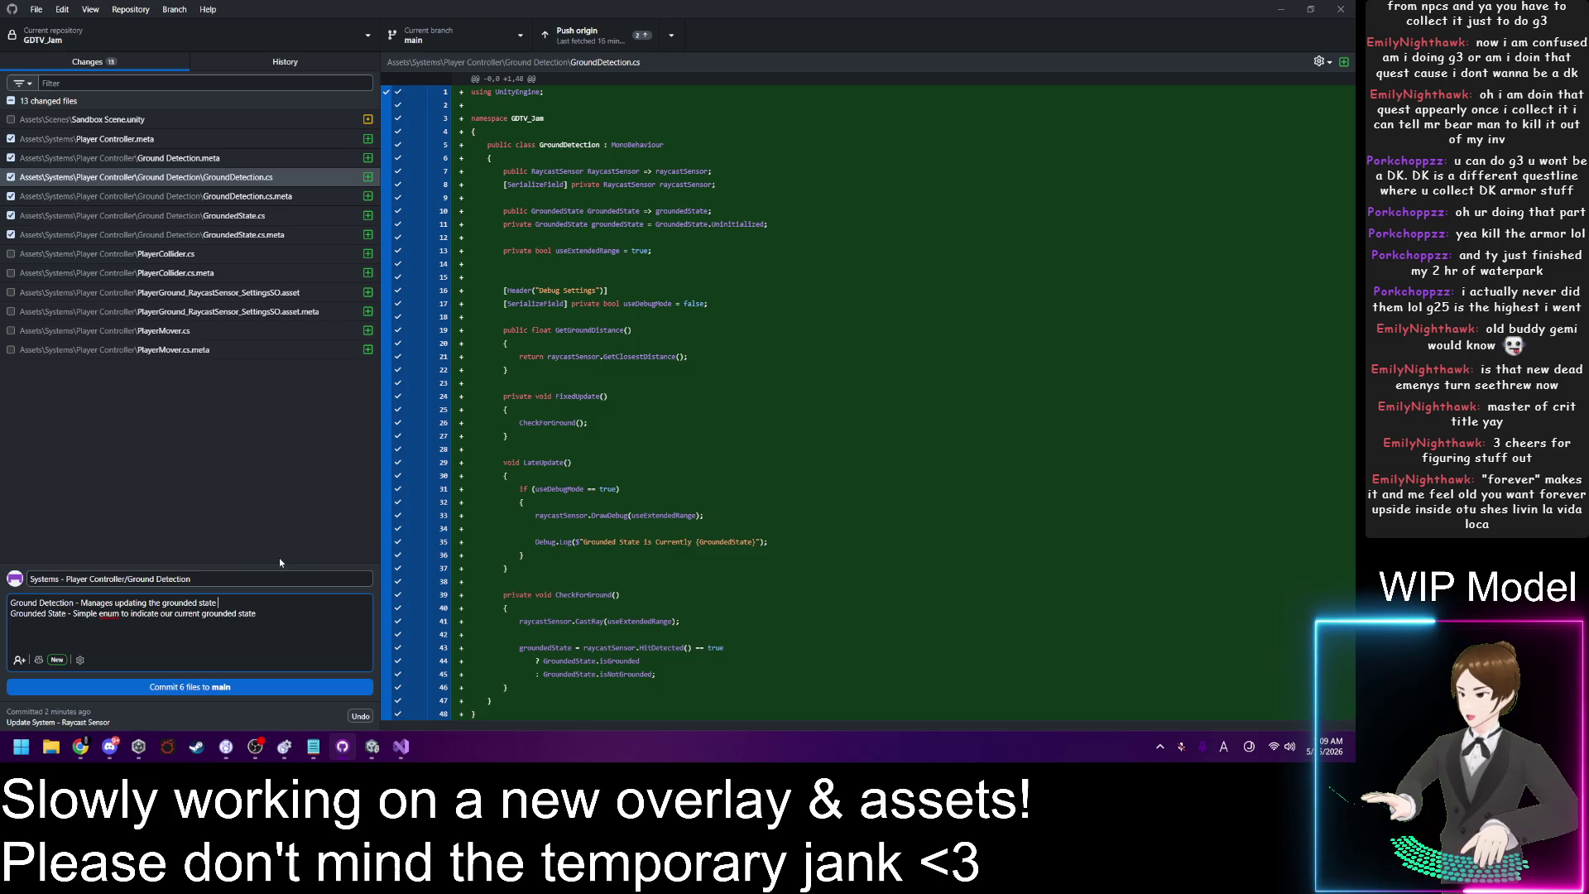
{"action": "type", "text": "and"}
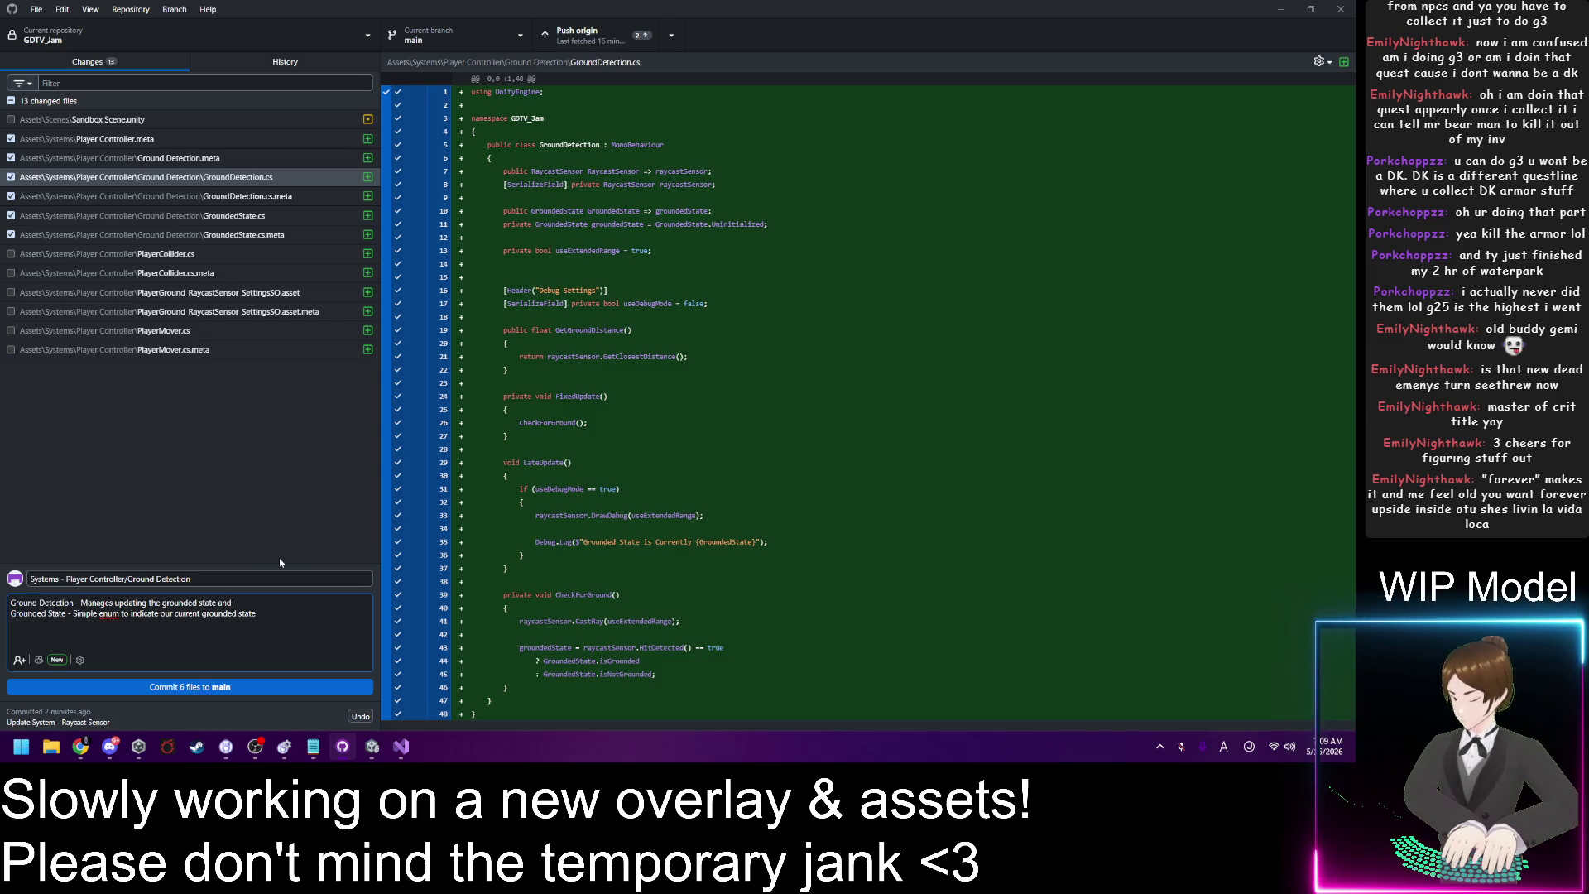
{"action": "type", "text": " can"}
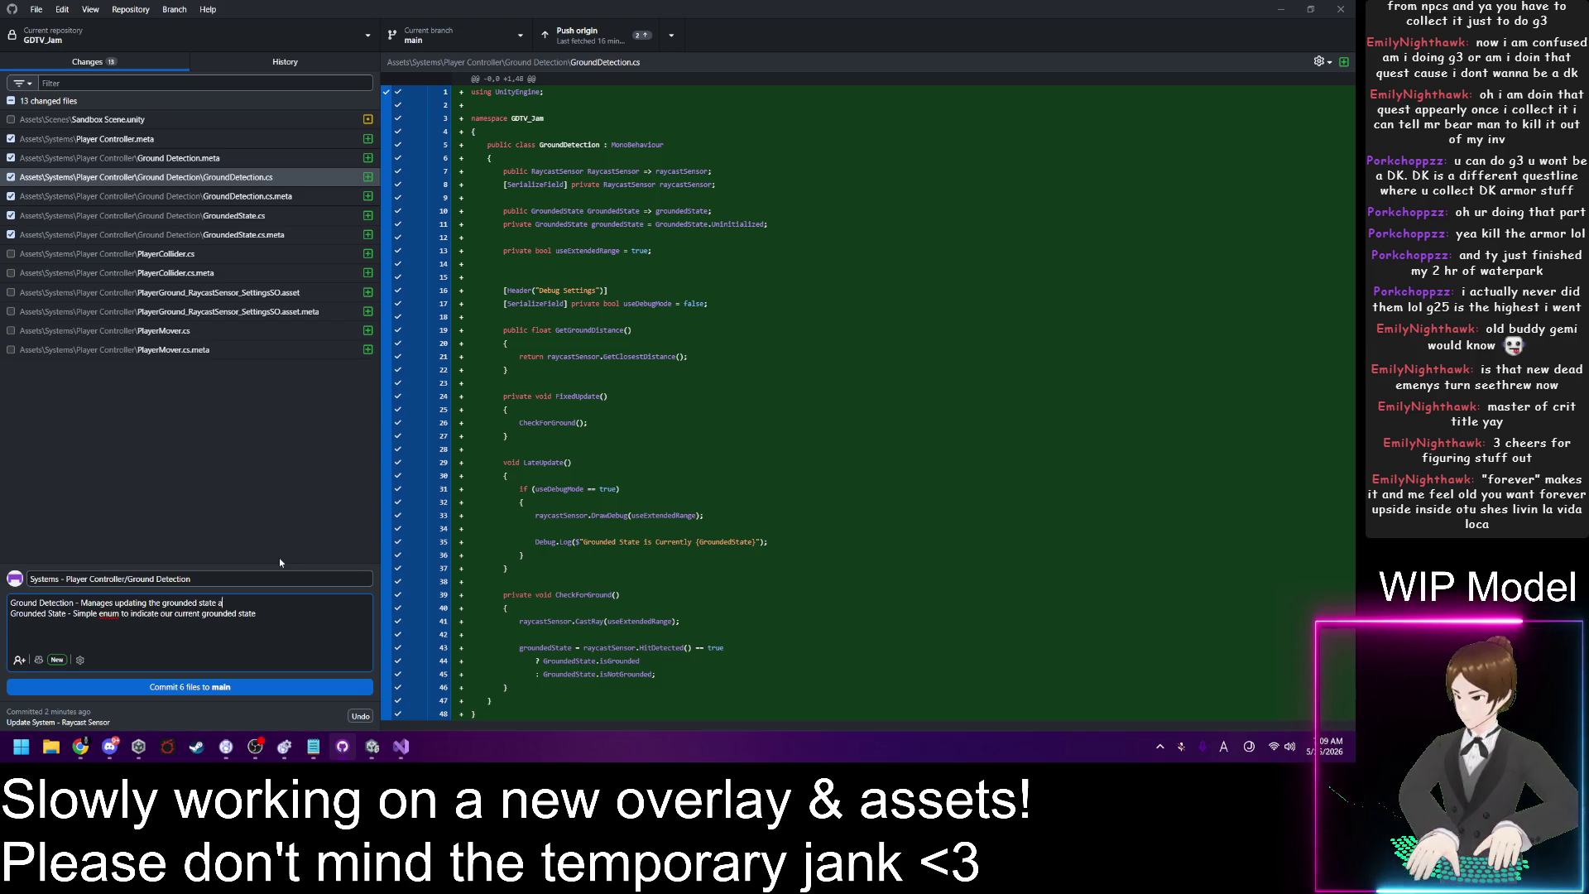
{"action": "key", "text": "BackSpace"}
{"action": "key", "text": "BackSpace"}
{"action": "key", "text": "BackSpace"}
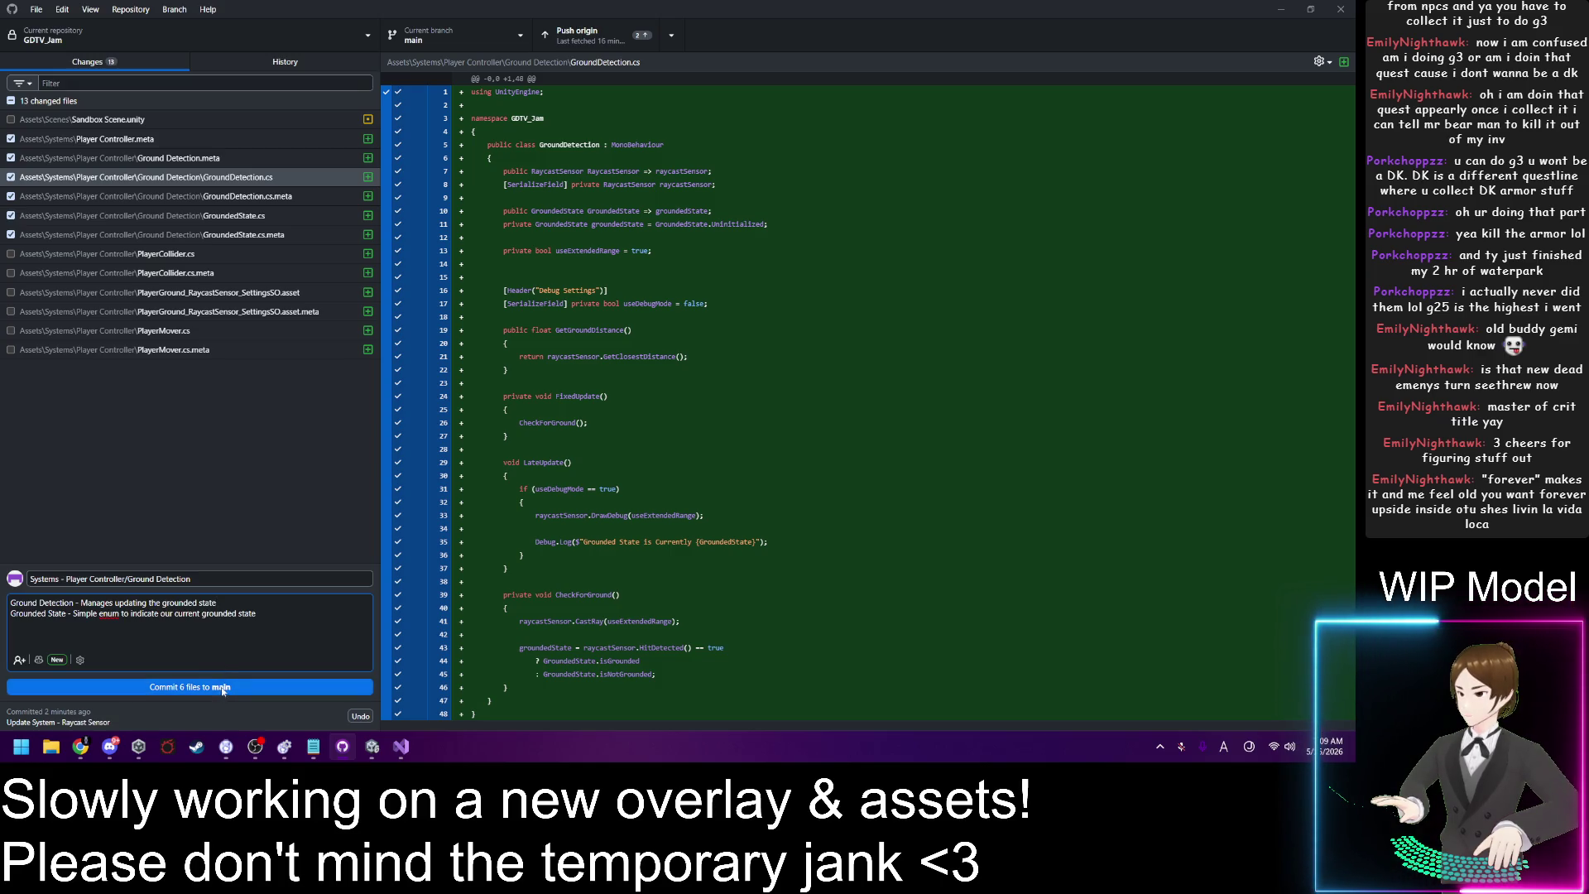
{"action": "left_click", "coordinate": [223, 687]}
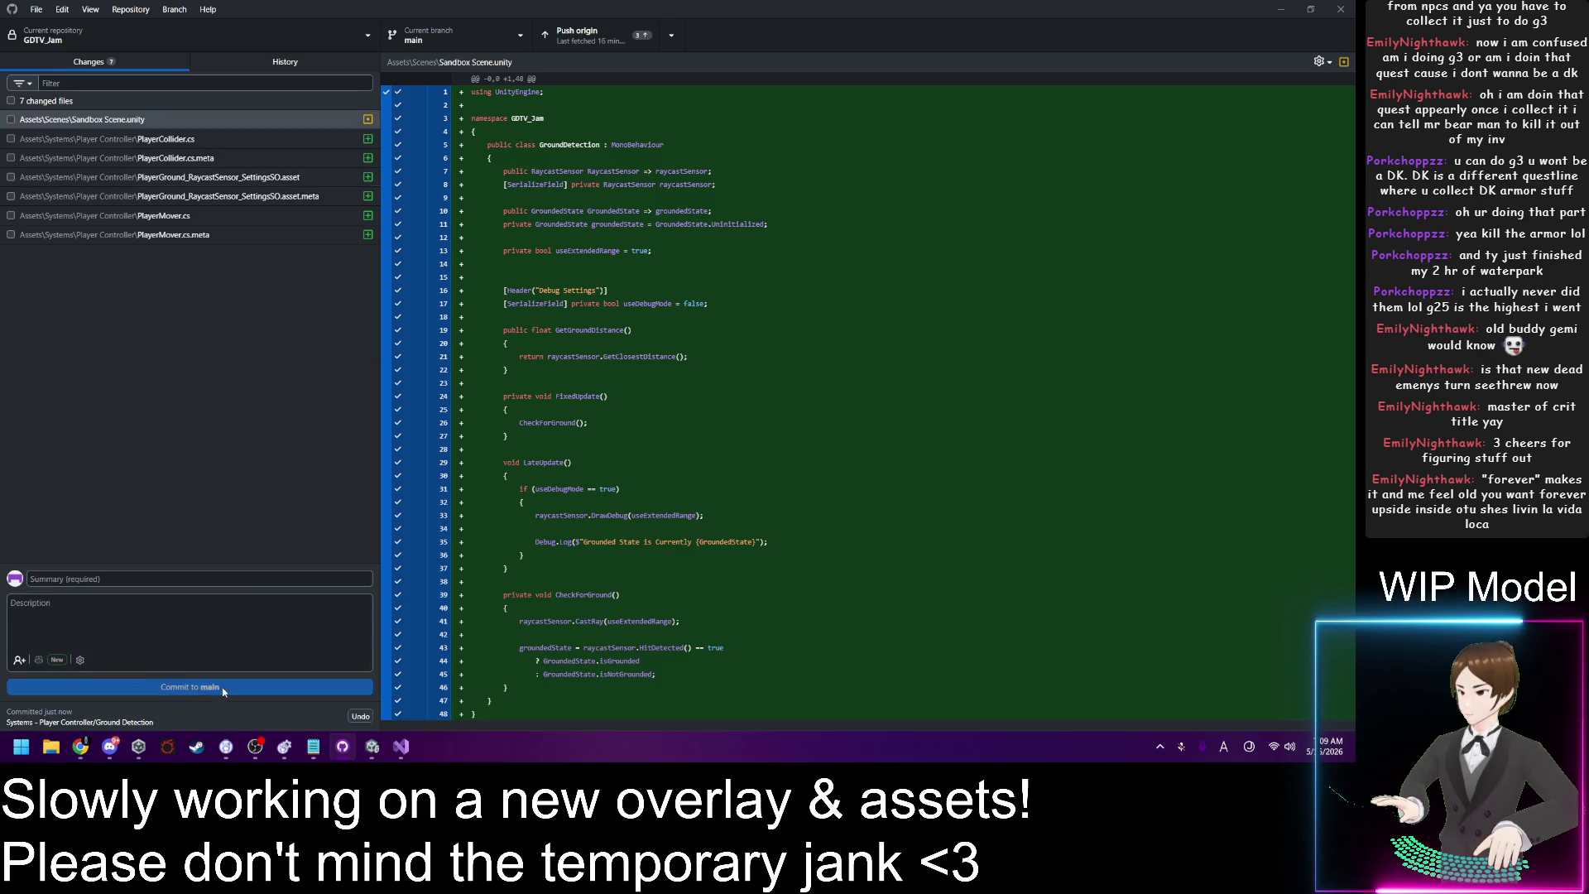
Step: Include PlayerCollider.cs and PlayerCollider.cs.meta in the next commit
{"action": "left_click", "coordinate": [170, 142]}
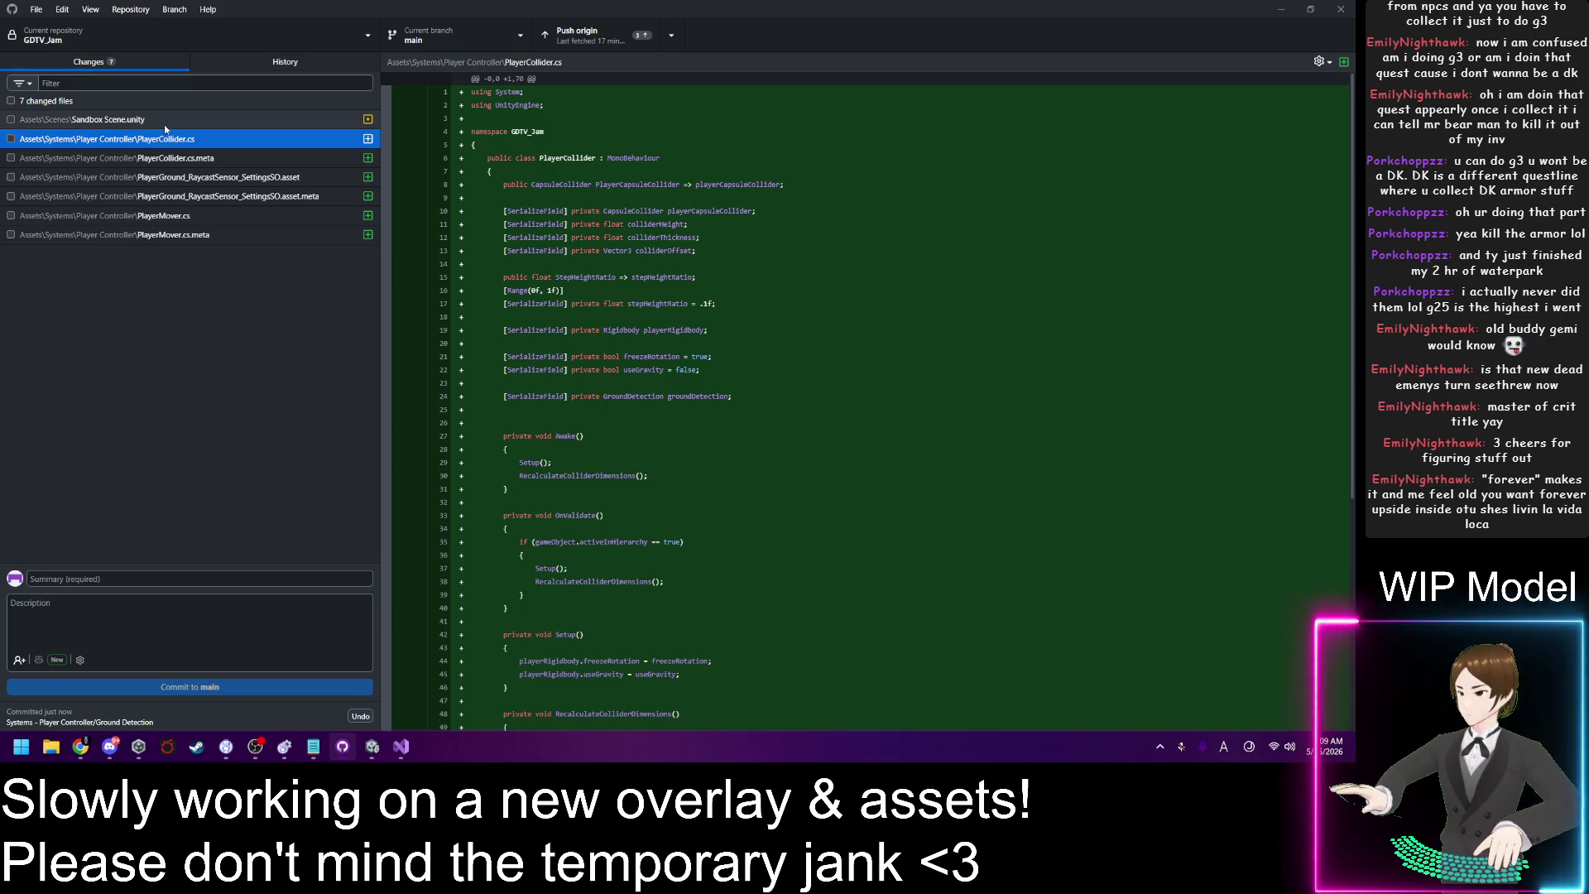
{"action": "left_click", "coordinate": [207, 161], "text": "shift"}
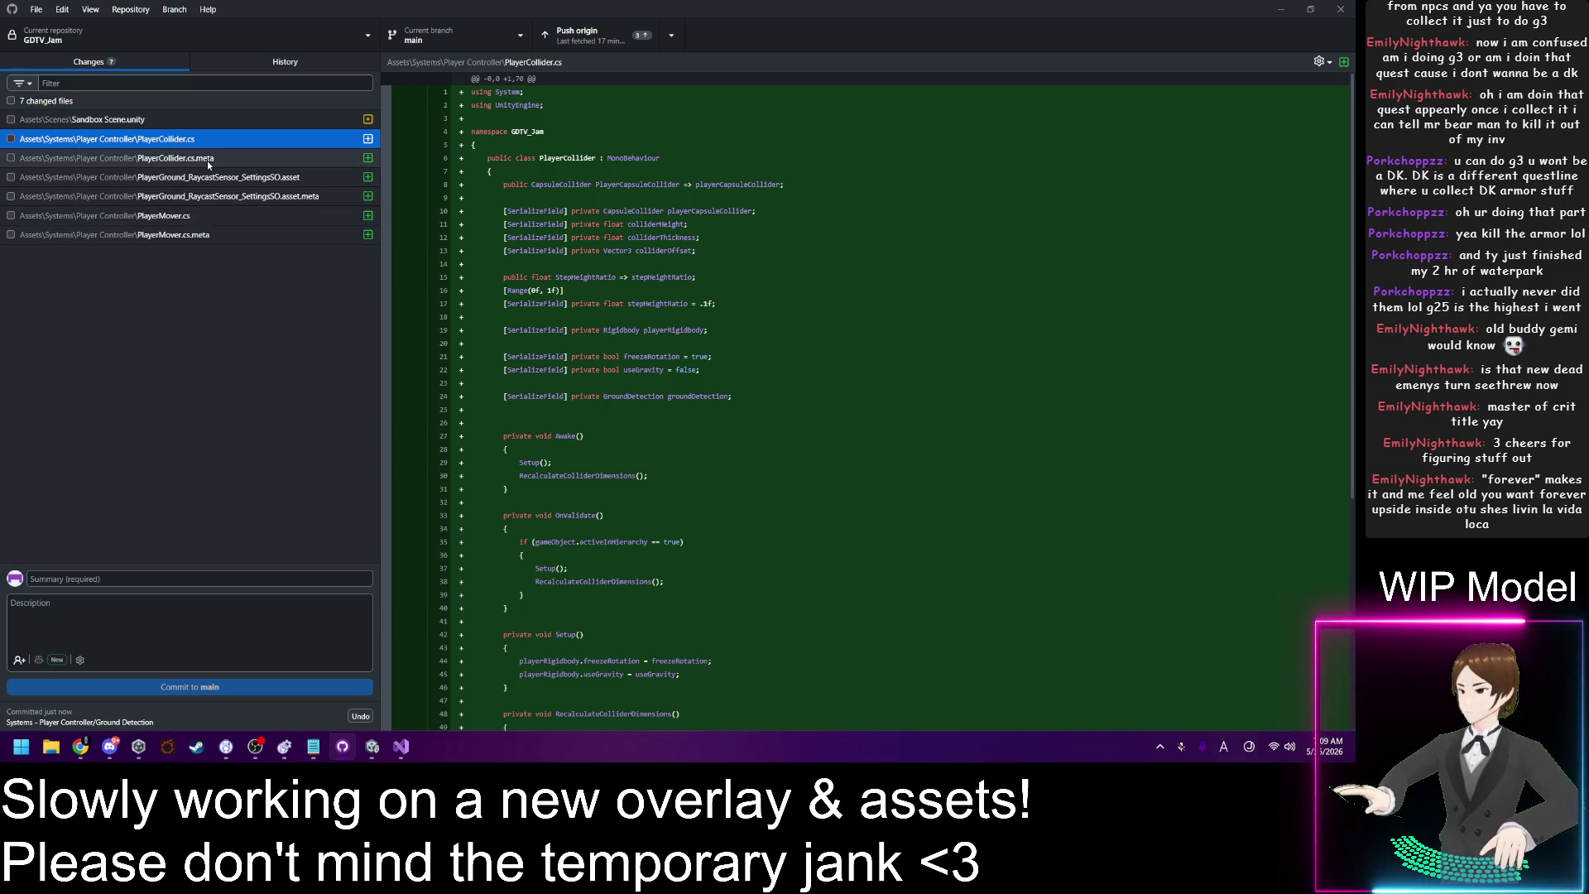
{"action": "key", "text": "space"}
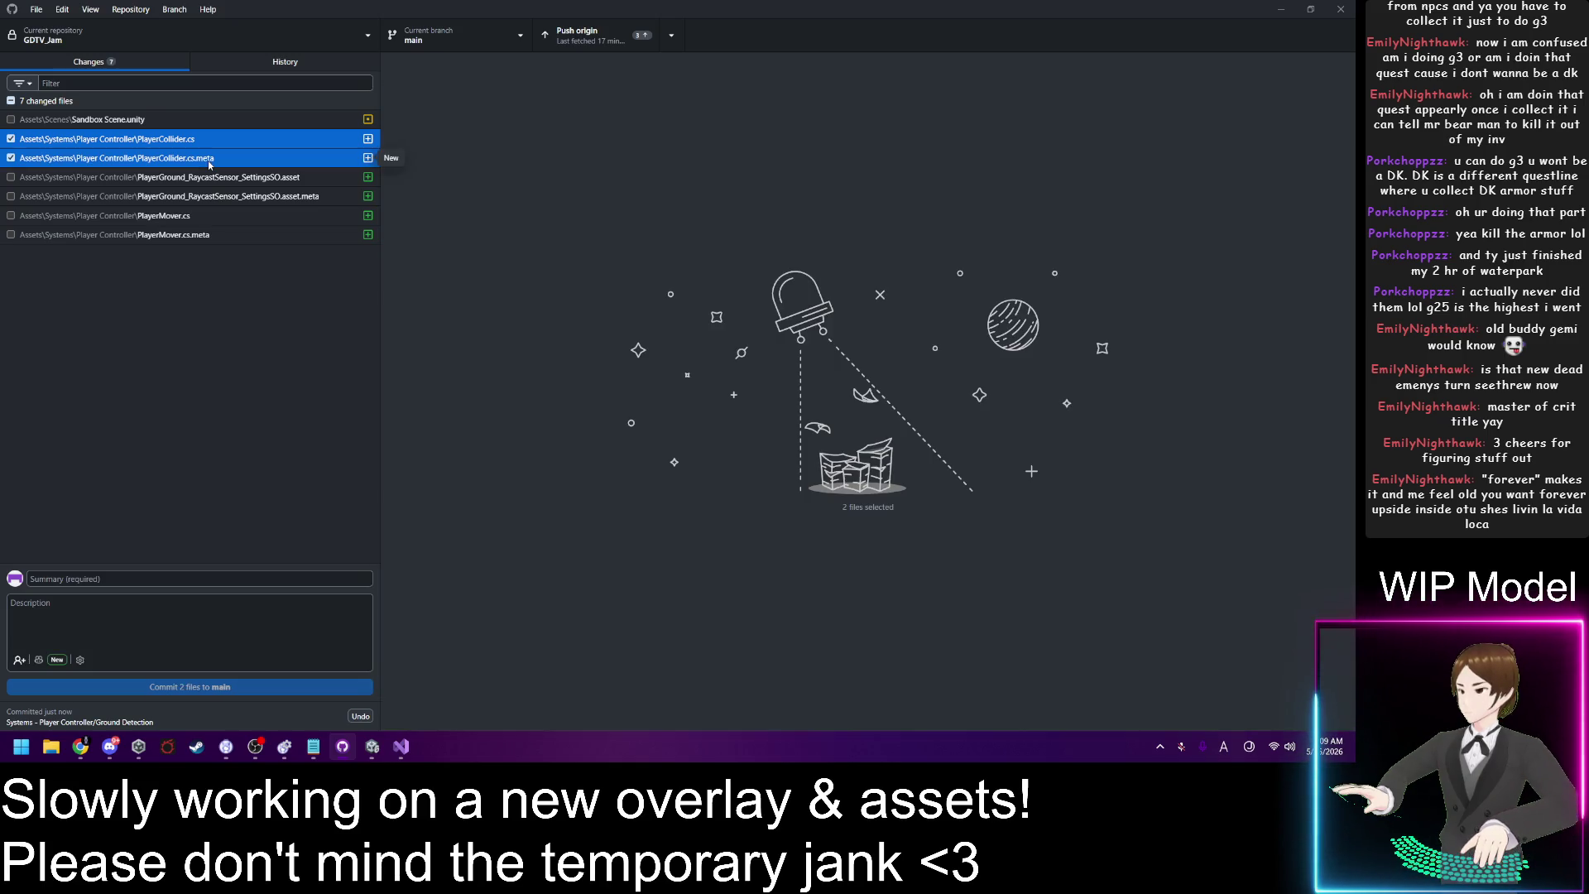
Step: Enter the commit summary 'Added System - Player Collider' and review the PlayerCollider.cs diff
{"action": "left_click", "coordinate": [157, 578]}
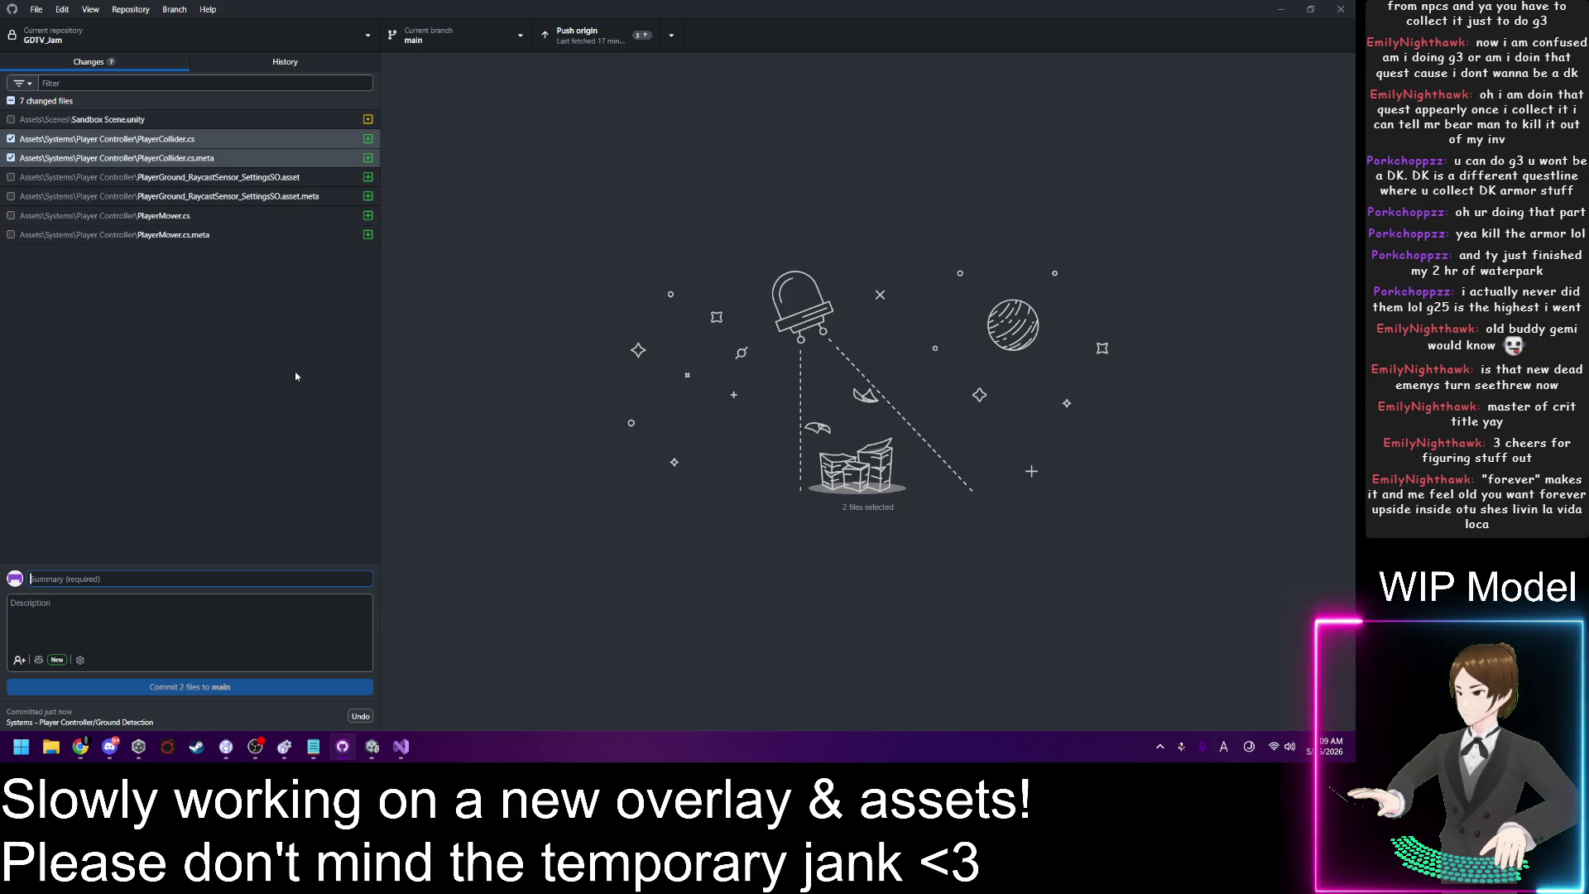
{"action": "type", "text": "Added System P"}
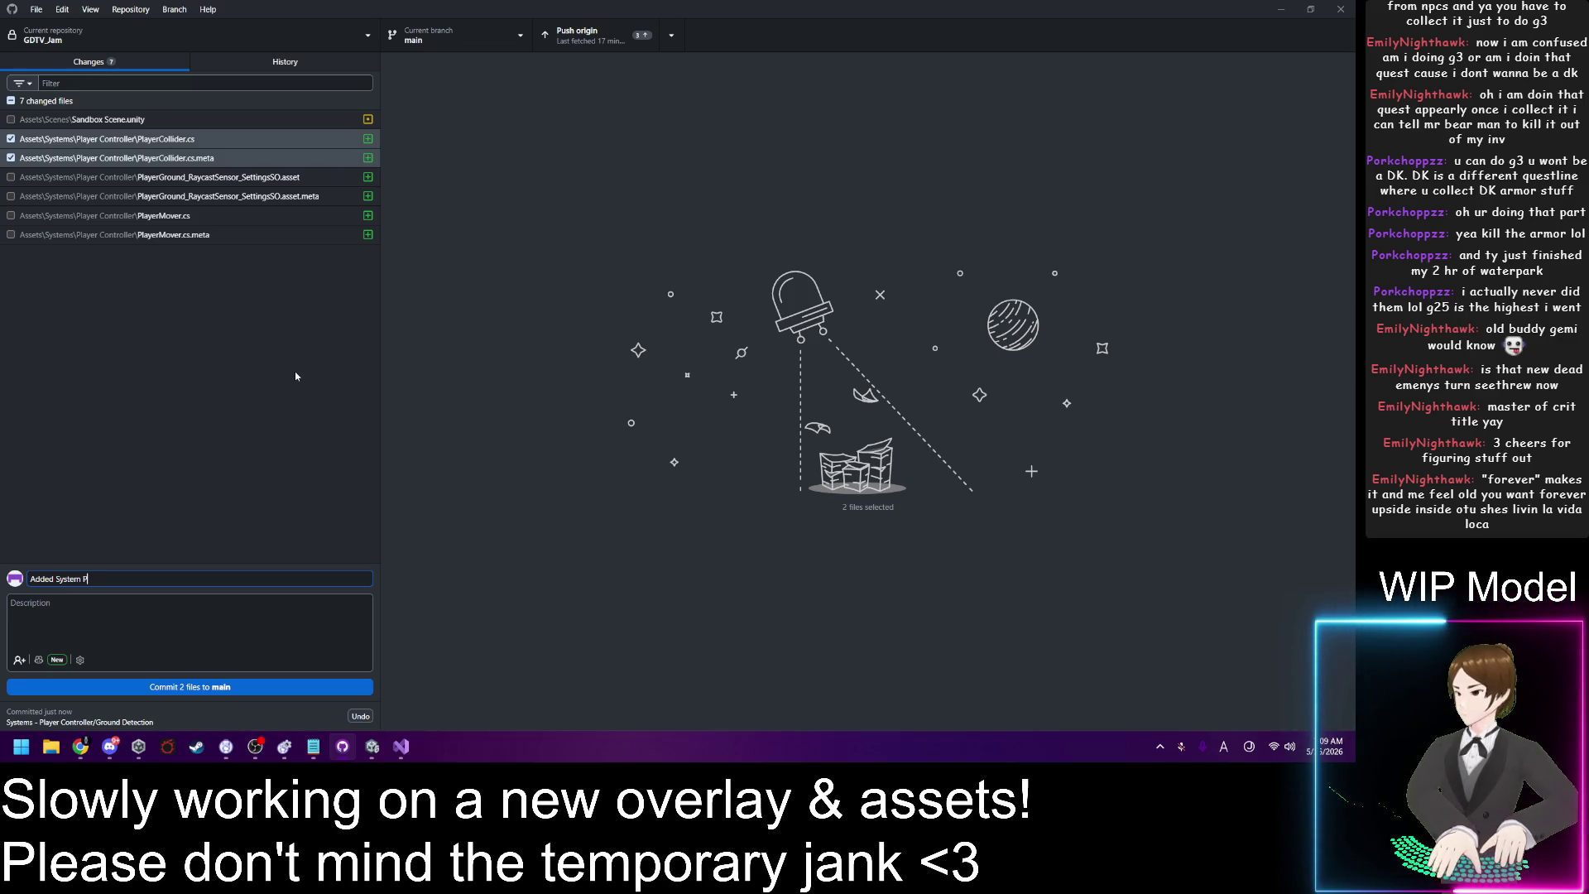
{"action": "key", "text": "BackSpace"}
{"action": "key", "text": "BackSpace"}
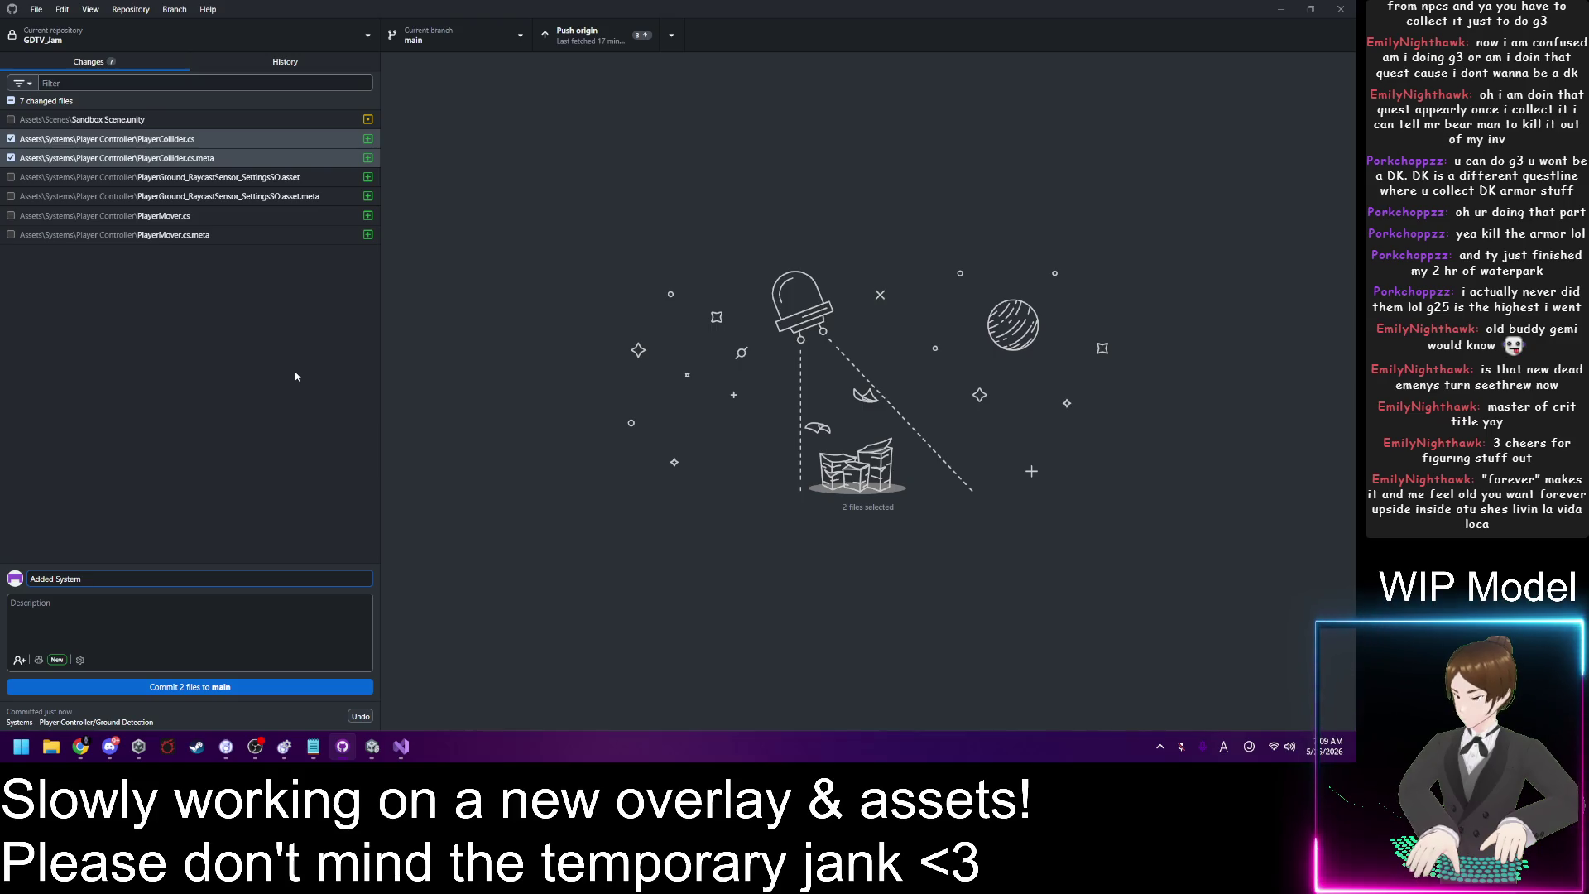
{"action": "type", "text": " - Player "}
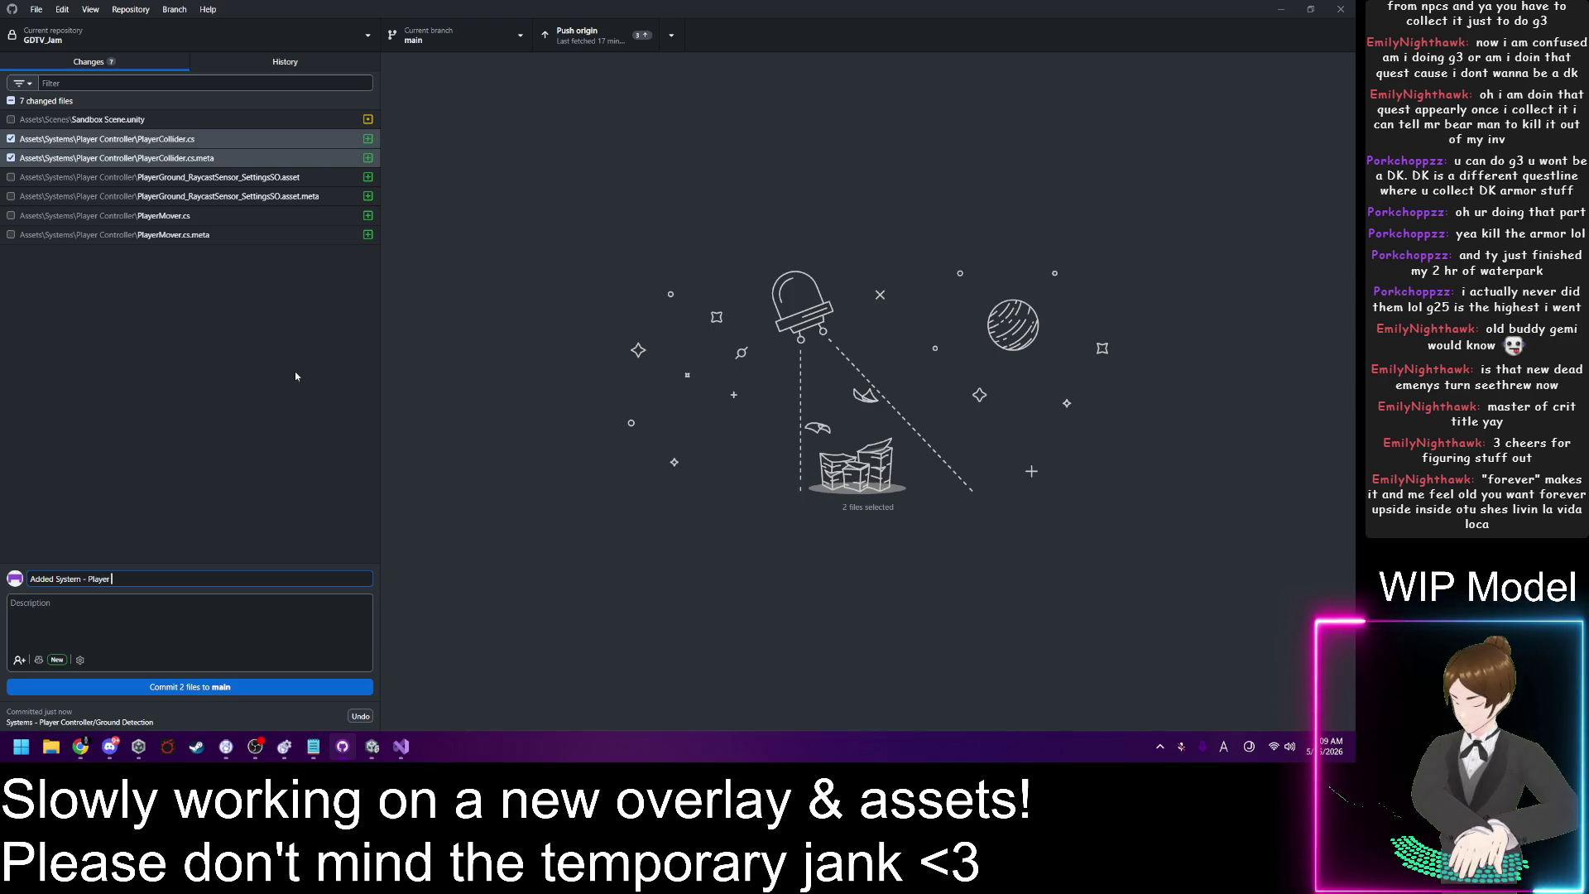
{"action": "type", "text": "Collider"}
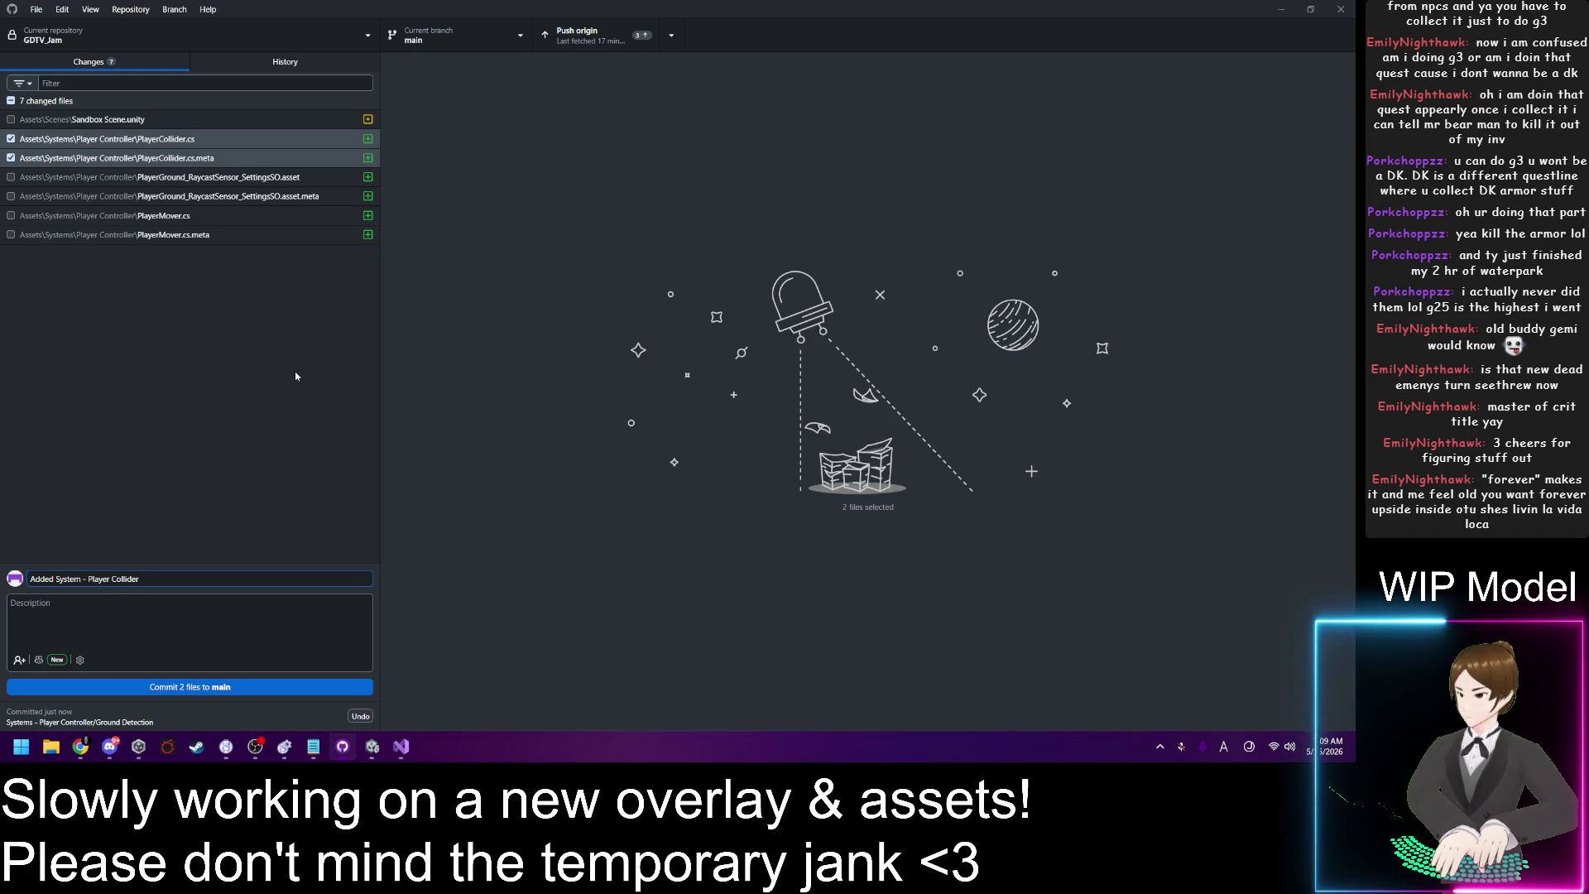
{"action": "left_click", "coordinate": [230, 138]}
Step: Type the commit description 'Player Collider - controls various collider related variables that will affect...'
{"action": "left_click", "coordinate": [224, 609]}
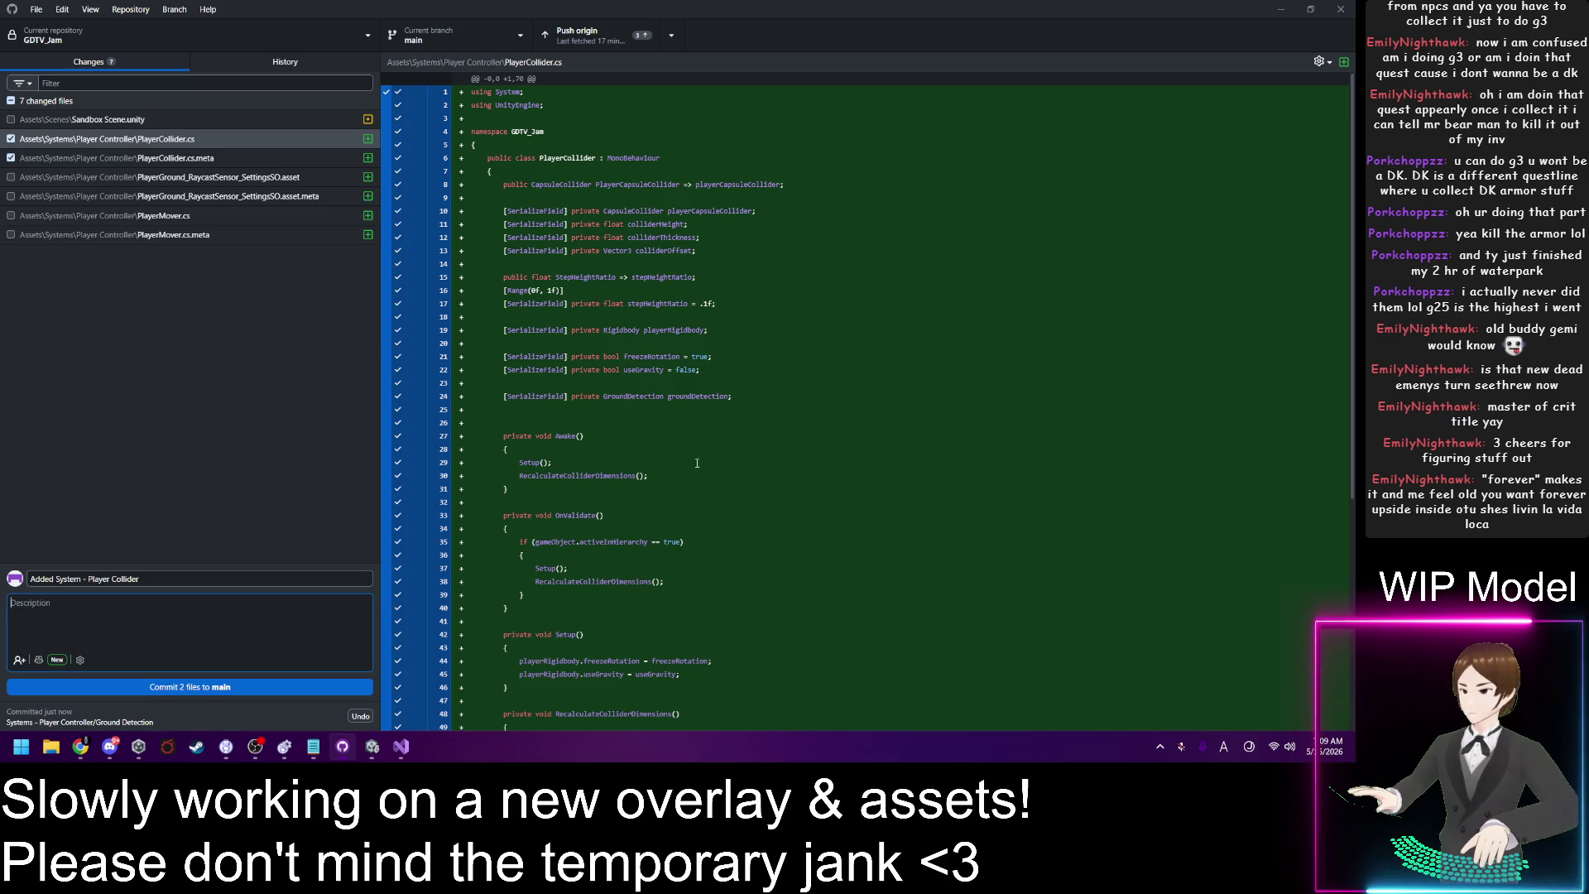
{"action": "scroll", "coordinate": [718, 457], "scroll_direction": "down", "scroll_amount": 5}
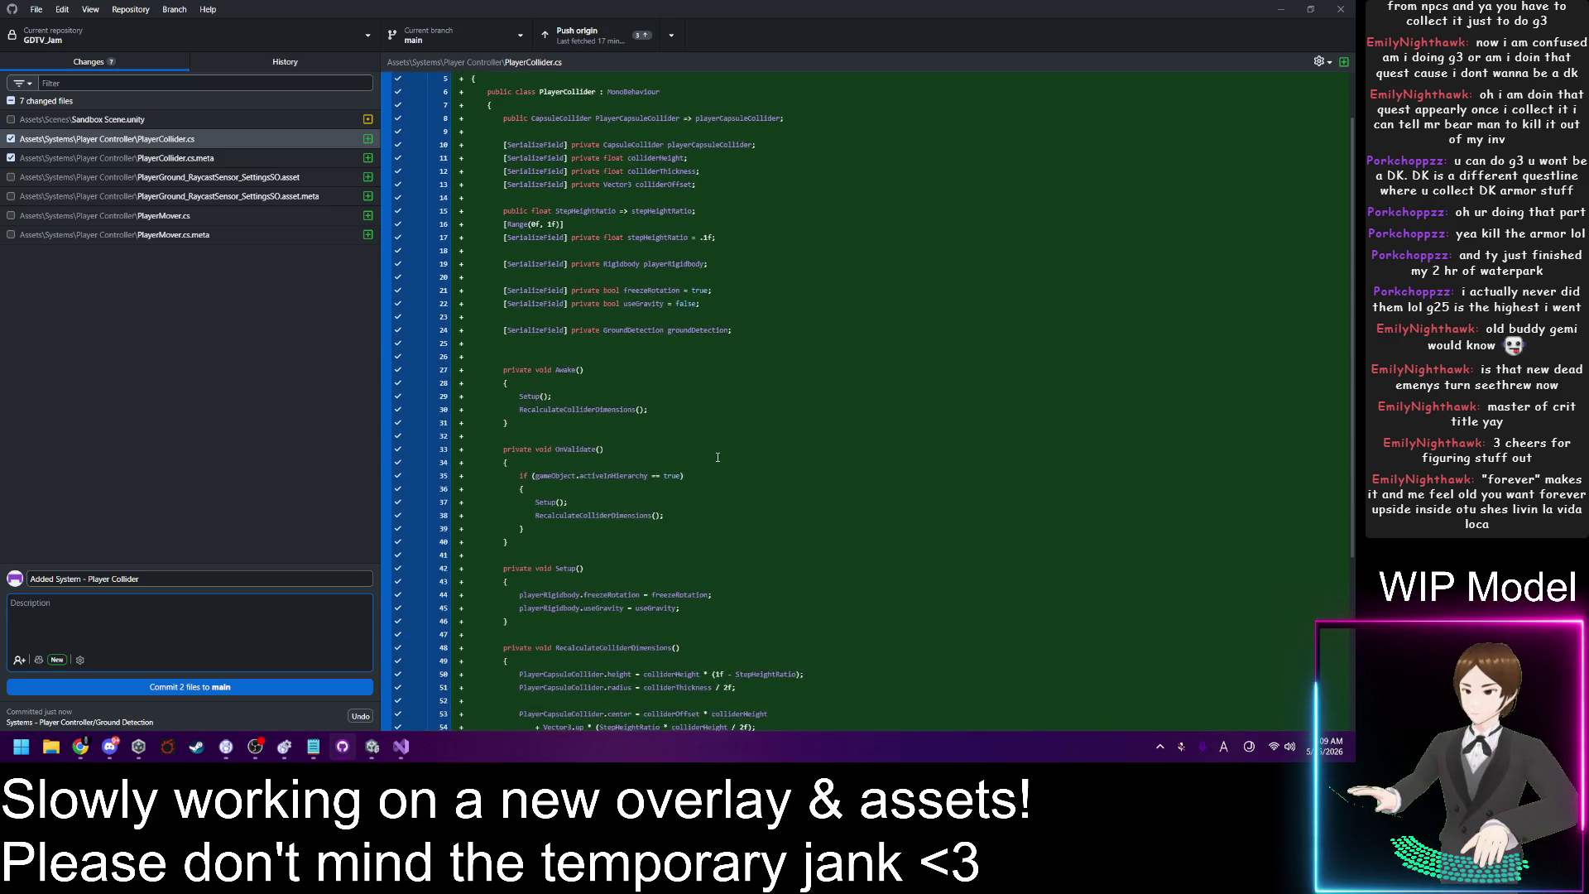
{"action": "scroll", "coordinate": [713, 465], "scroll_direction": "up", "scroll_amount": 5}
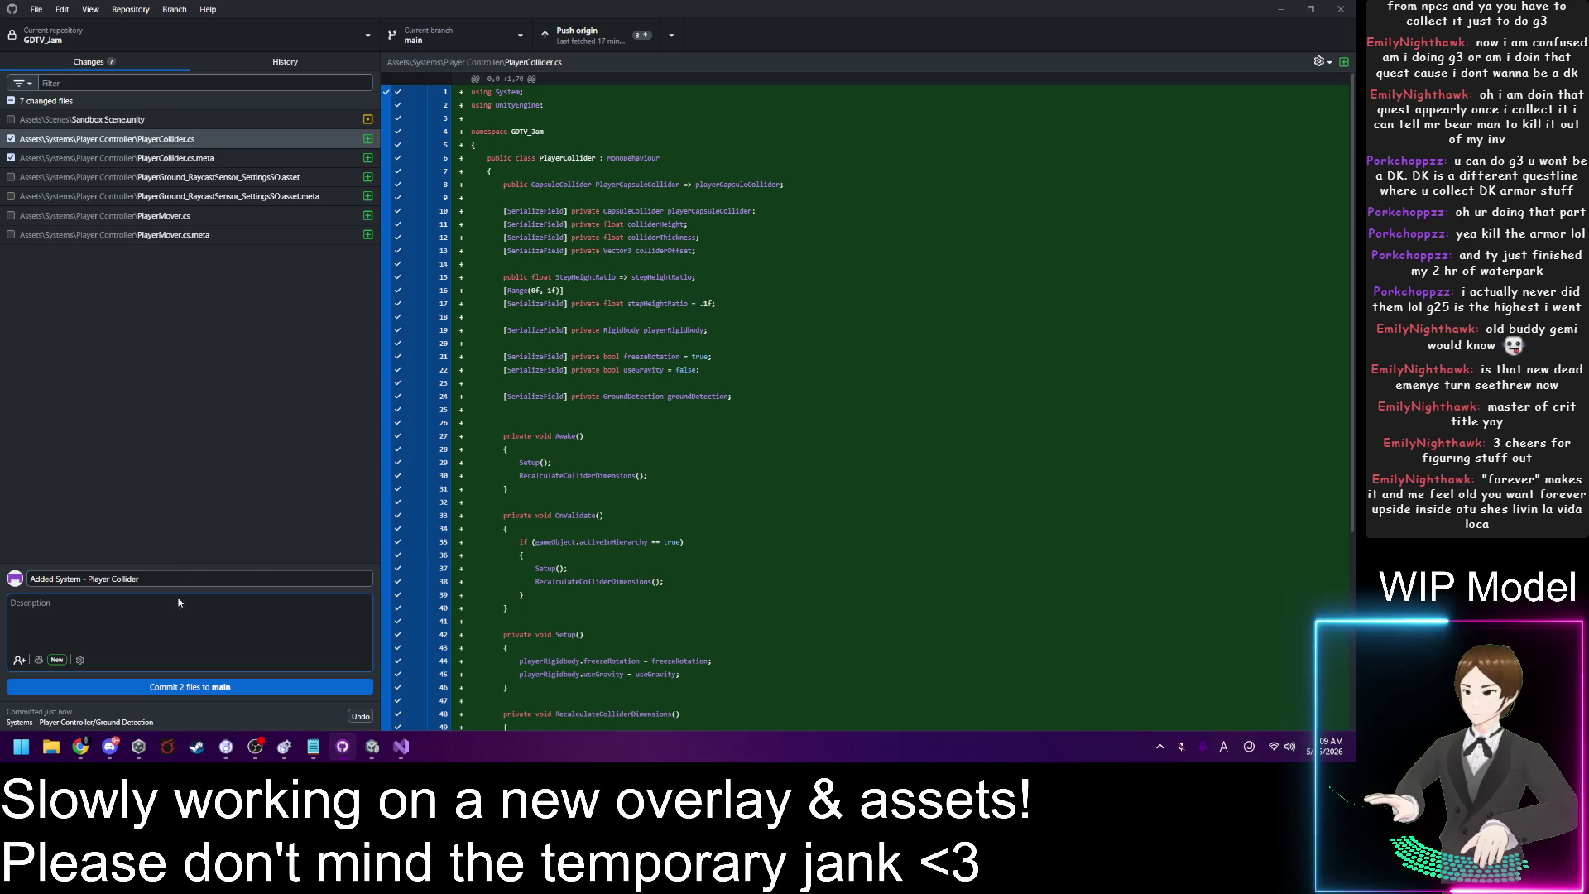
{"action": "type", "text": "P"}
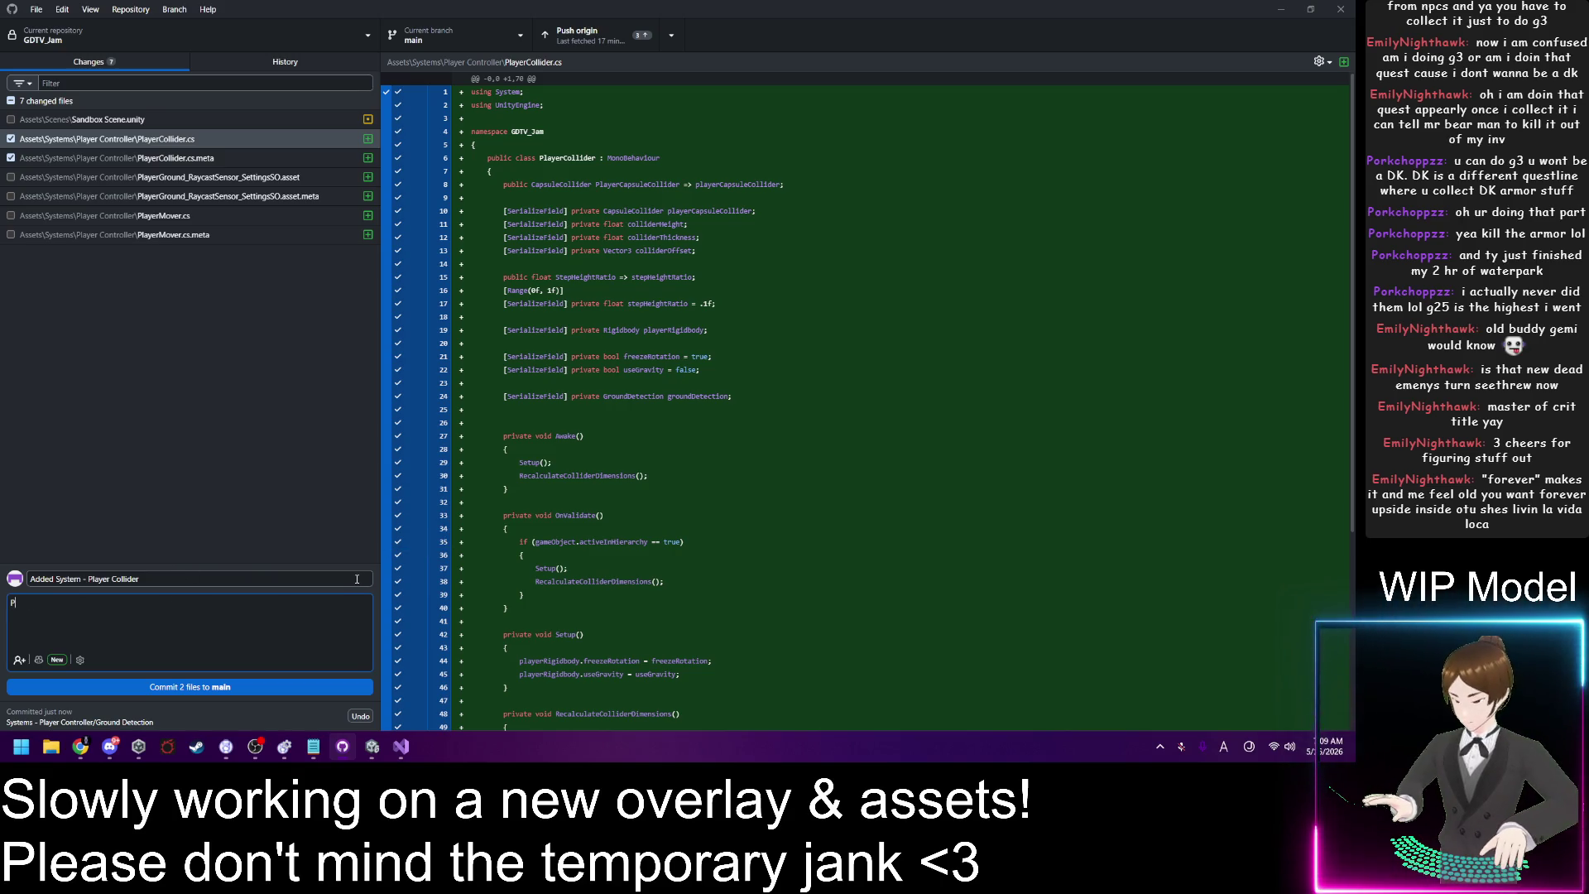
{"action": "type", "text": "layer Co"}
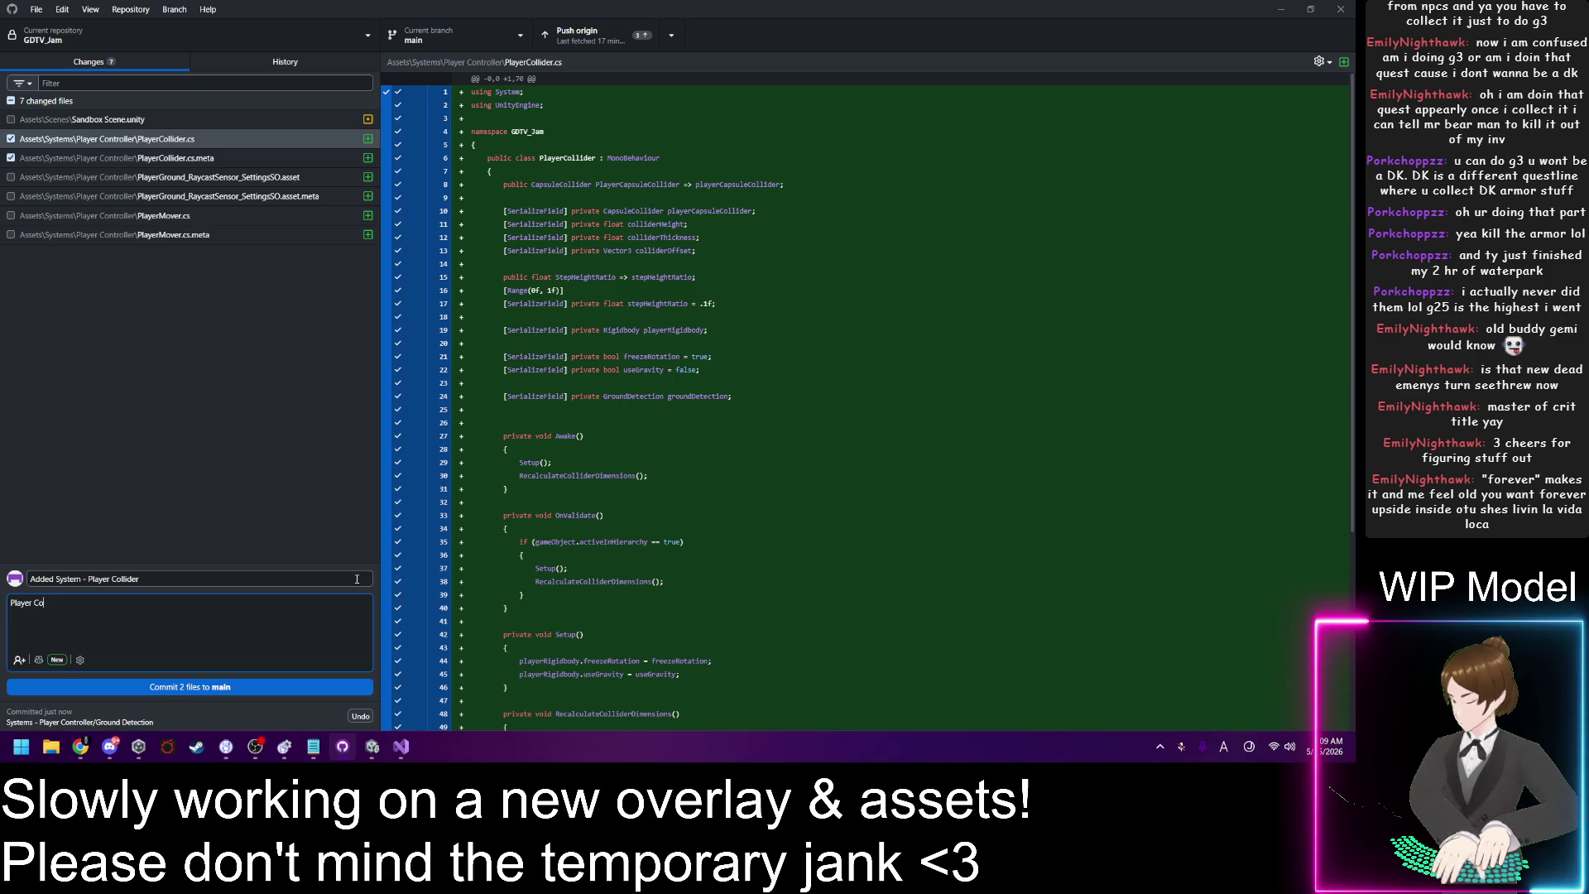
{"action": "type", "text": "llider -"}
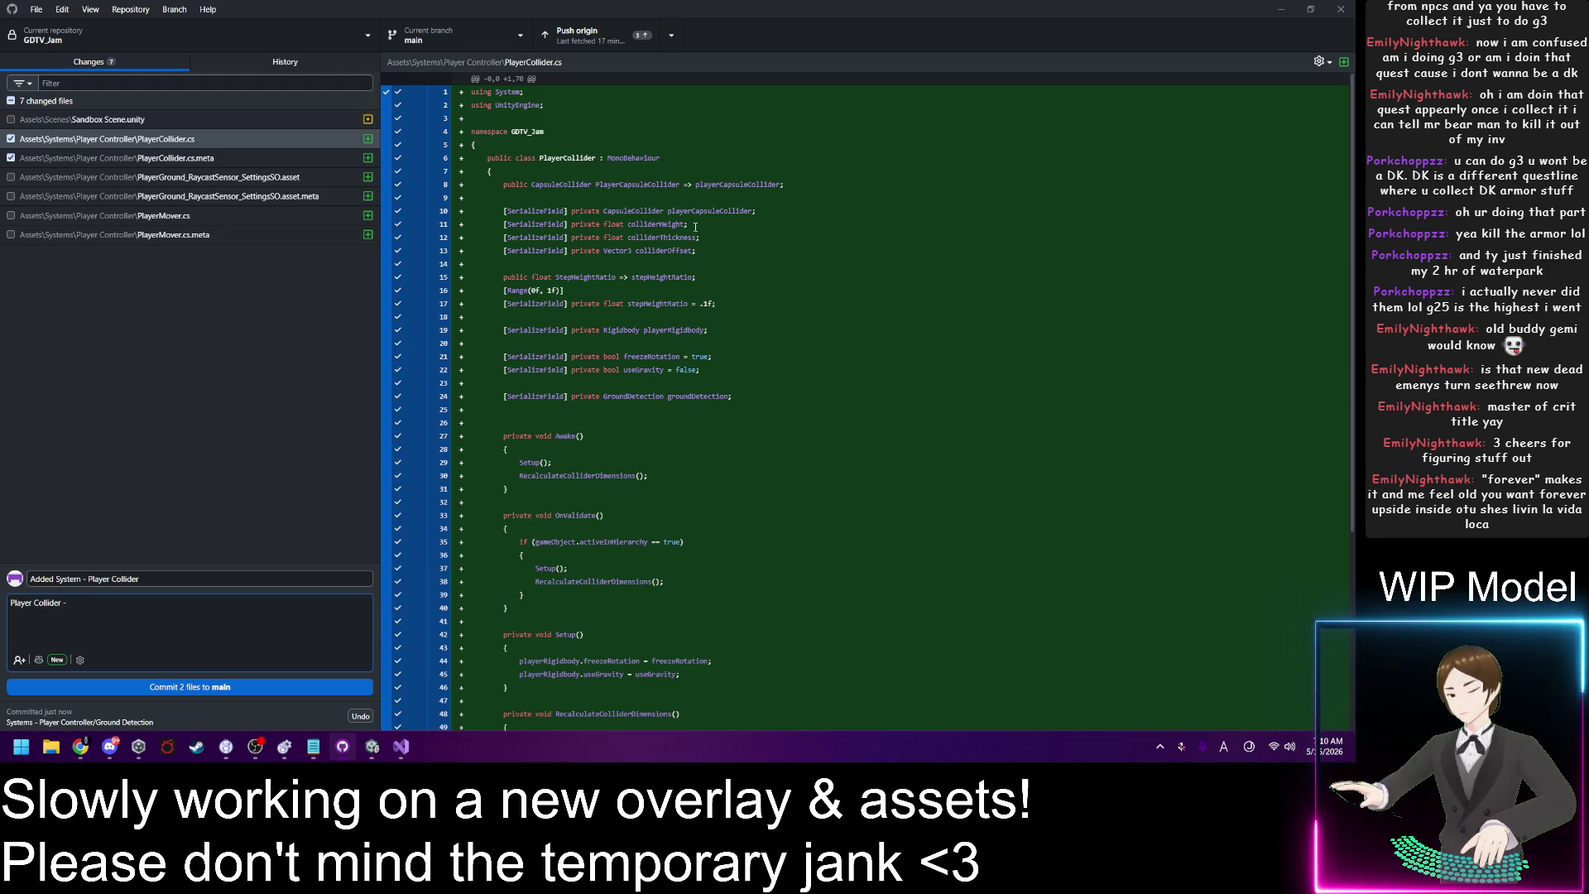
{"action": "scroll", "coordinate": [696, 256], "scroll_direction": "down", "scroll_amount": 5}
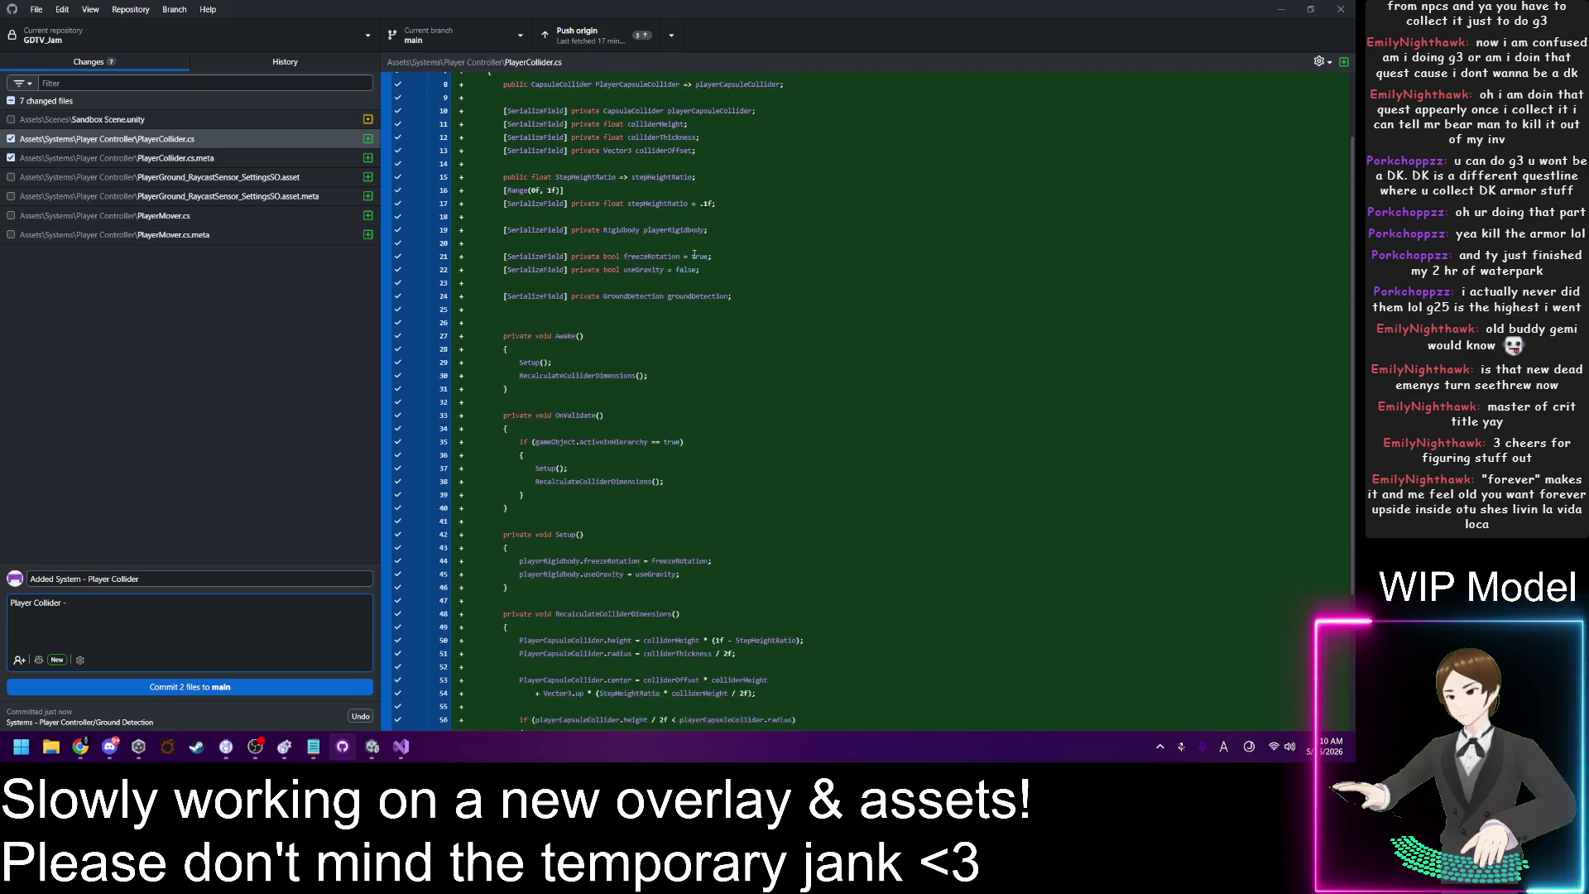
{"action": "scroll", "coordinate": [700, 265], "scroll_direction": "up", "scroll_amount": 5}
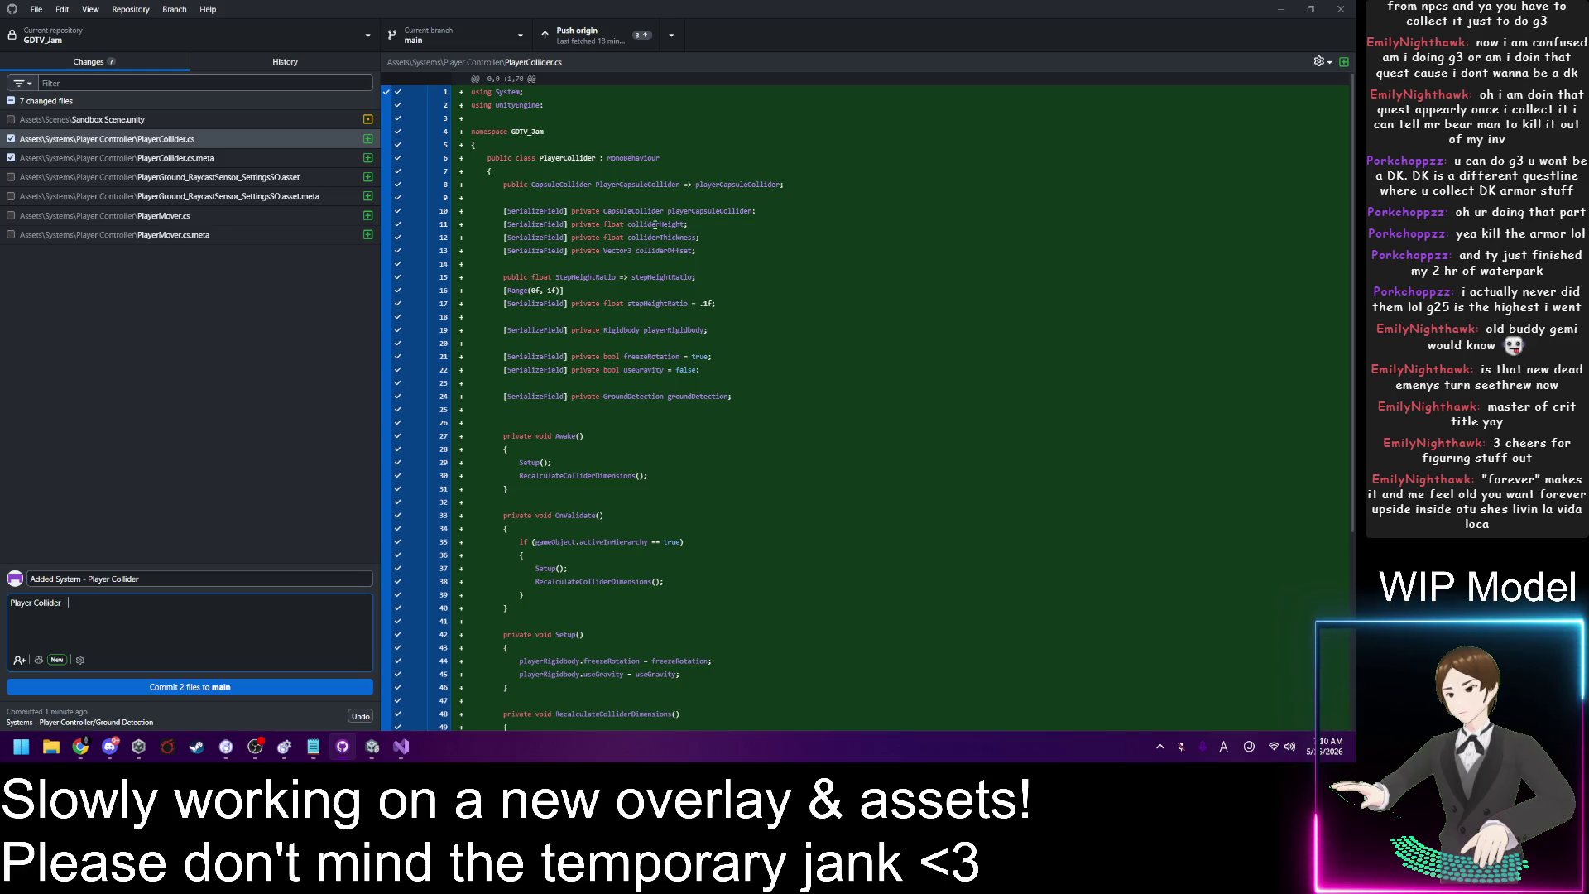
{"action": "scroll", "coordinate": [696, 320], "scroll_direction": "down", "scroll_amount": 5}
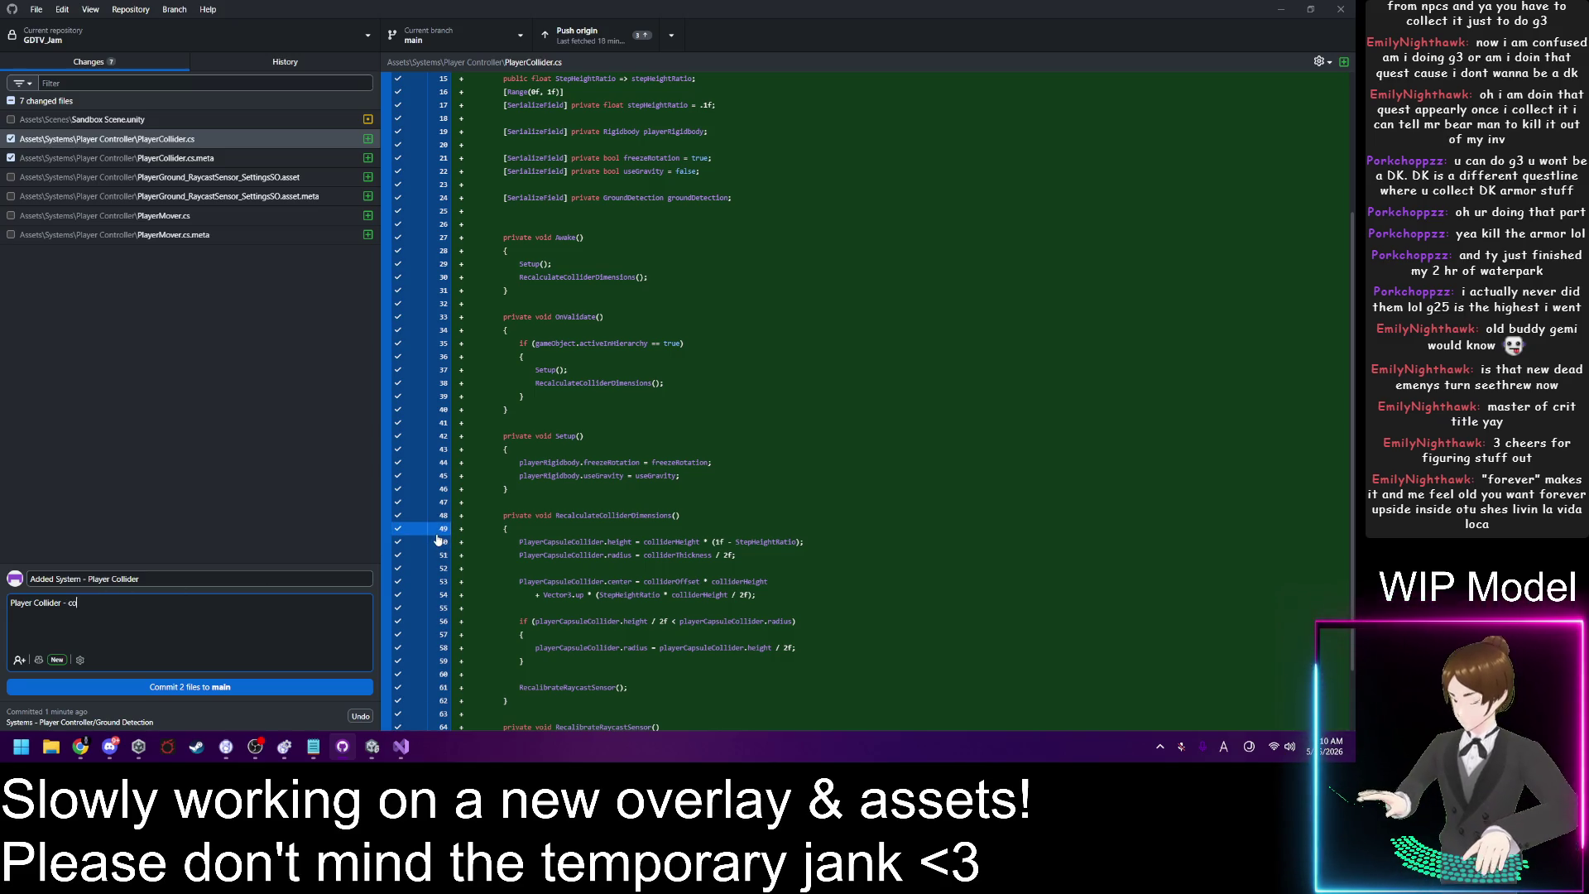
{"action": "type", "text": "ntrols various"}
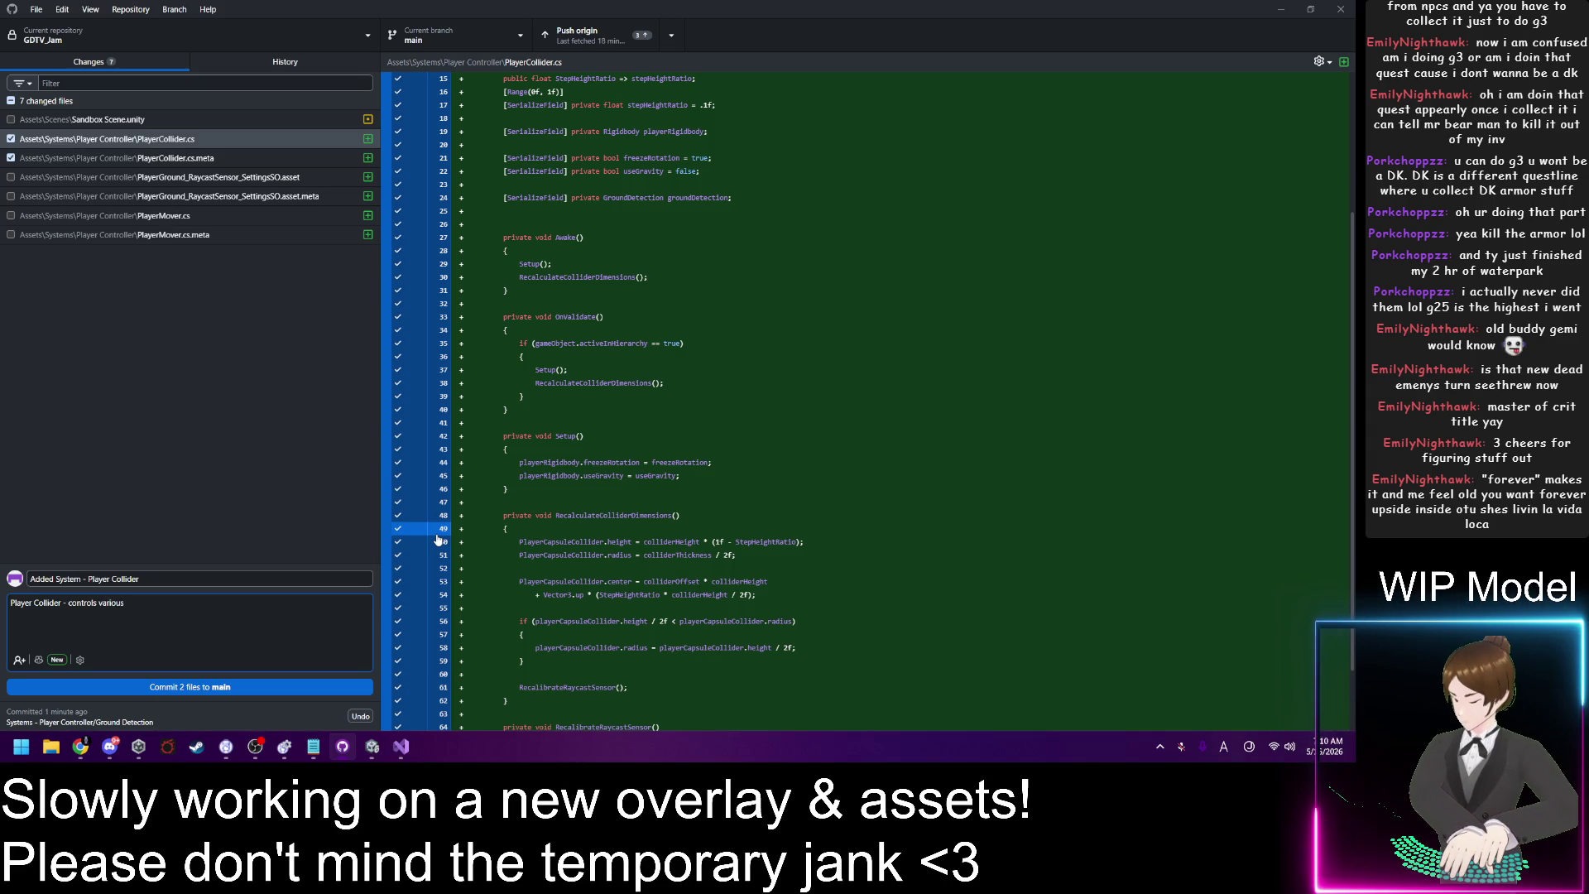
{"action": "type", "text": "collider related var"}
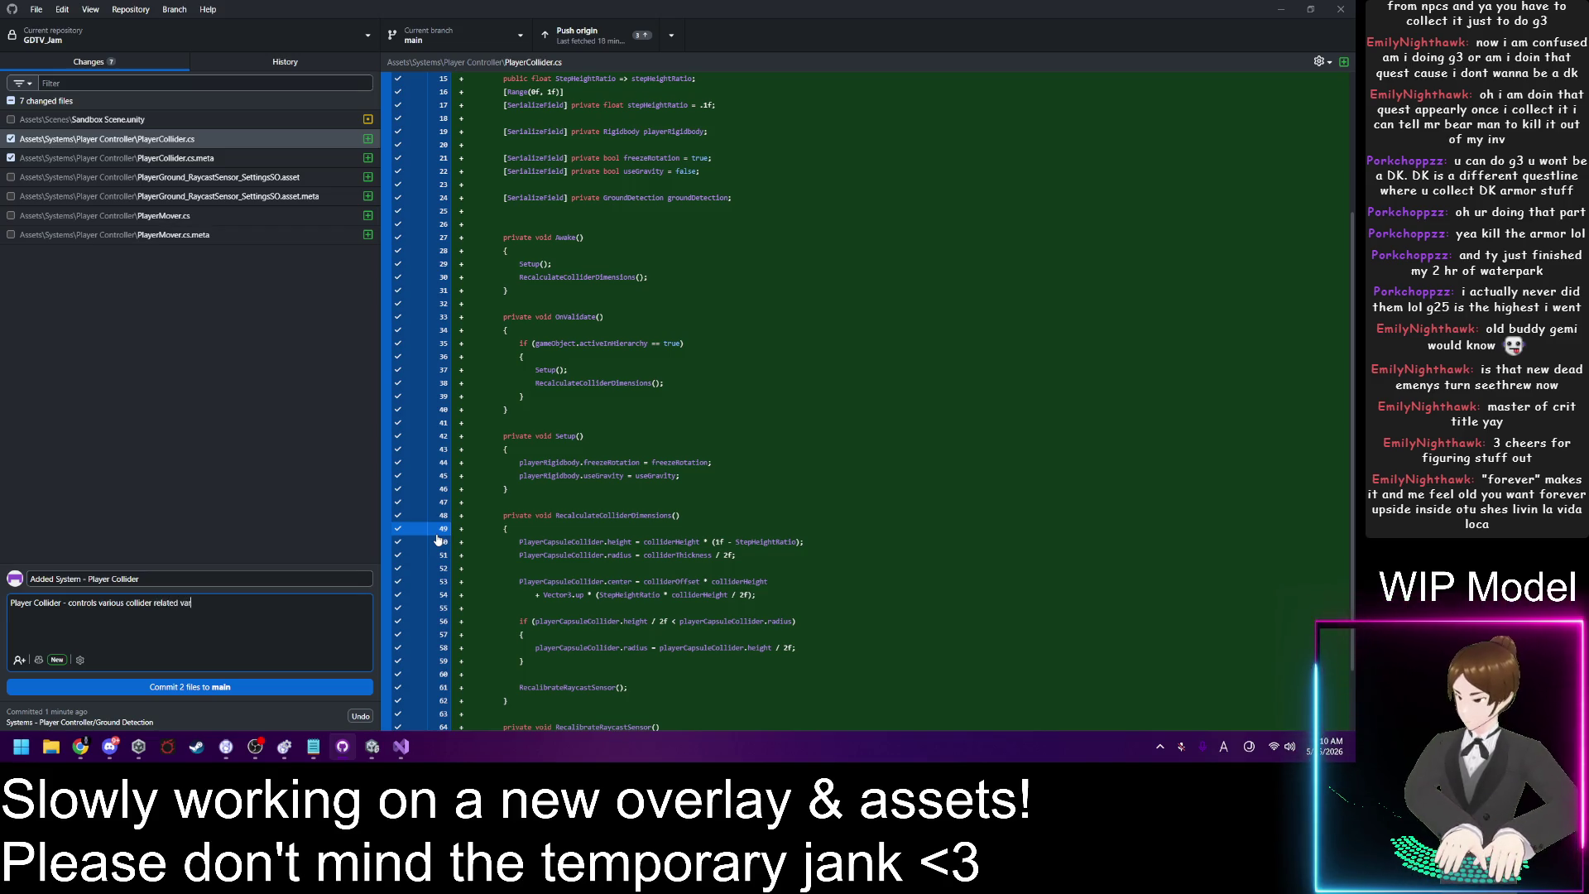
{"action": "type", "text": "iables"}
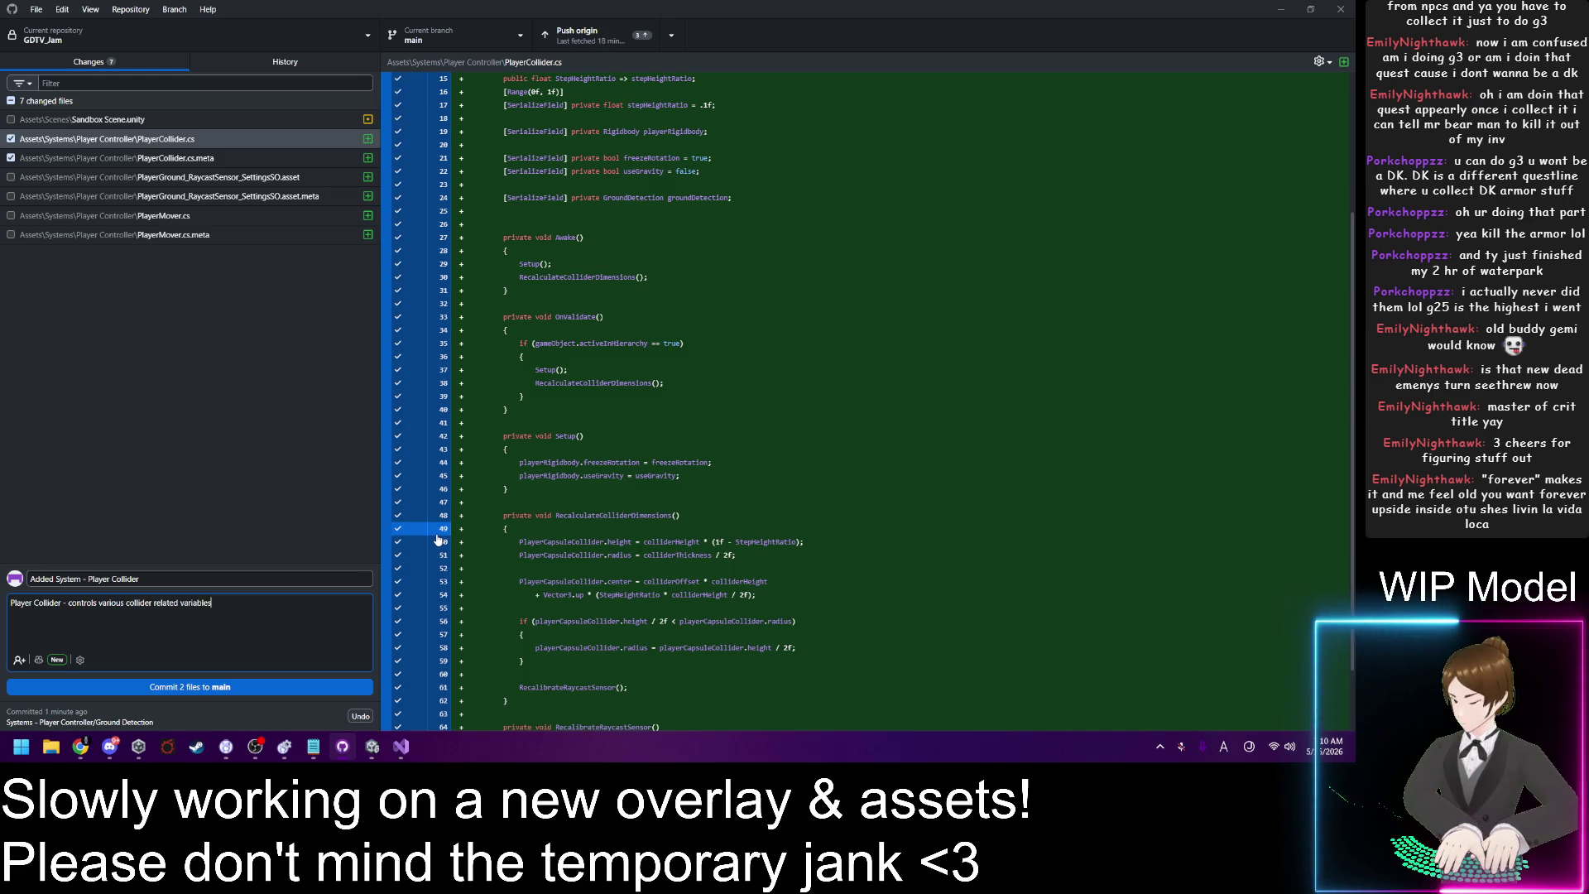
{"action": "type", "text": "hat affec"}
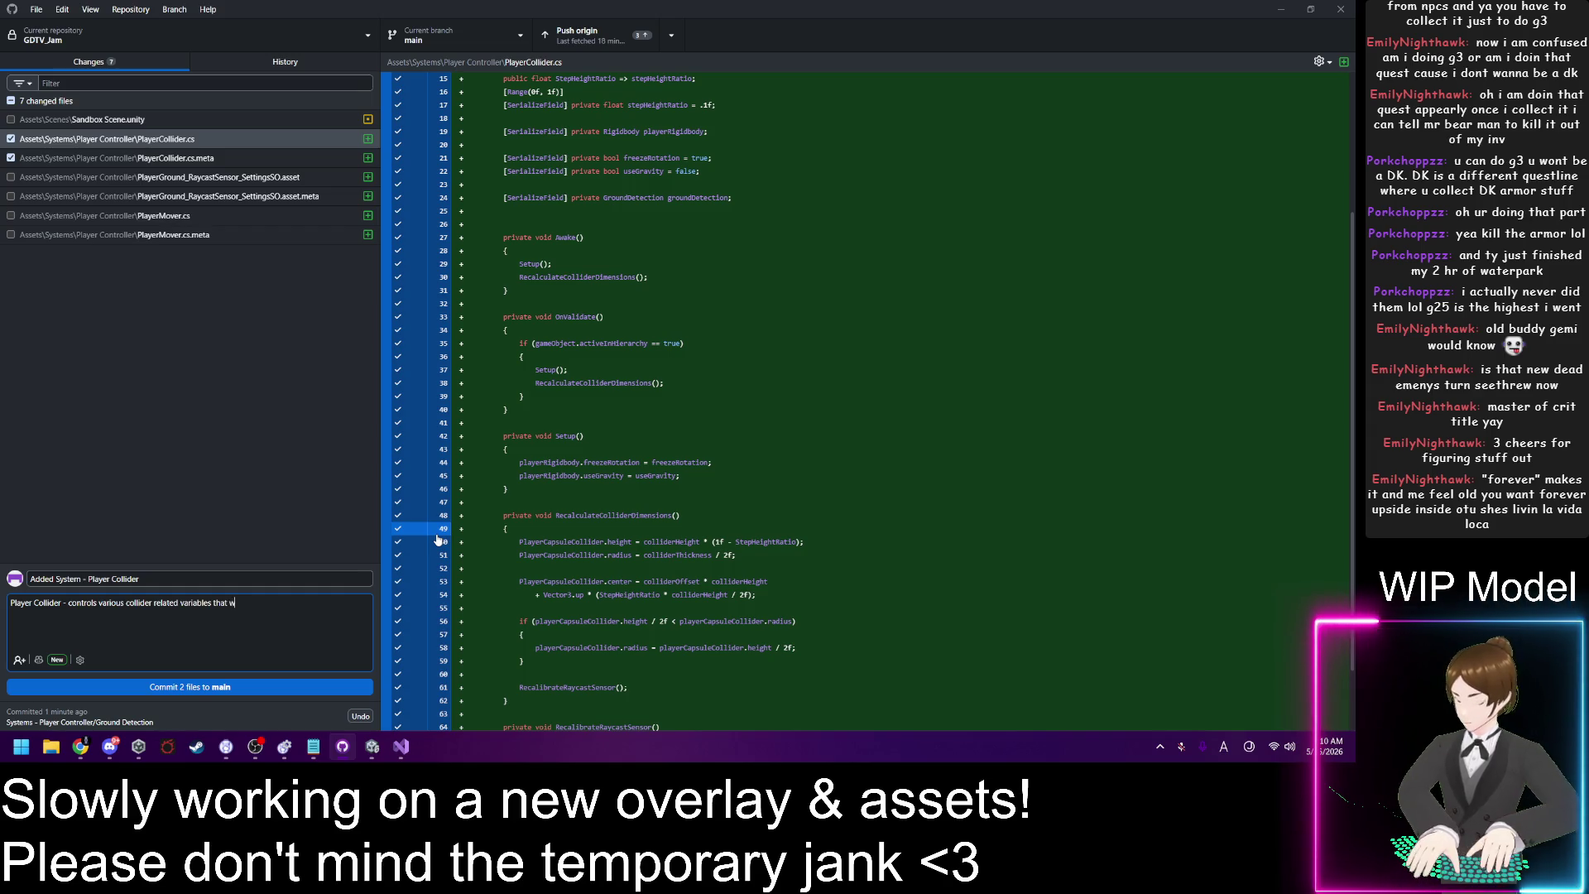
{"action": "type", "text": "ffect"}
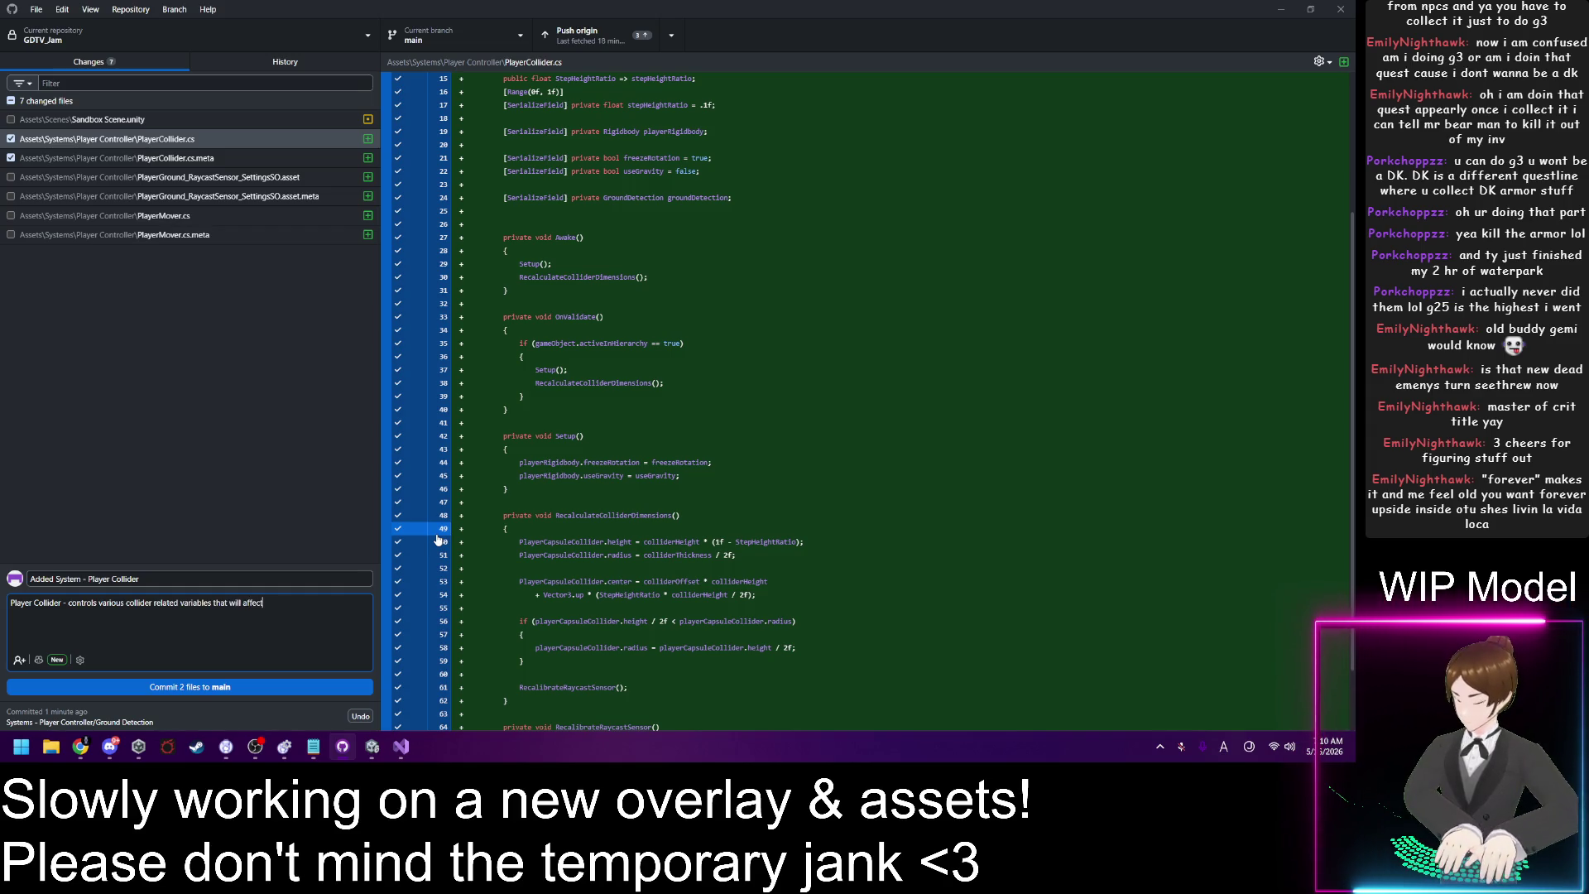
{"action": "type", "text": " movemen"}
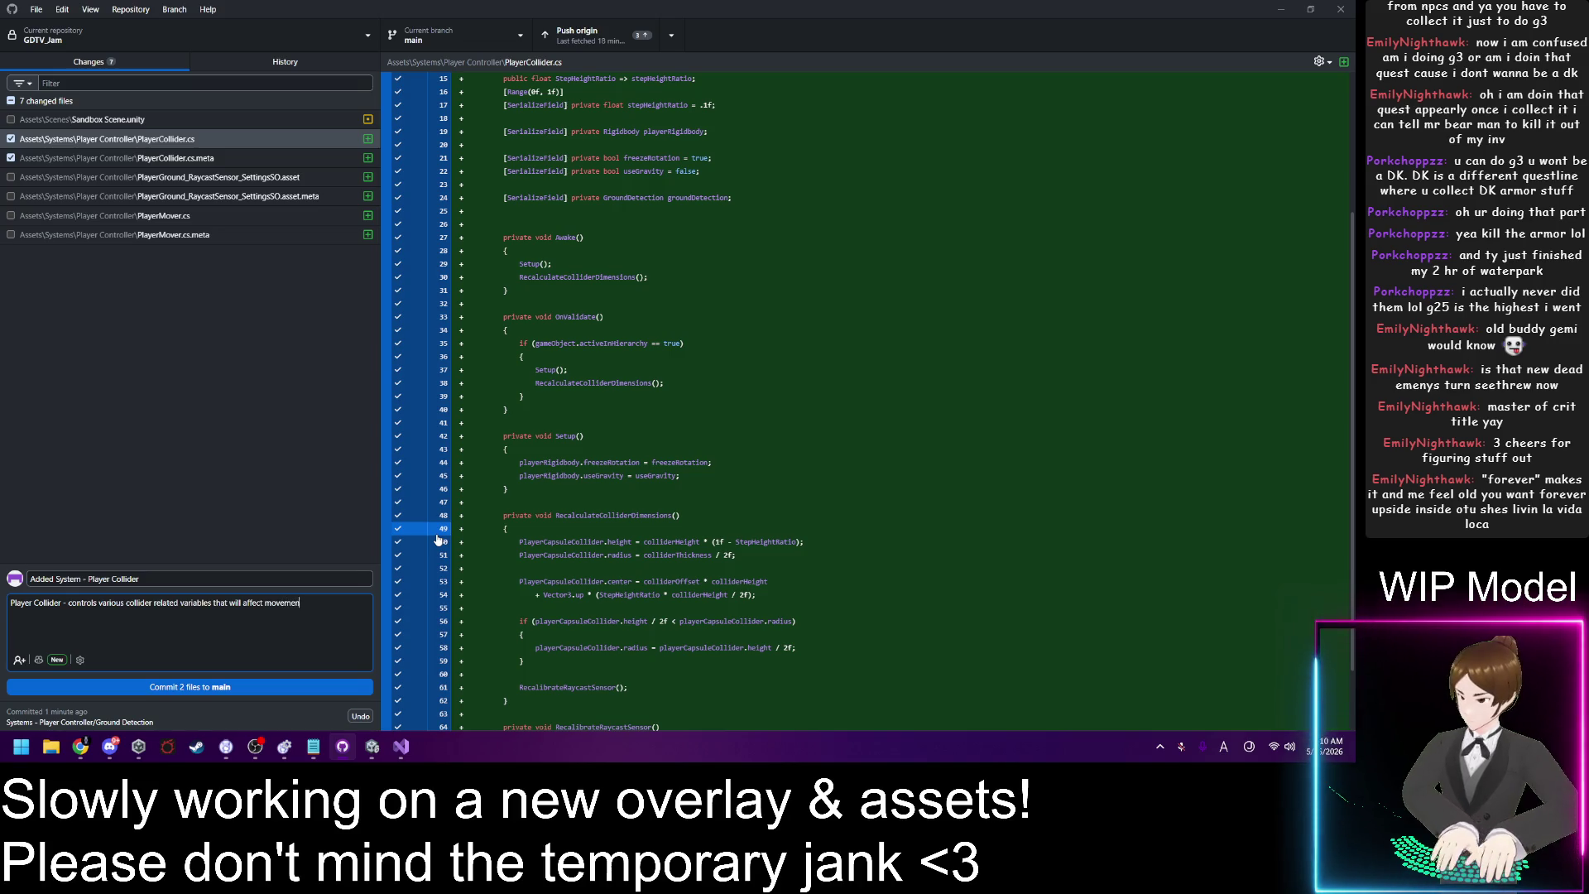
Step: Correct the description's typos so it ends with 'player Movement'
{"action": "key", "text": "BackSpace"}
{"action": "key", "text": "BackSpace"}
{"action": "key", "text": "BackSpace"}
{"action": "key", "text": "BackSpace"}
{"action": "key", "text": "BackSpace"}
{"action": "key", "text": "BackSpace"}
{"action": "key", "text": "BackSpace"}
{"action": "type", "text": "pla"}
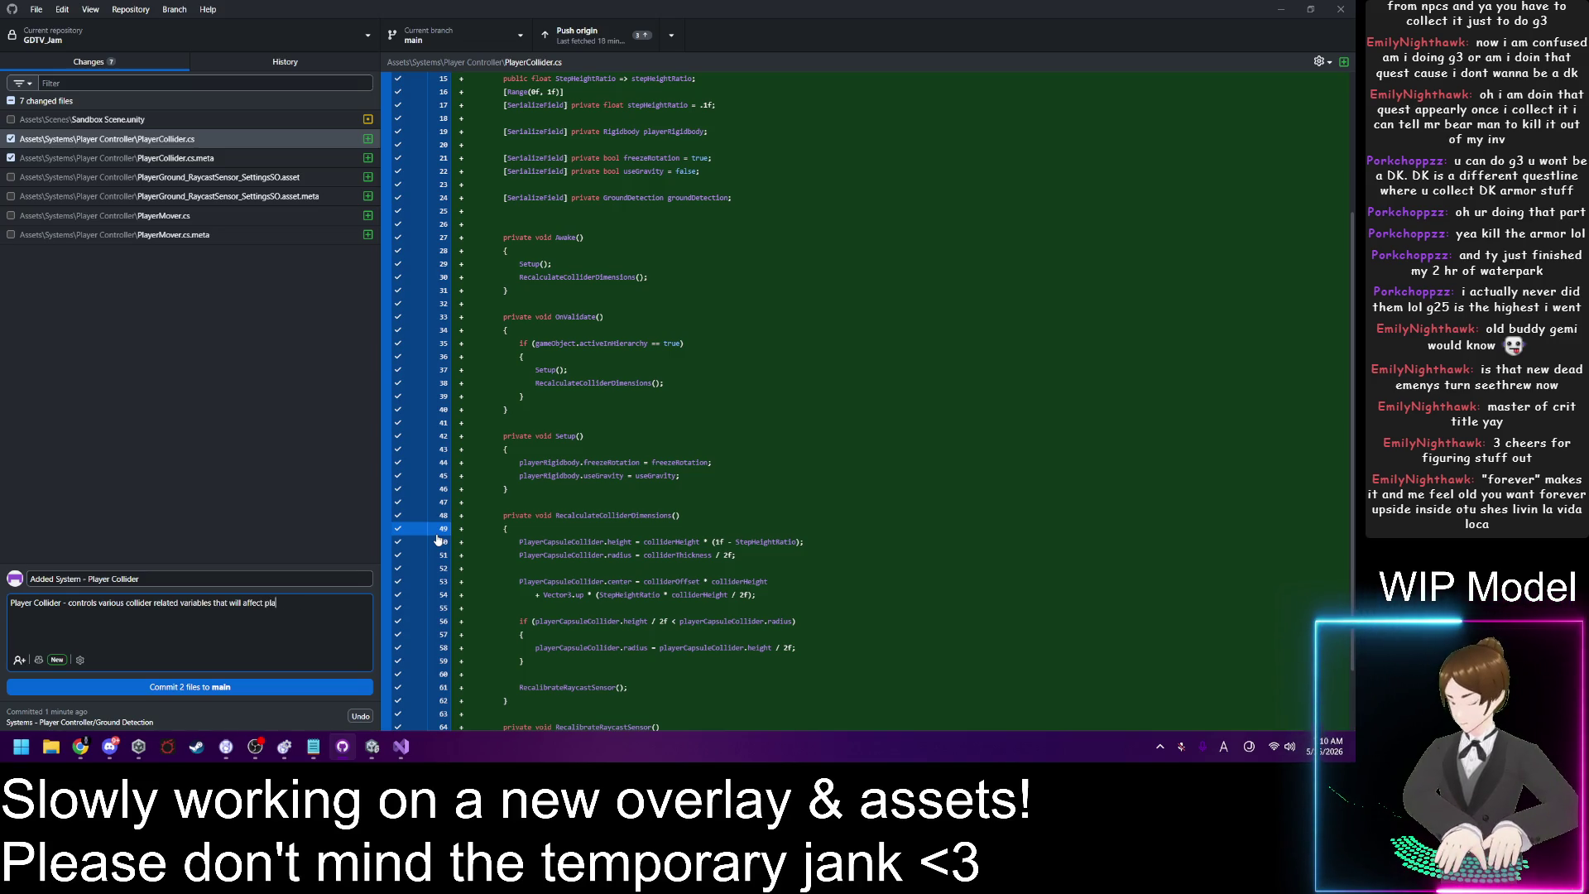
{"action": "type", "text": "yer Mover"}
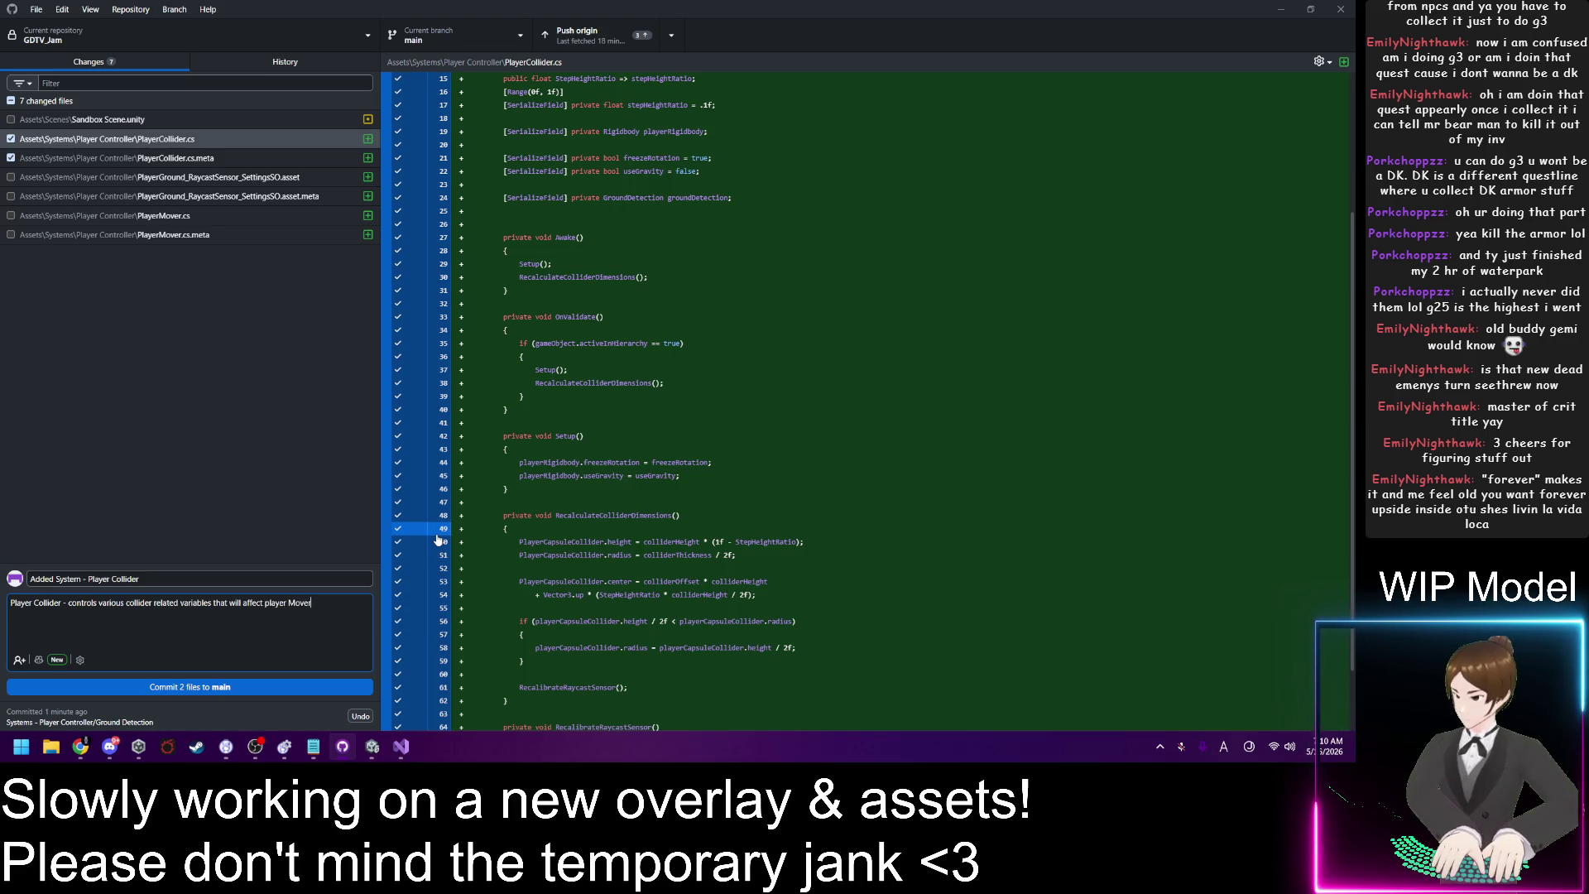
{"action": "left_click", "coordinate": [273, 602]}
{"action": "key", "text": "BackSpace"}
{"action": "type", "text": "P"}
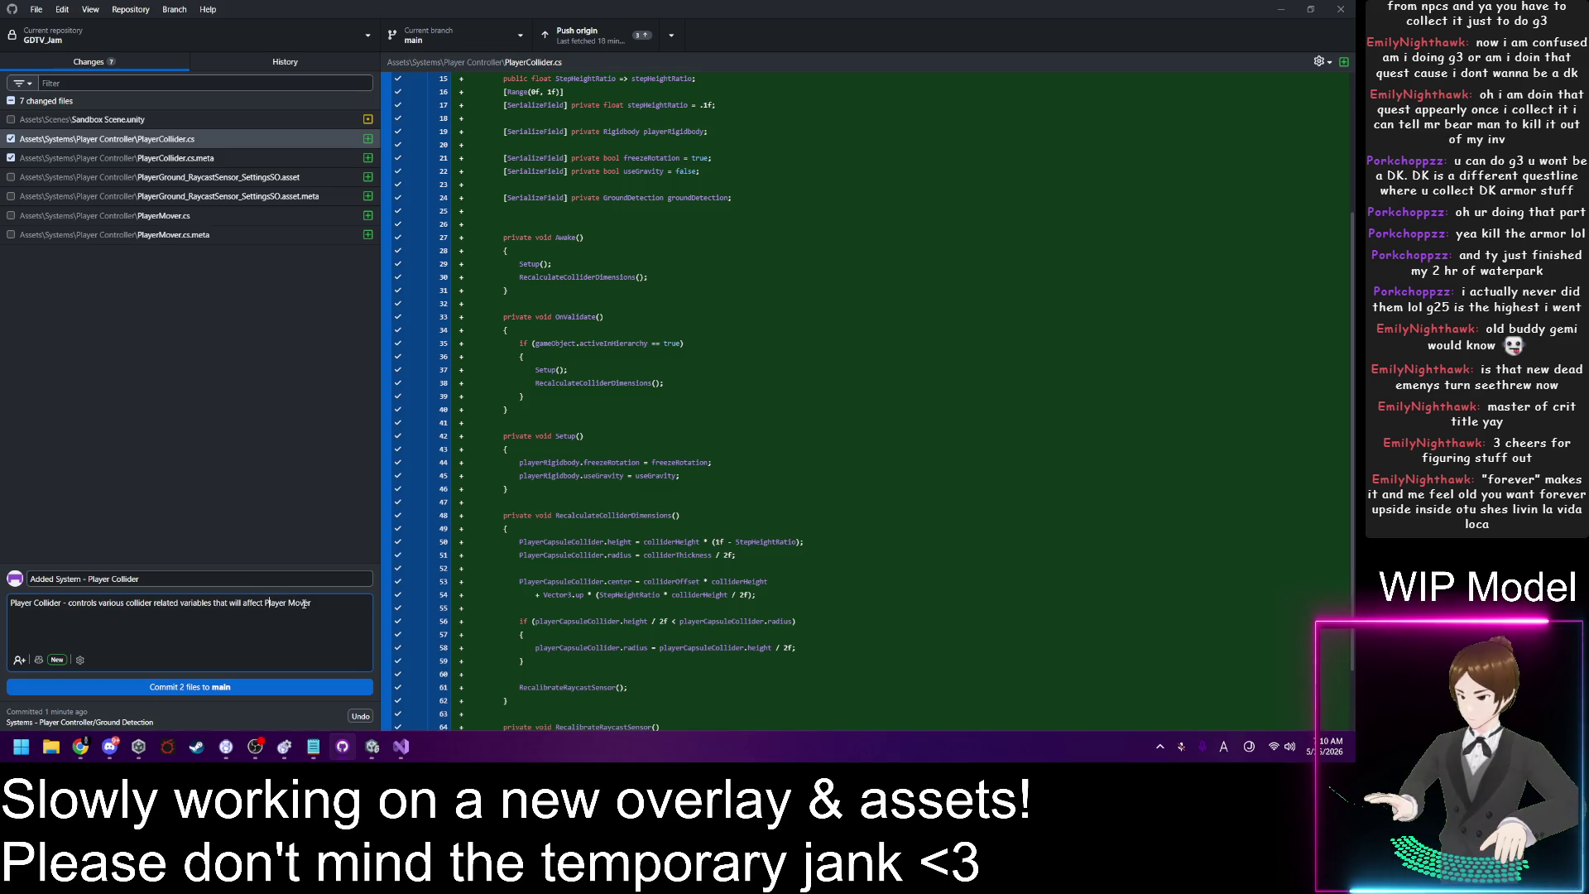
{"action": "scroll", "coordinate": [626, 502], "scroll_direction": "up", "scroll_amount": 3}
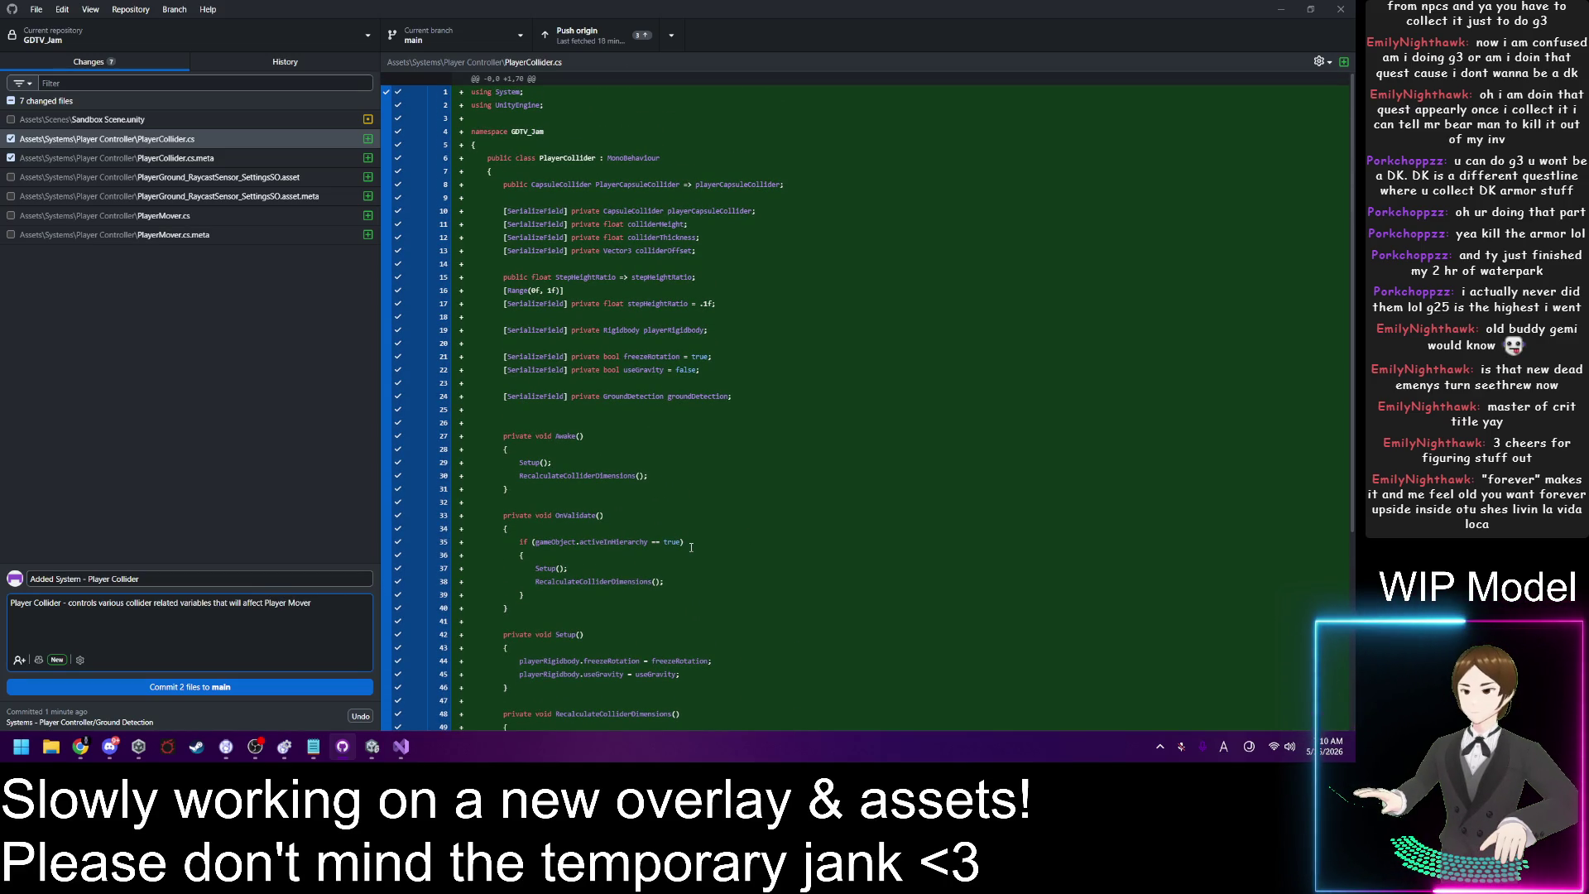
{"action": "scroll", "coordinate": [691, 548], "scroll_direction": "down", "scroll_amount": 6}
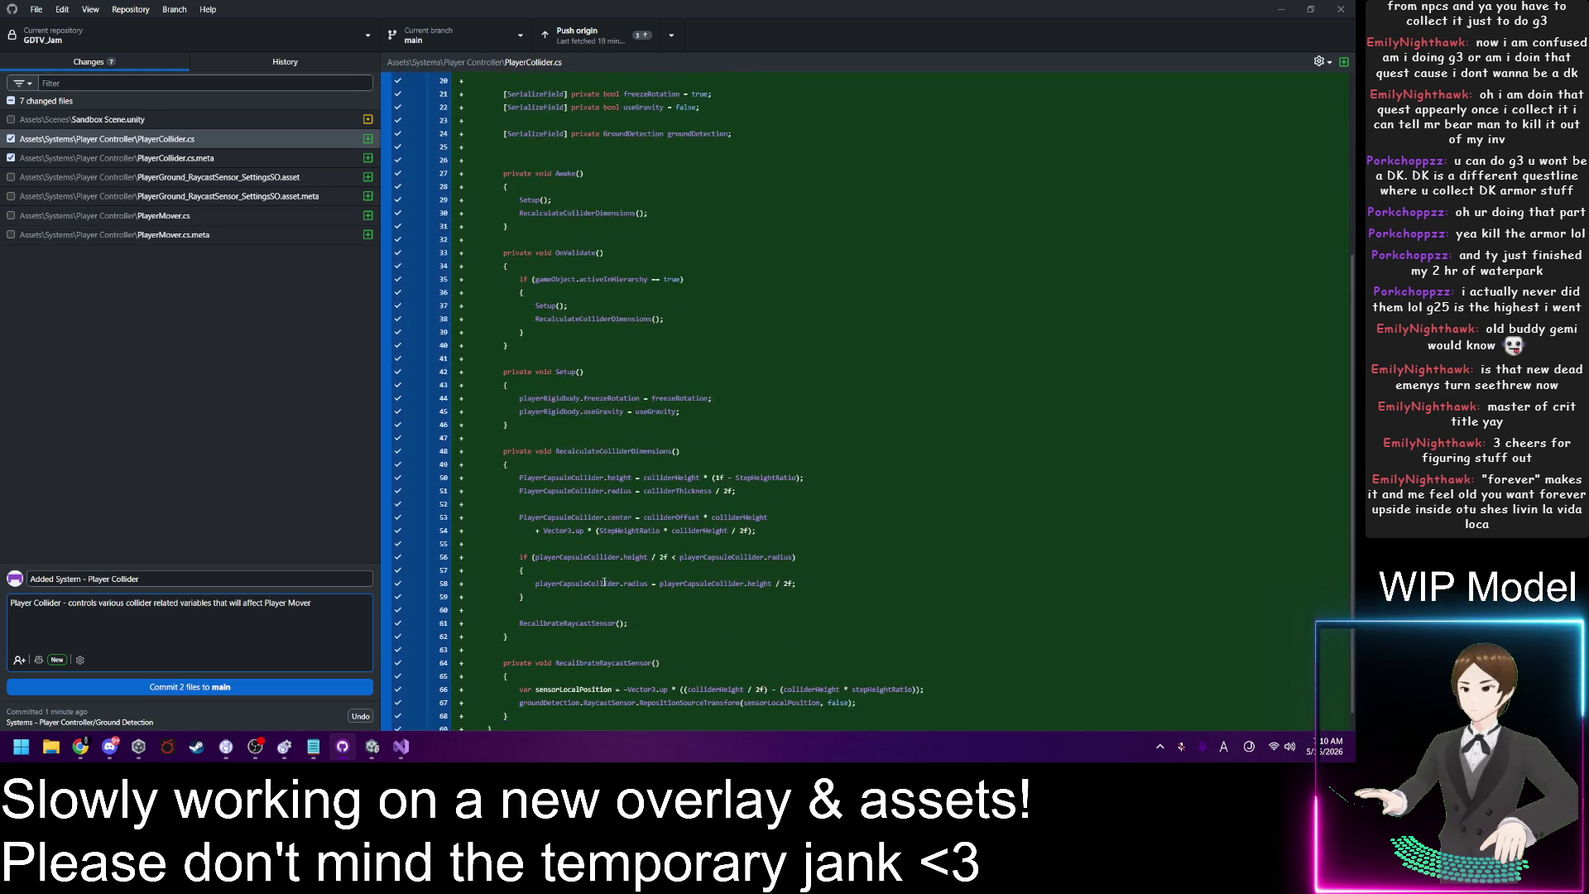
{"action": "left_click", "coordinate": [324, 604]}
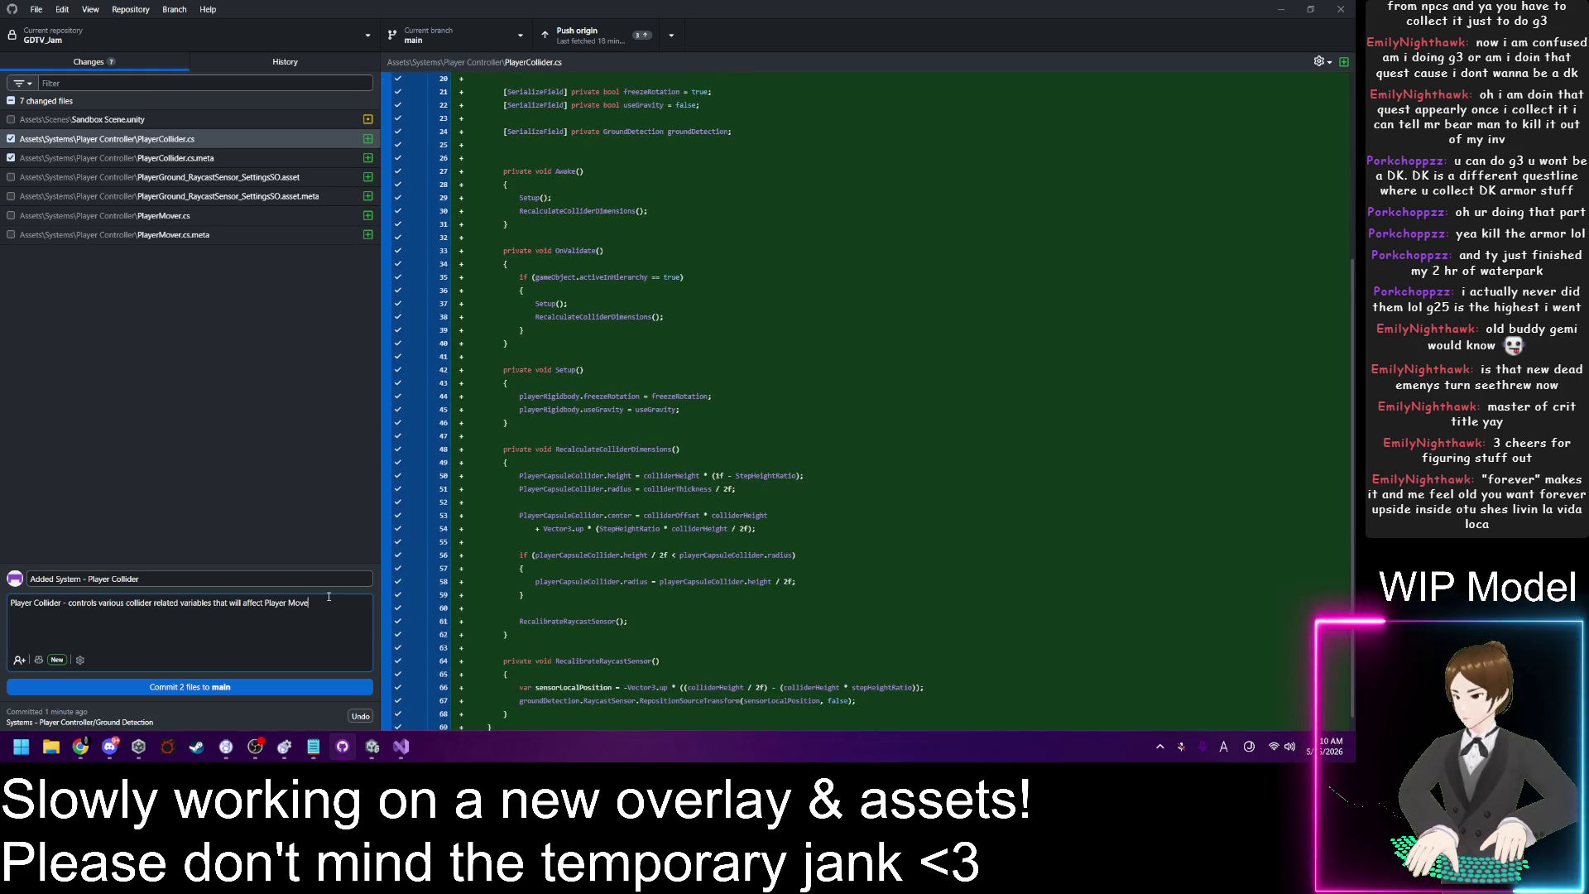
{"action": "type", "text": "ment"}
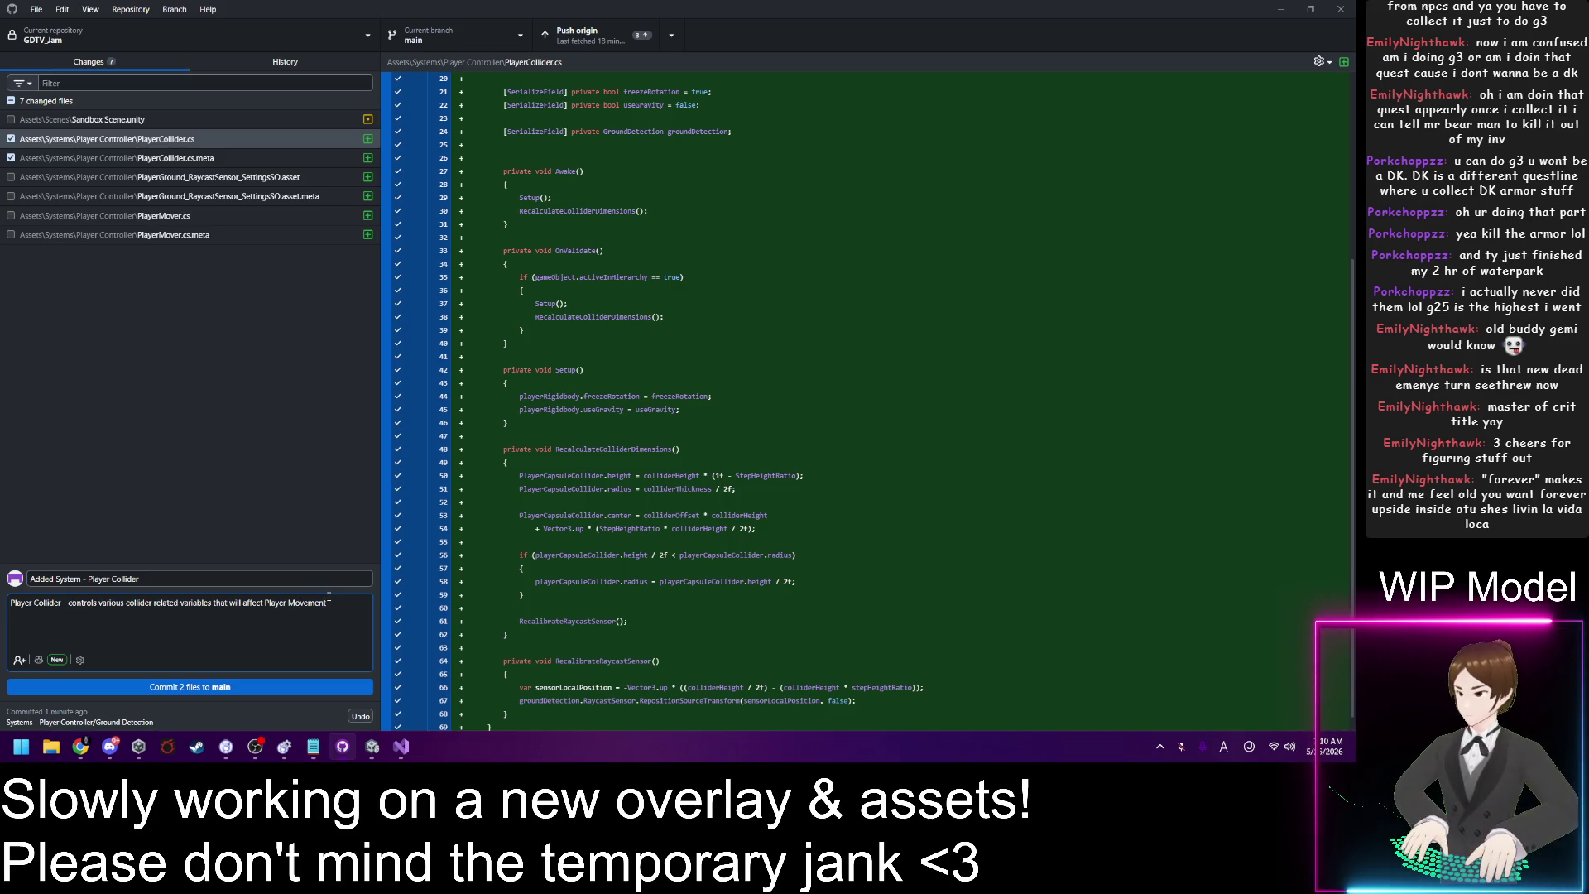
{"action": "key", "text": "BackSpace"}
{"action": "type", "text": "p"}
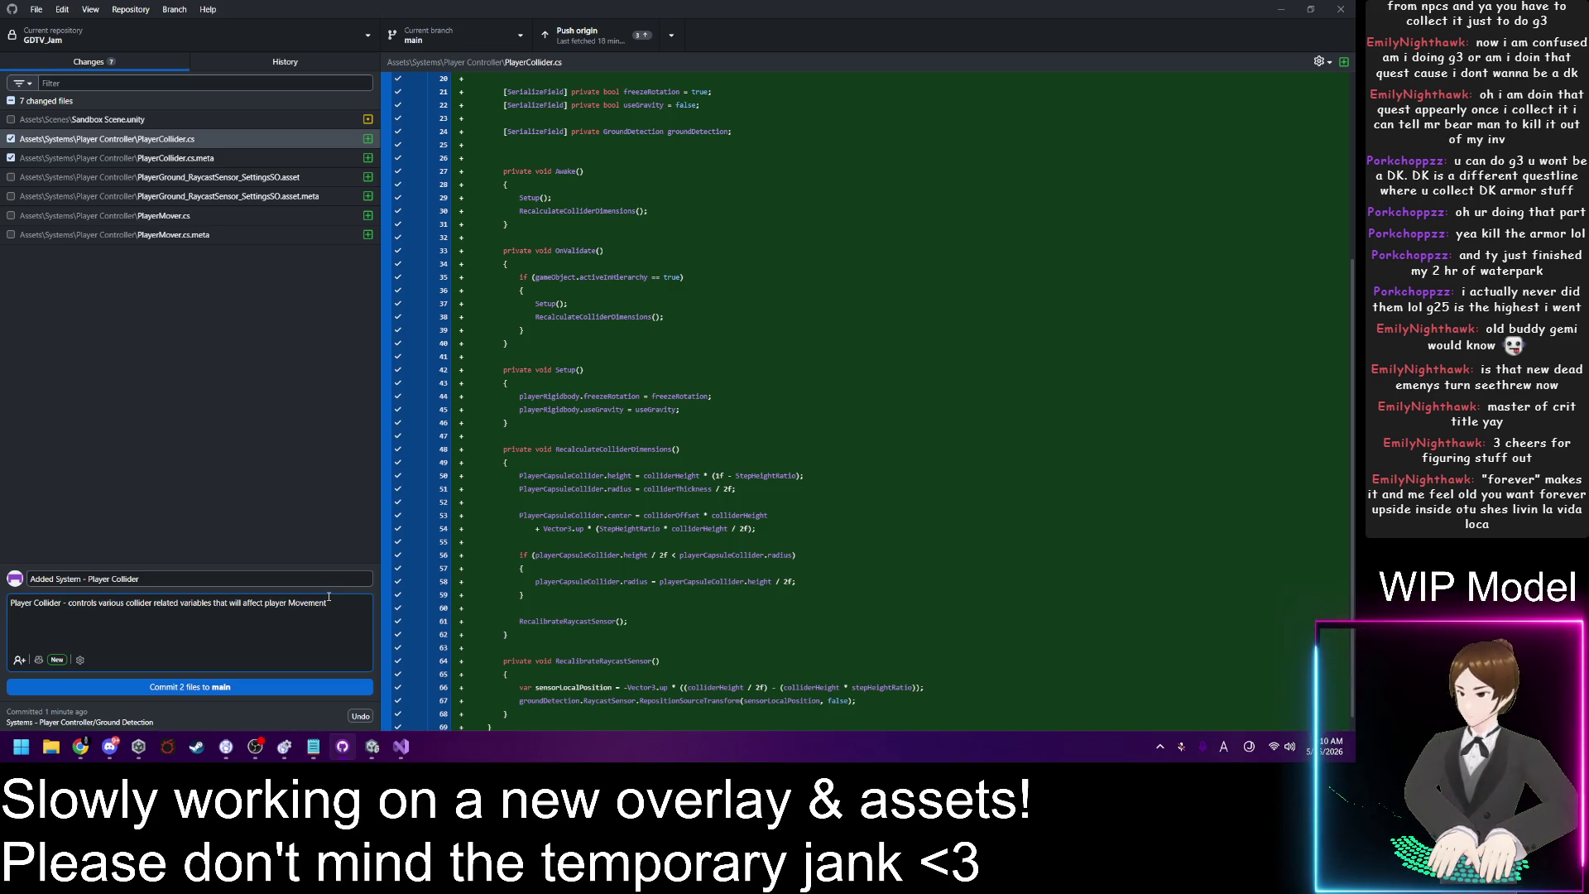
{"action": "scroll", "coordinate": [838, 485], "scroll_direction": "down", "scroll_amount": 1}
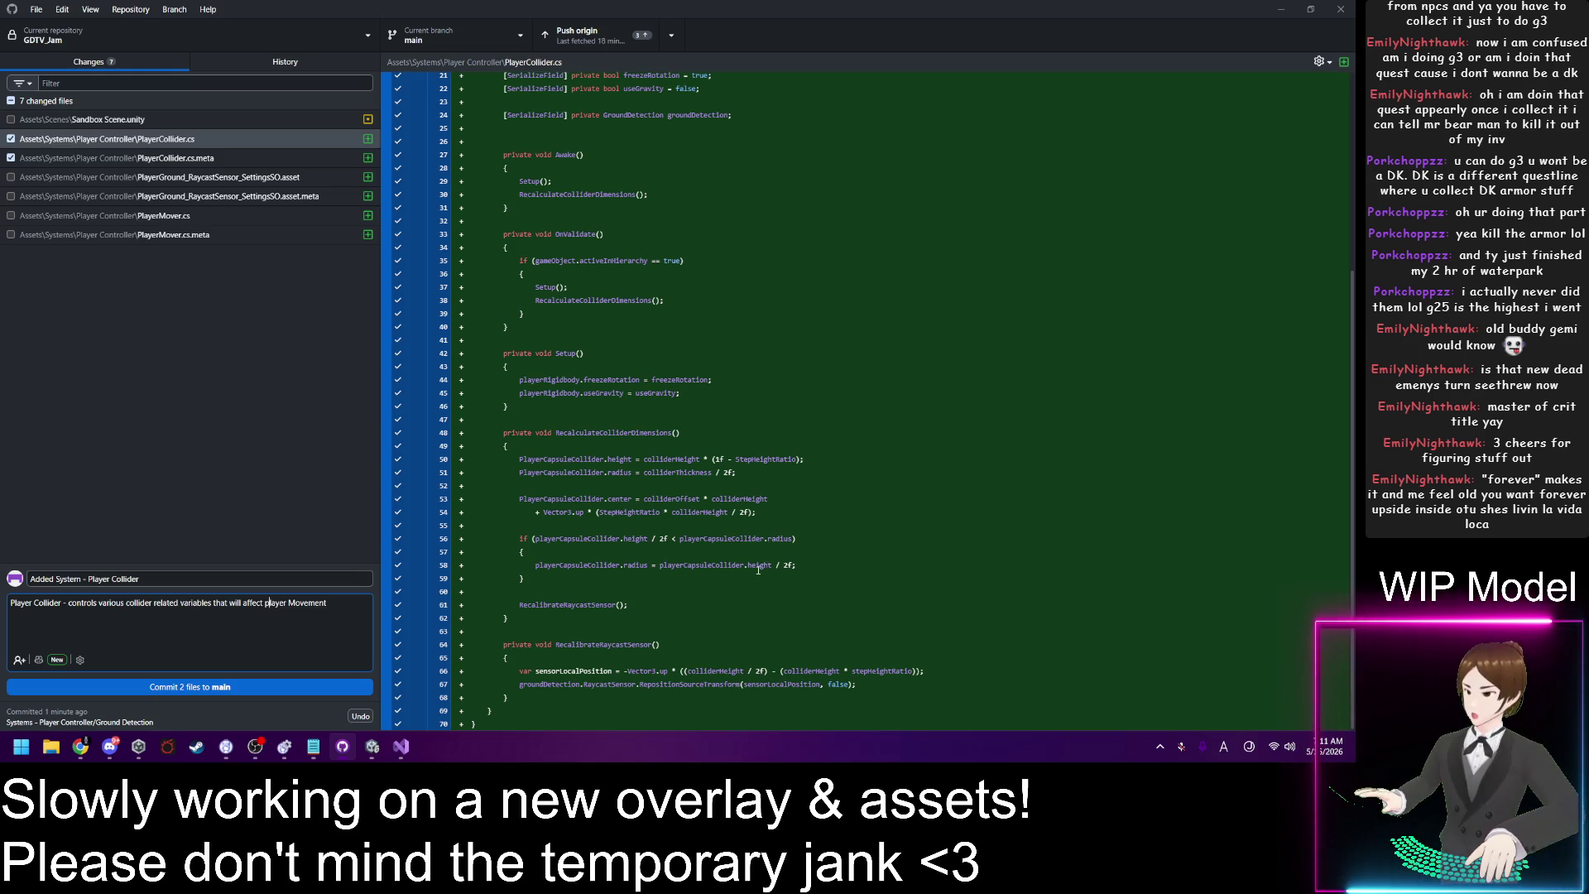
Step: Scroll through the PlayerCollider.cs diff to review the added code
{"action": "scroll", "coordinate": [758, 569], "scroll_direction": "up", "scroll_amount": 5}
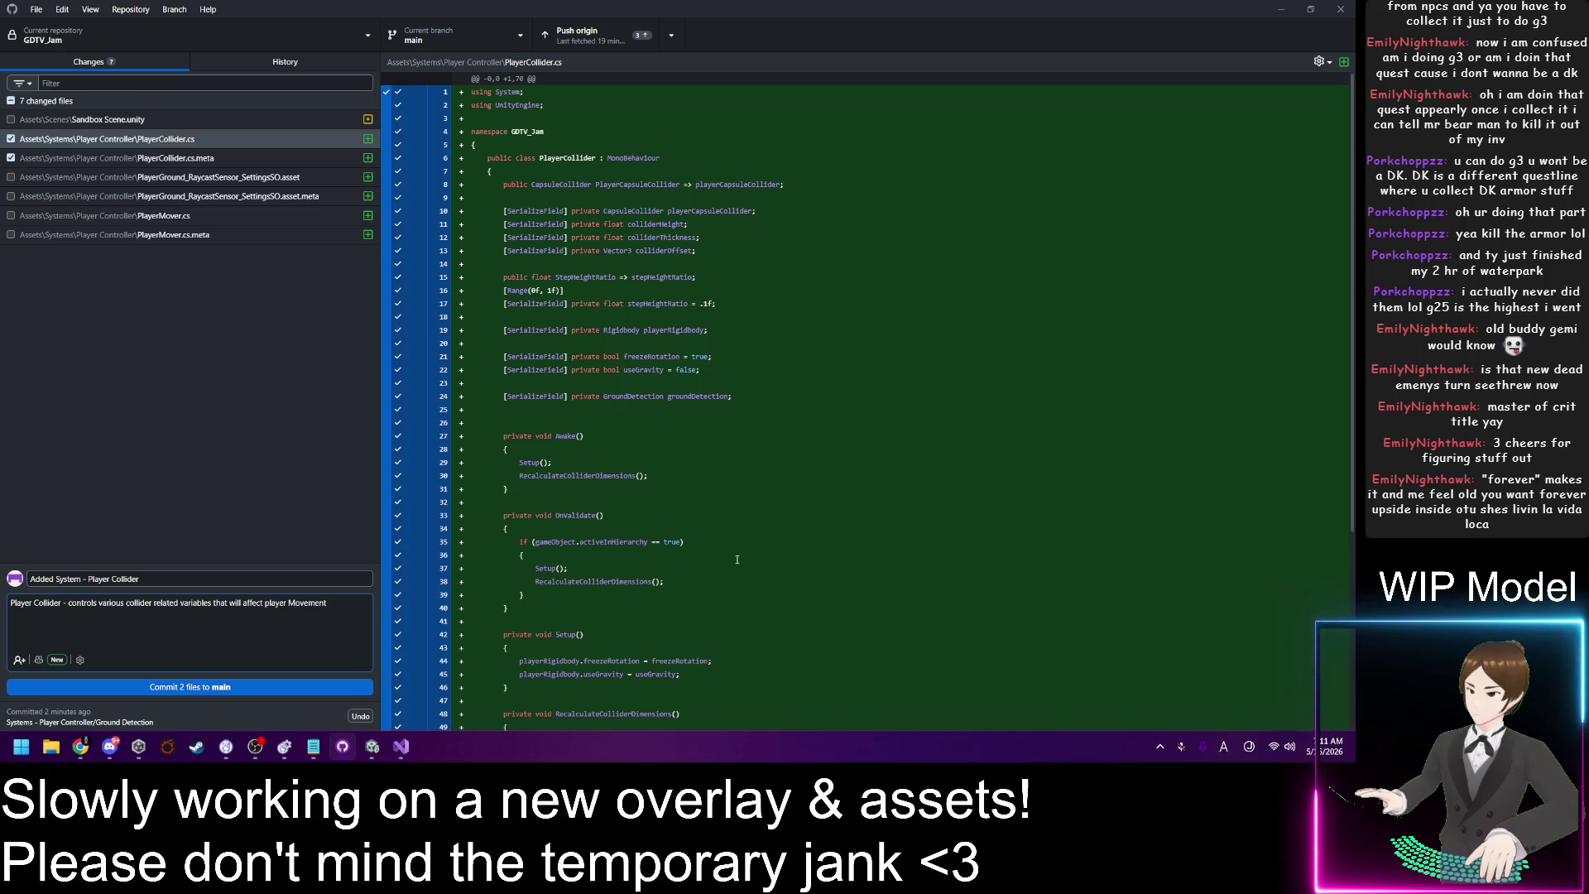
{"action": "scroll", "coordinate": [671, 246], "scroll_direction": "down", "scroll_amount": 5}
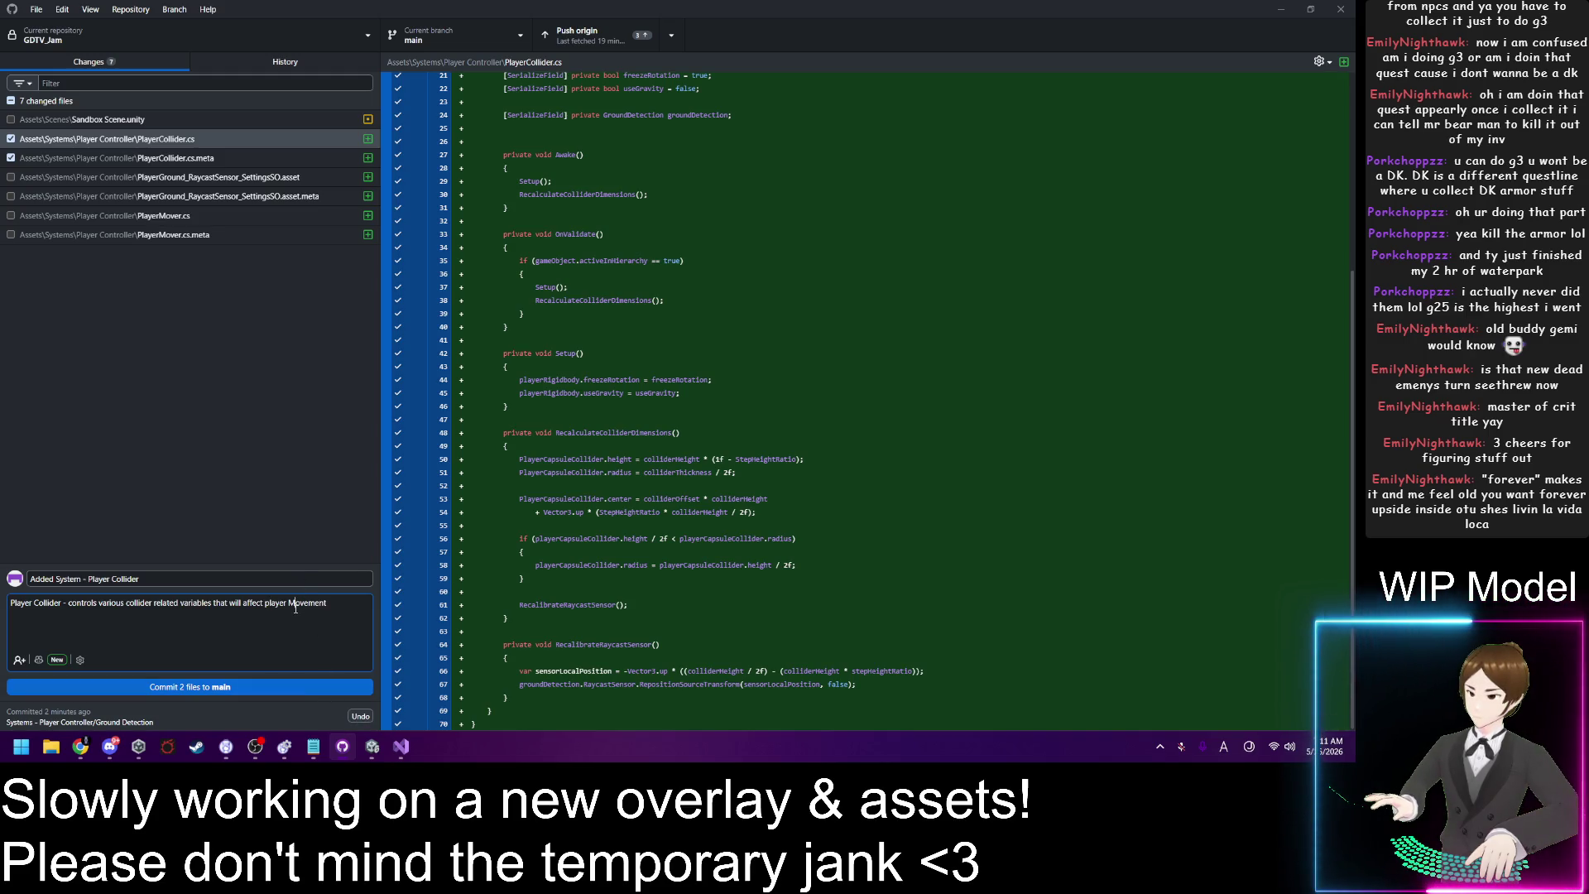
Step: Commit the Player Collider files, then include the Raycast Sensor Settings .asset and .asset.meta files
{"action": "left_click", "coordinate": [351, 687]}
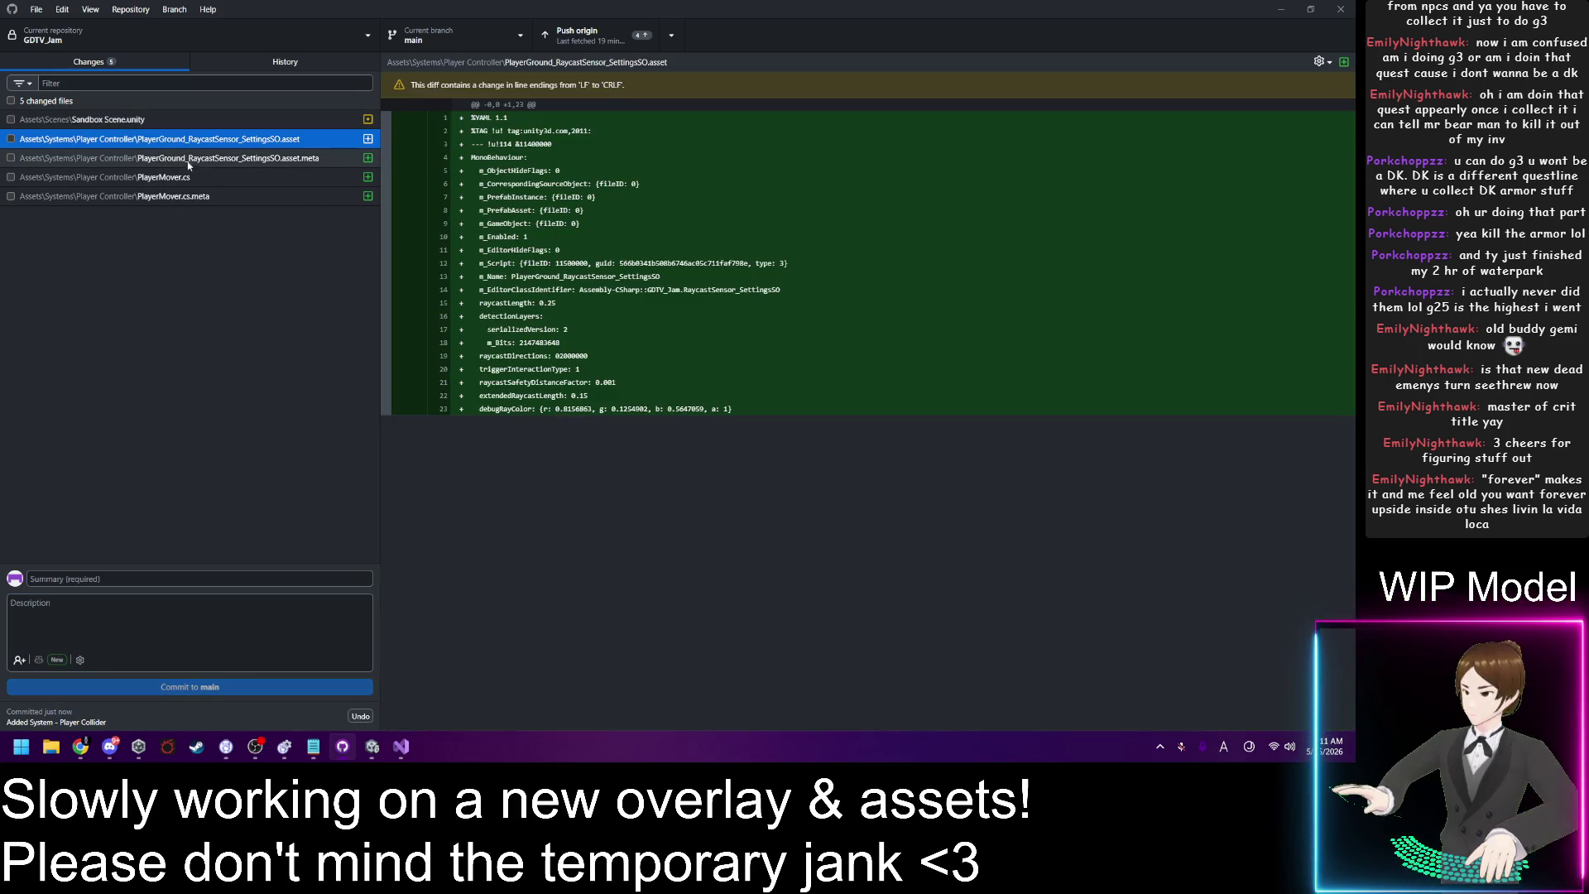
{"action": "left_click", "coordinate": [190, 159], "text": "shift"}
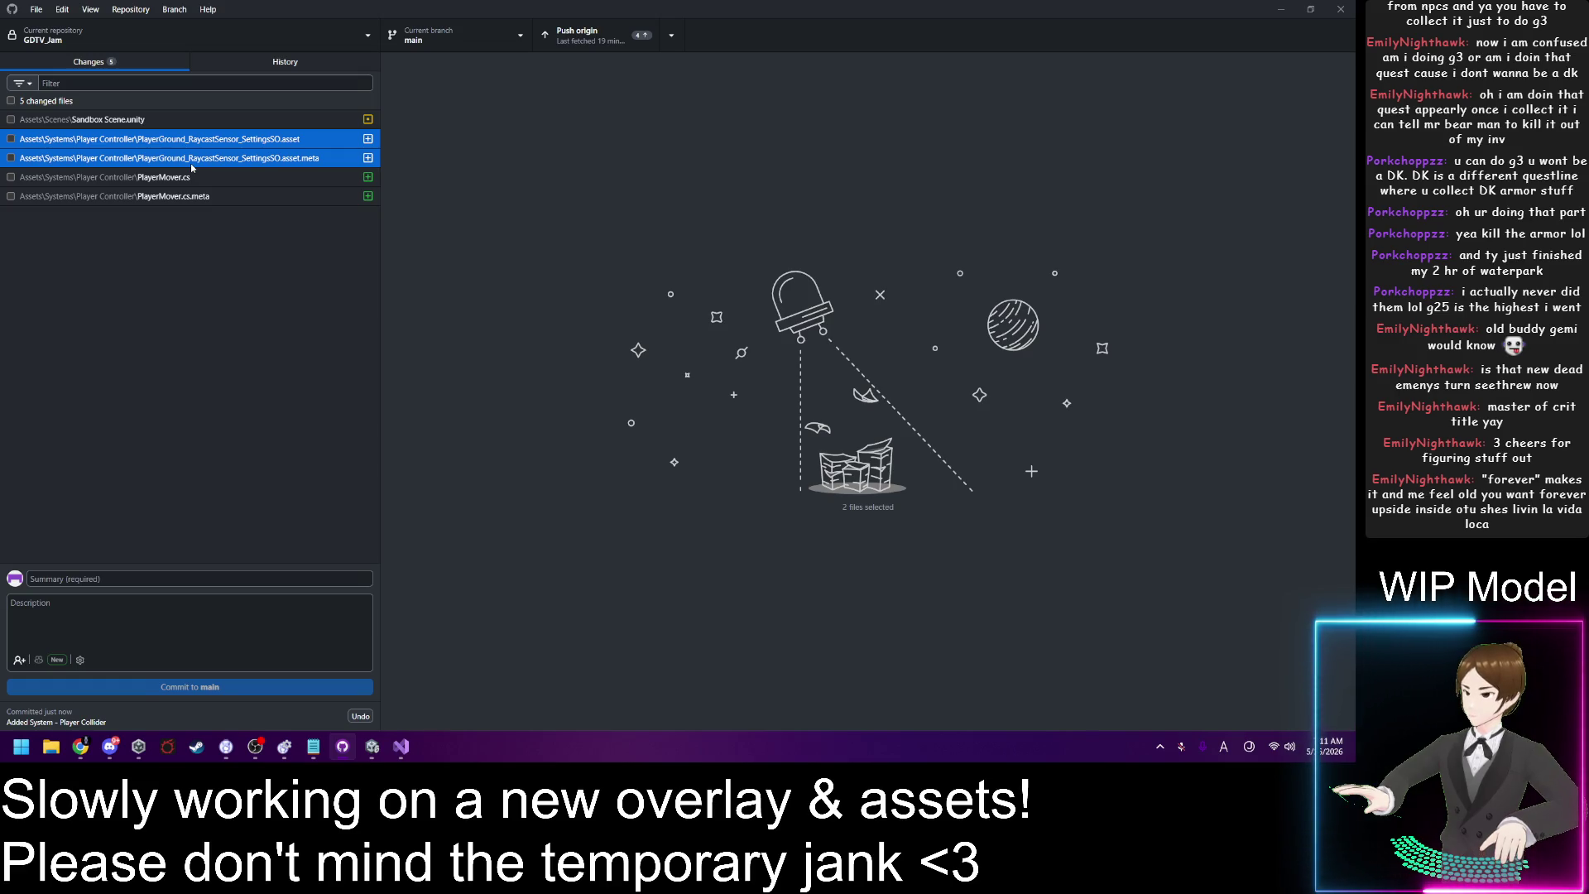
{"action": "key", "text": "space"}
Step: Commit both asset files with the summary 'Added Asset - Raycast Sensor Settings for player ground detection'
{"action": "left_click", "coordinate": [166, 578]}
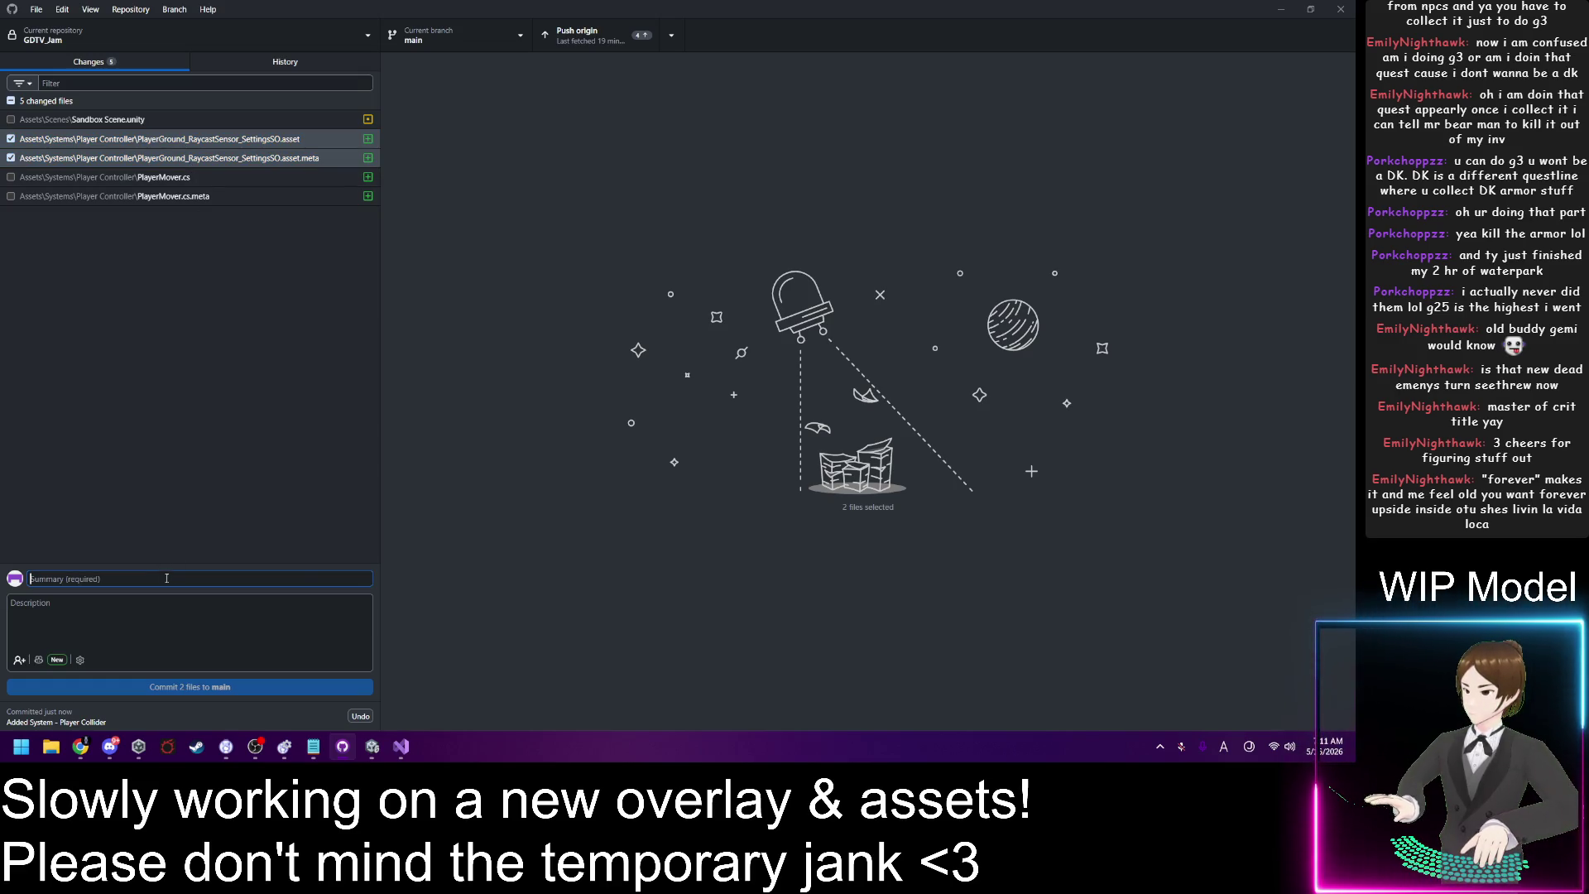
{"action": "type", "text": "Added"}
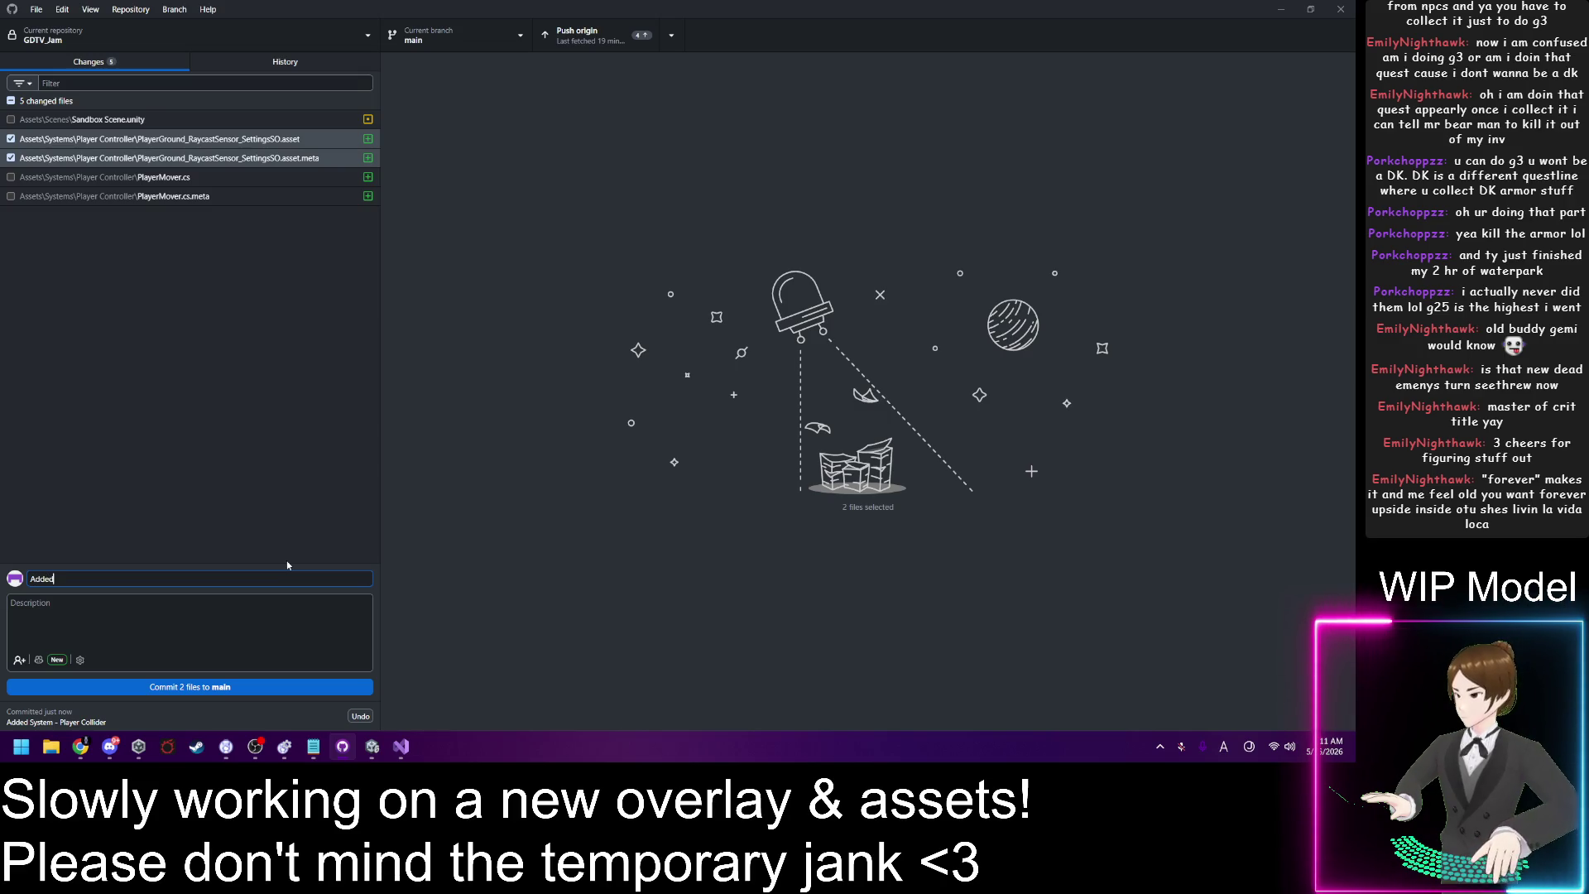
{"action": "type", "text": " Asset -"}
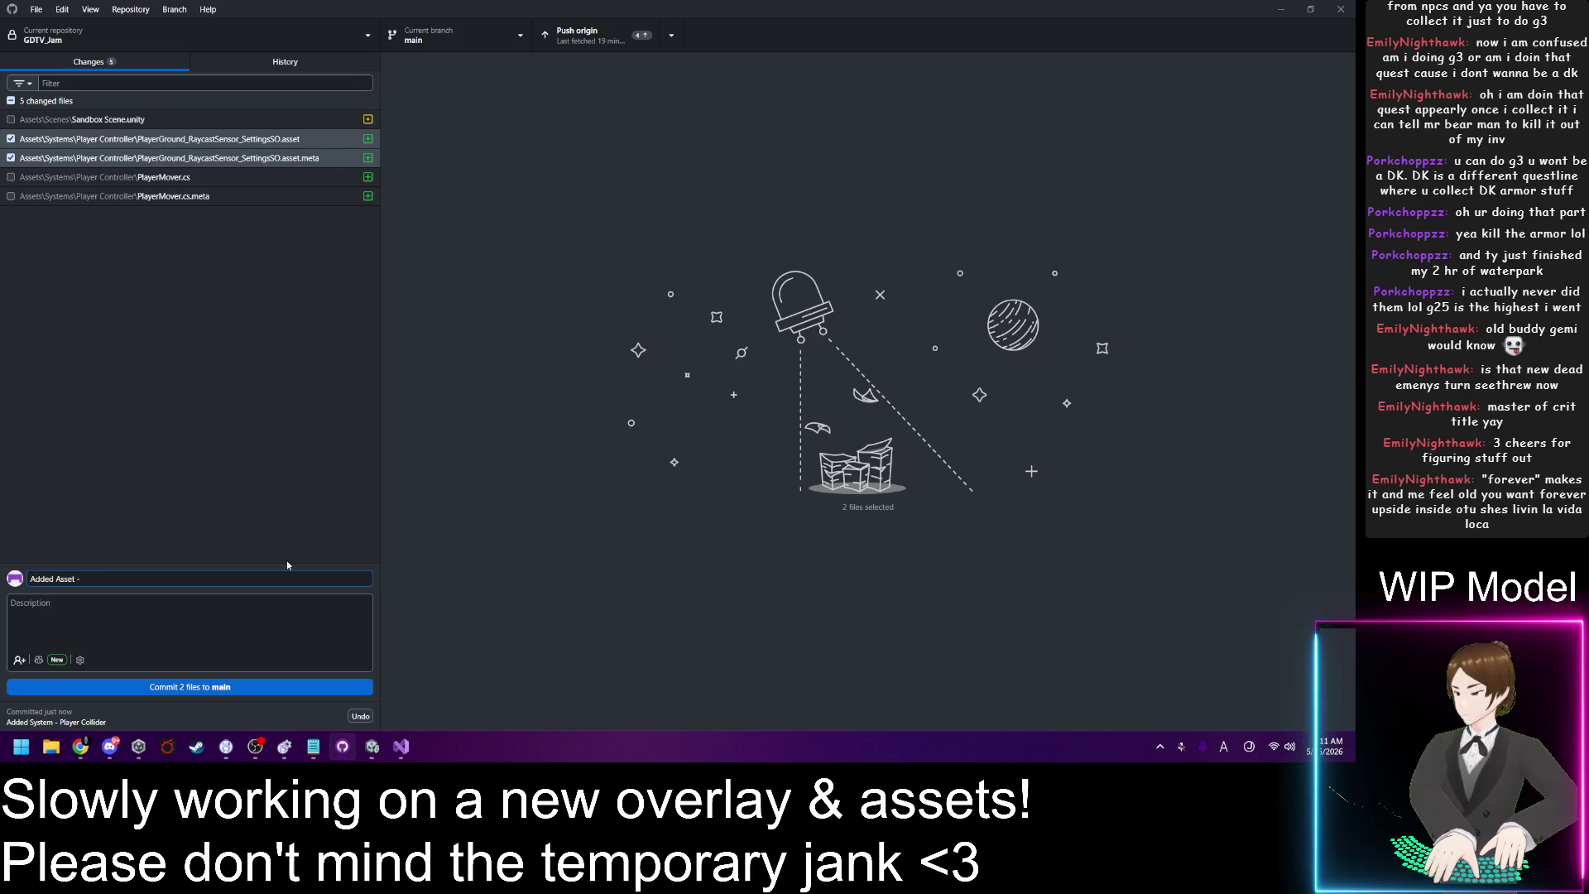
{"action": "type", "text": " Play"}
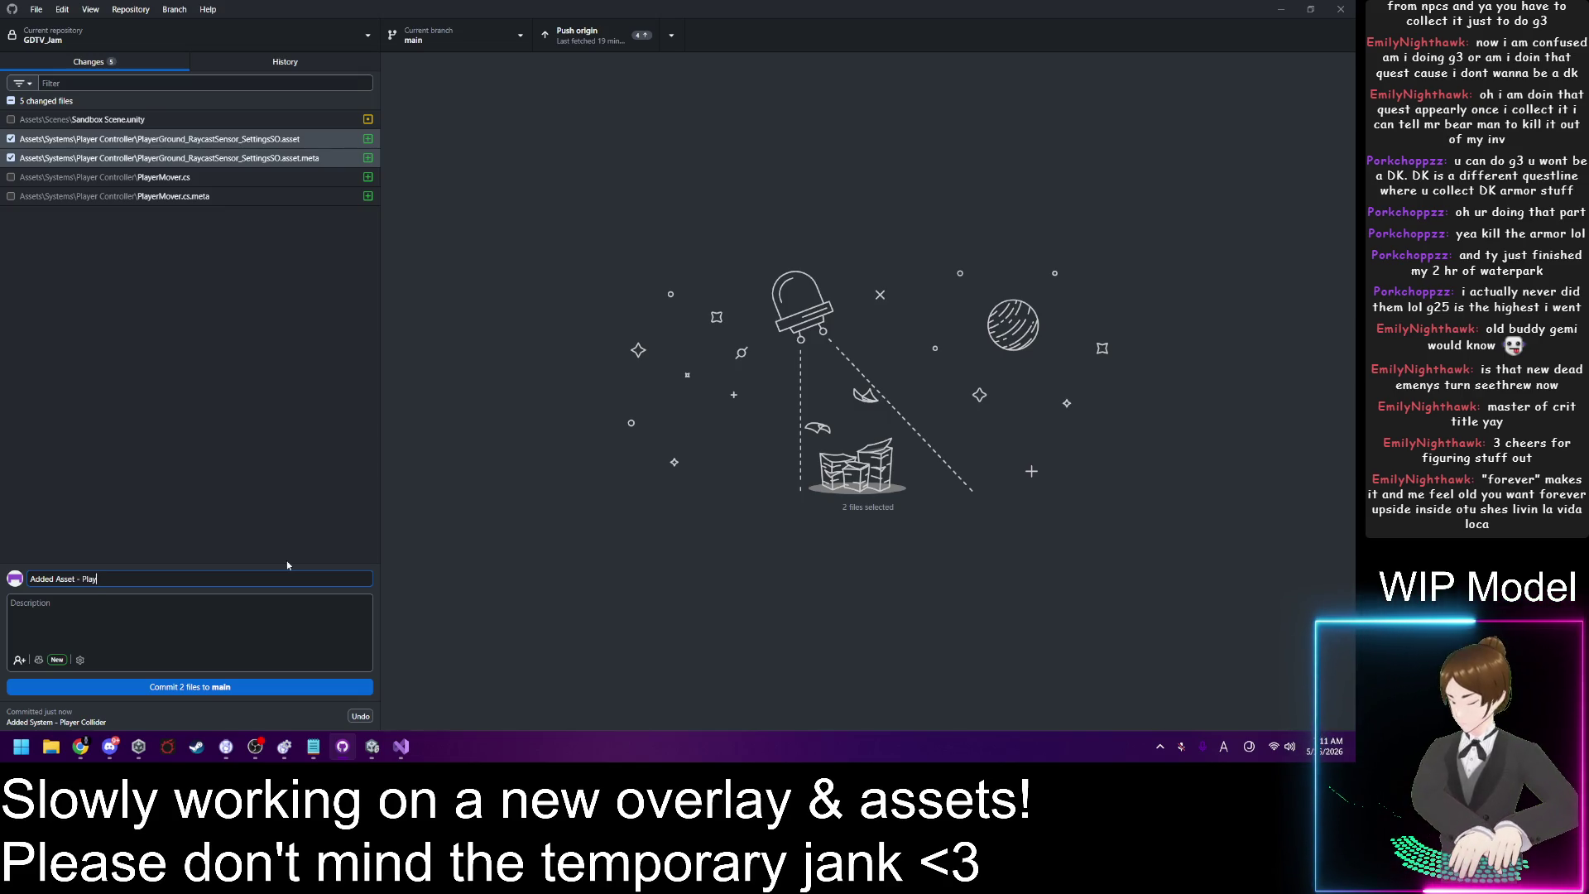
{"action": "key", "text": "BackSpace"}
{"action": "key", "text": "BackSpace"}
{"action": "key", "text": "BackSpace"}
{"action": "key", "text": "BackSpace"}
{"action": "type", "text": "Ra"}
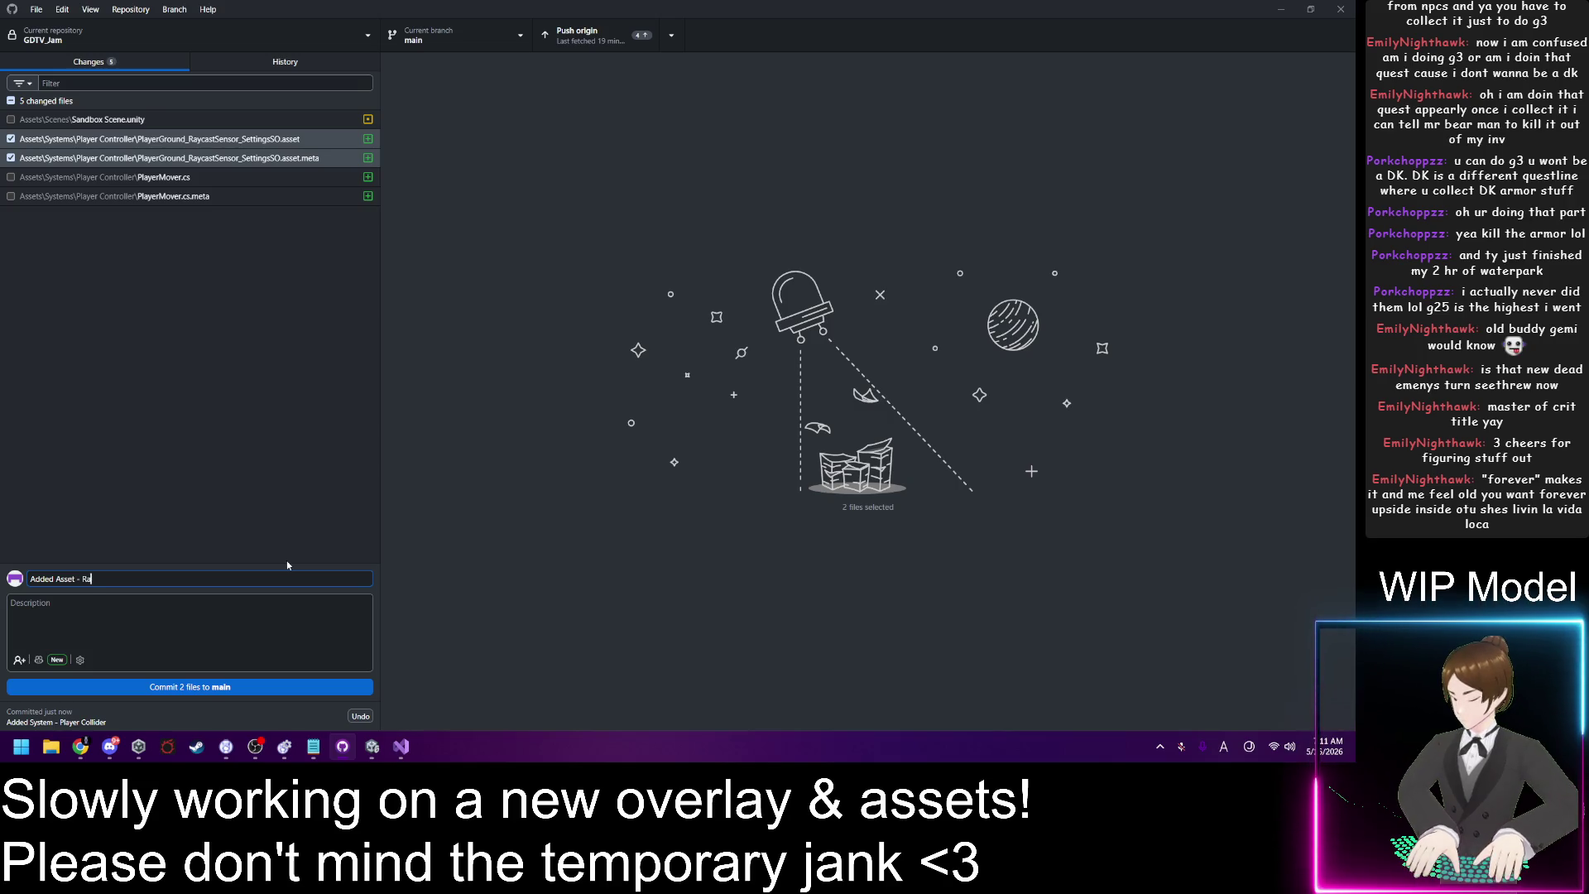
{"action": "type", "text": "ycast S"}
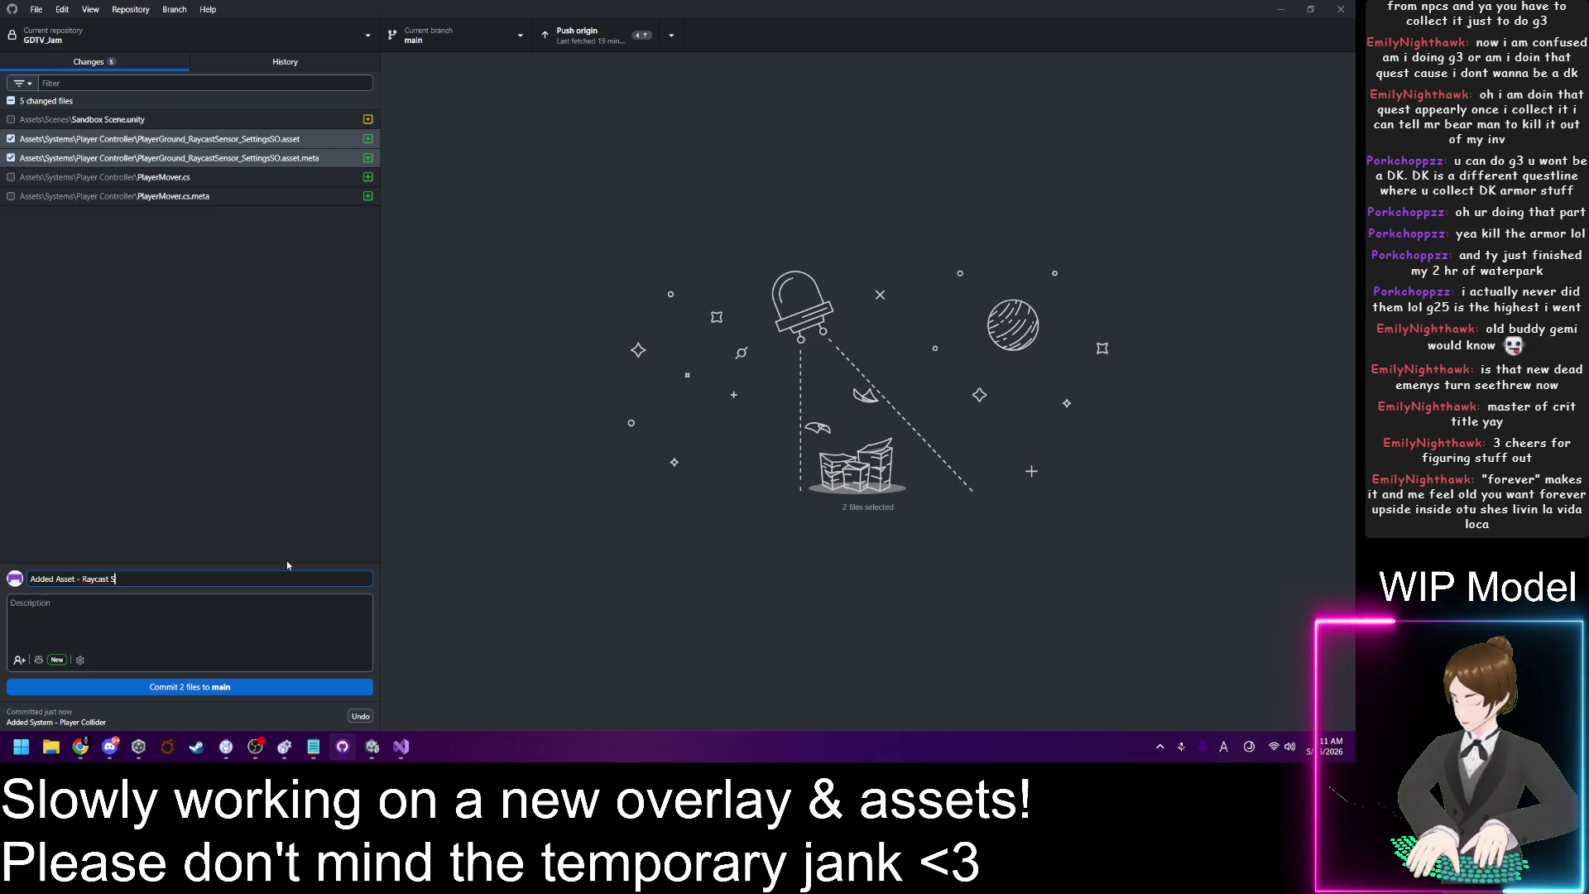
{"action": "type", "text": "ersor for "}
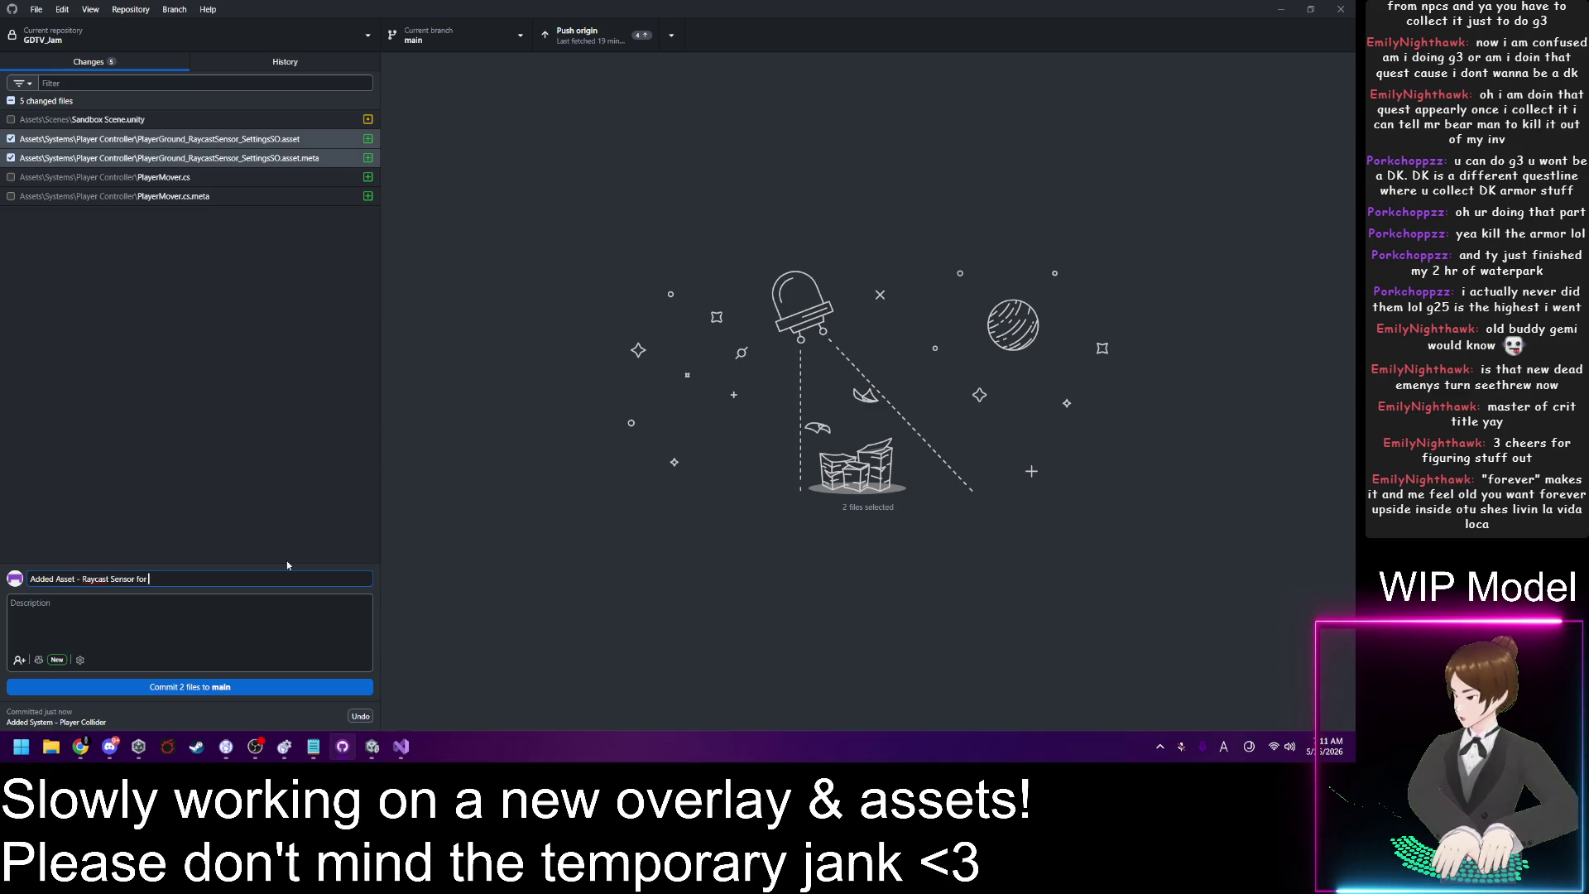
{"action": "type", "text": "groun"}
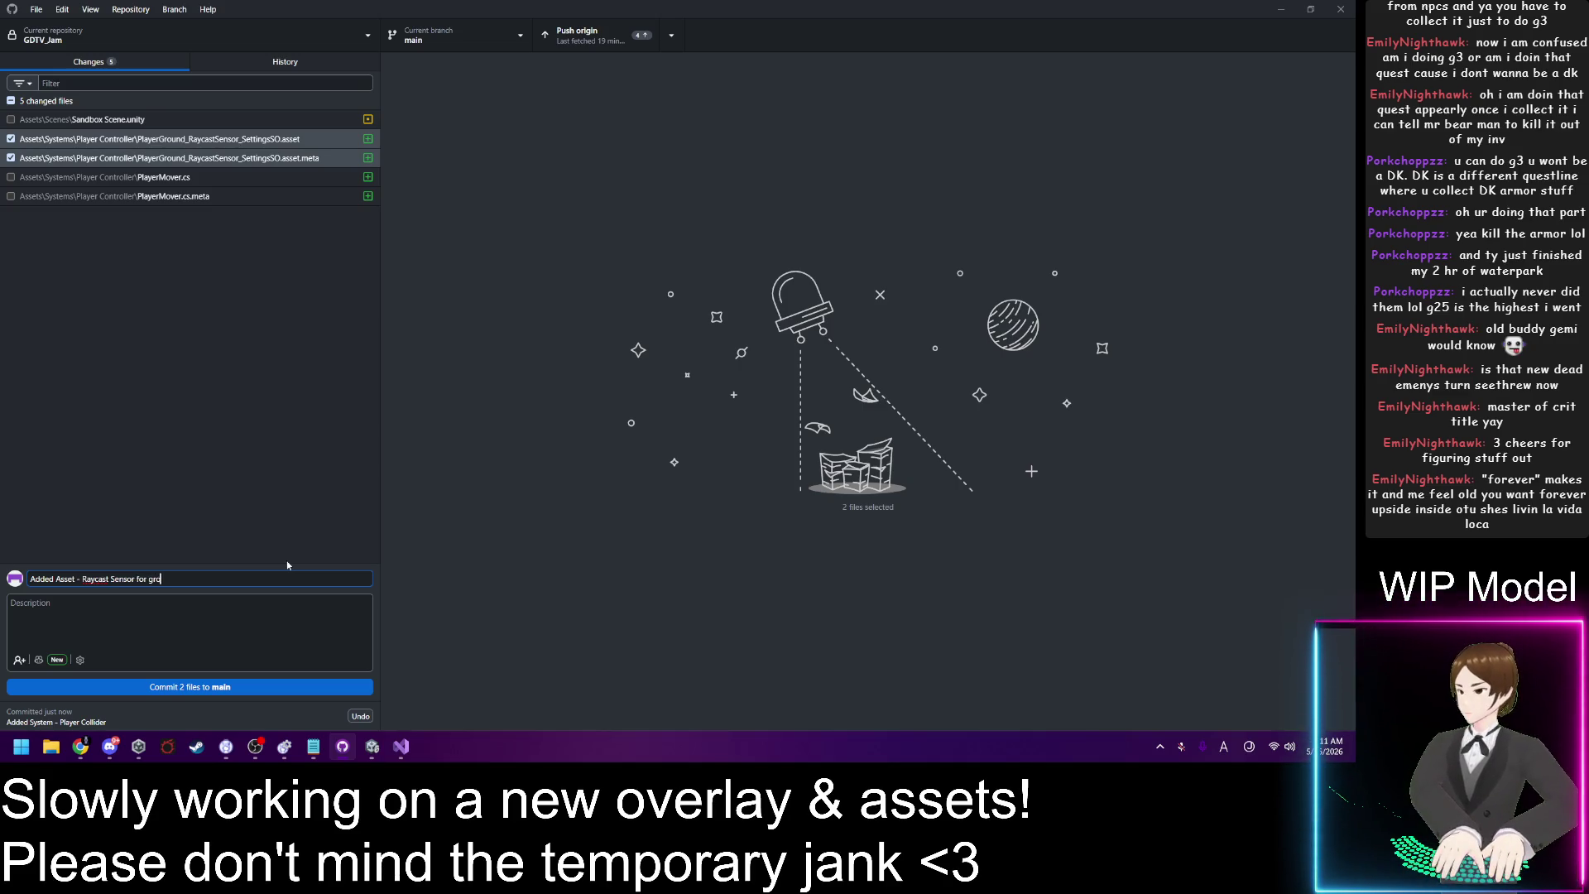
{"action": "key", "text": "BackSpace"}
{"action": "key", "text": "BackSpace"}
{"action": "key", "text": "BackSpace"}
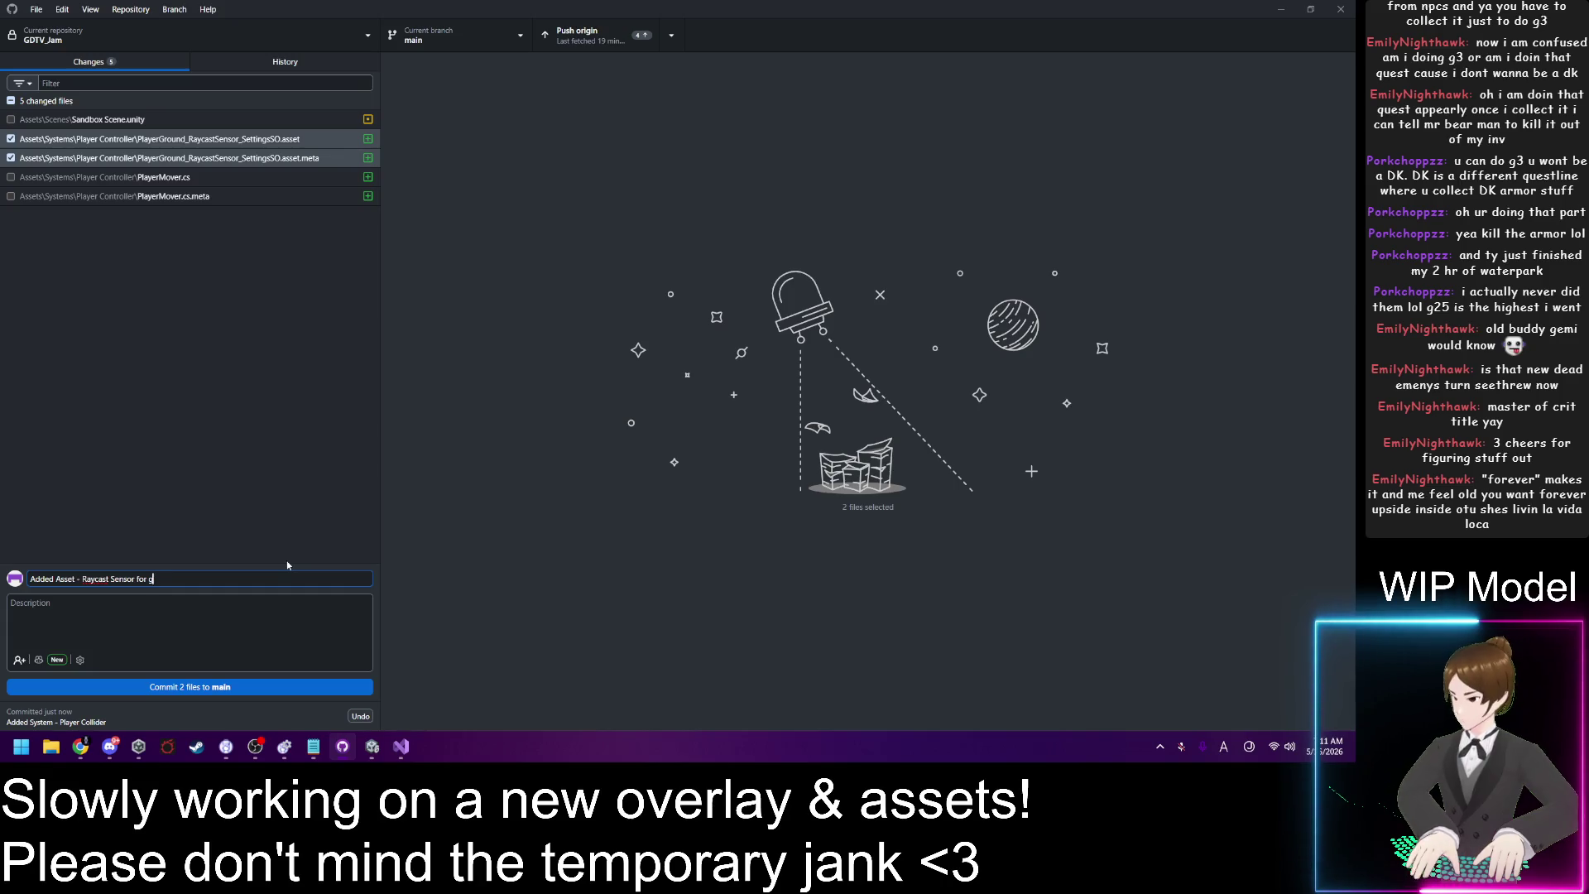
{"action": "type", "text": "player gro"}
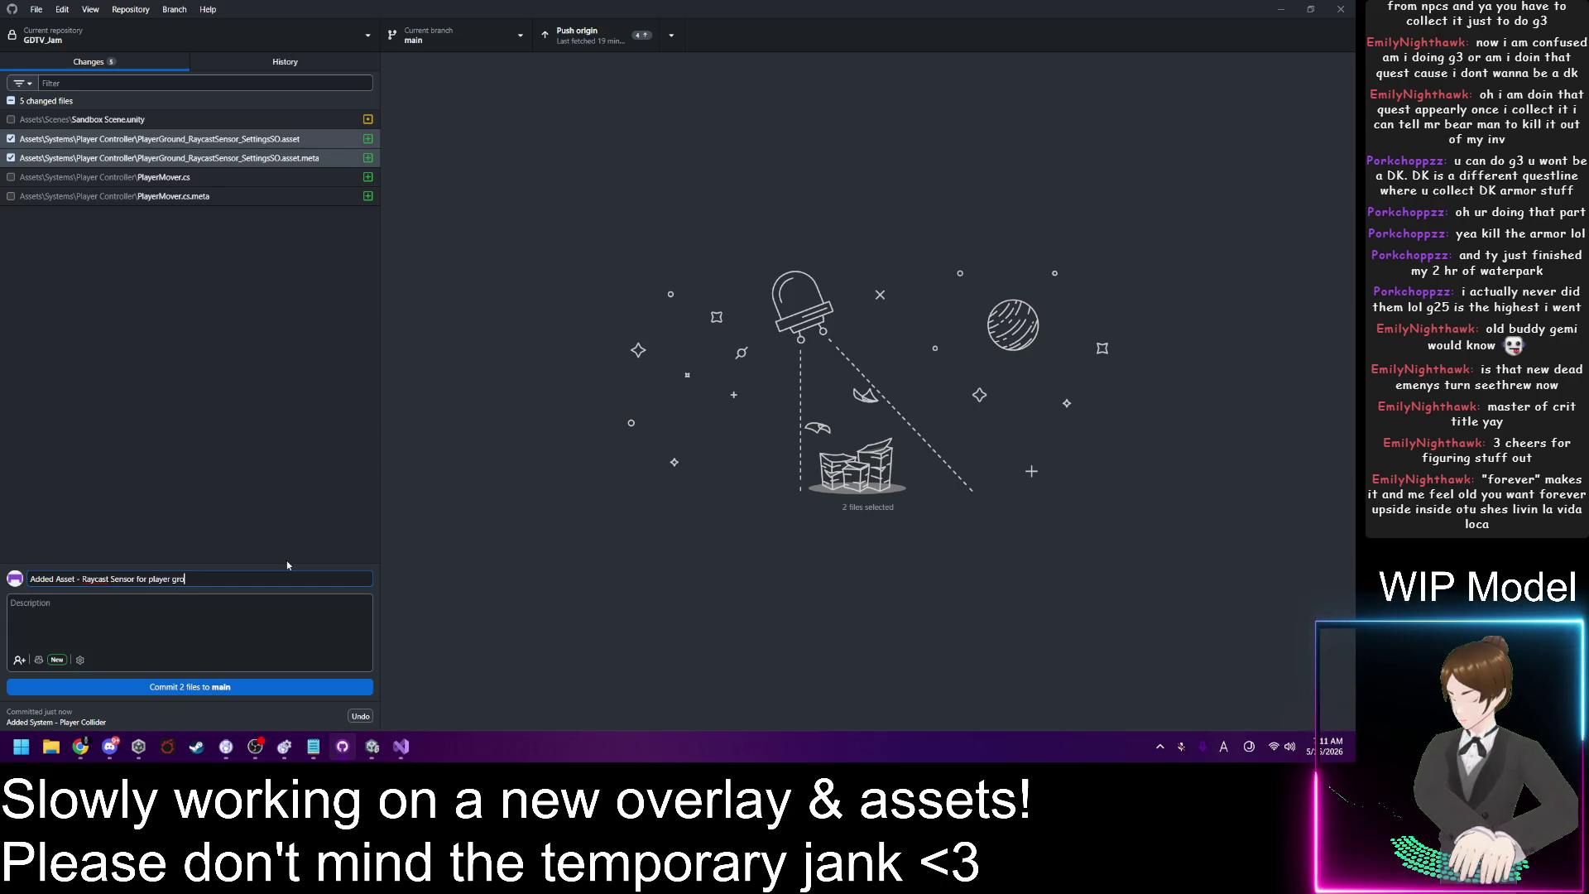
{"action": "type", "text": "und detection"}
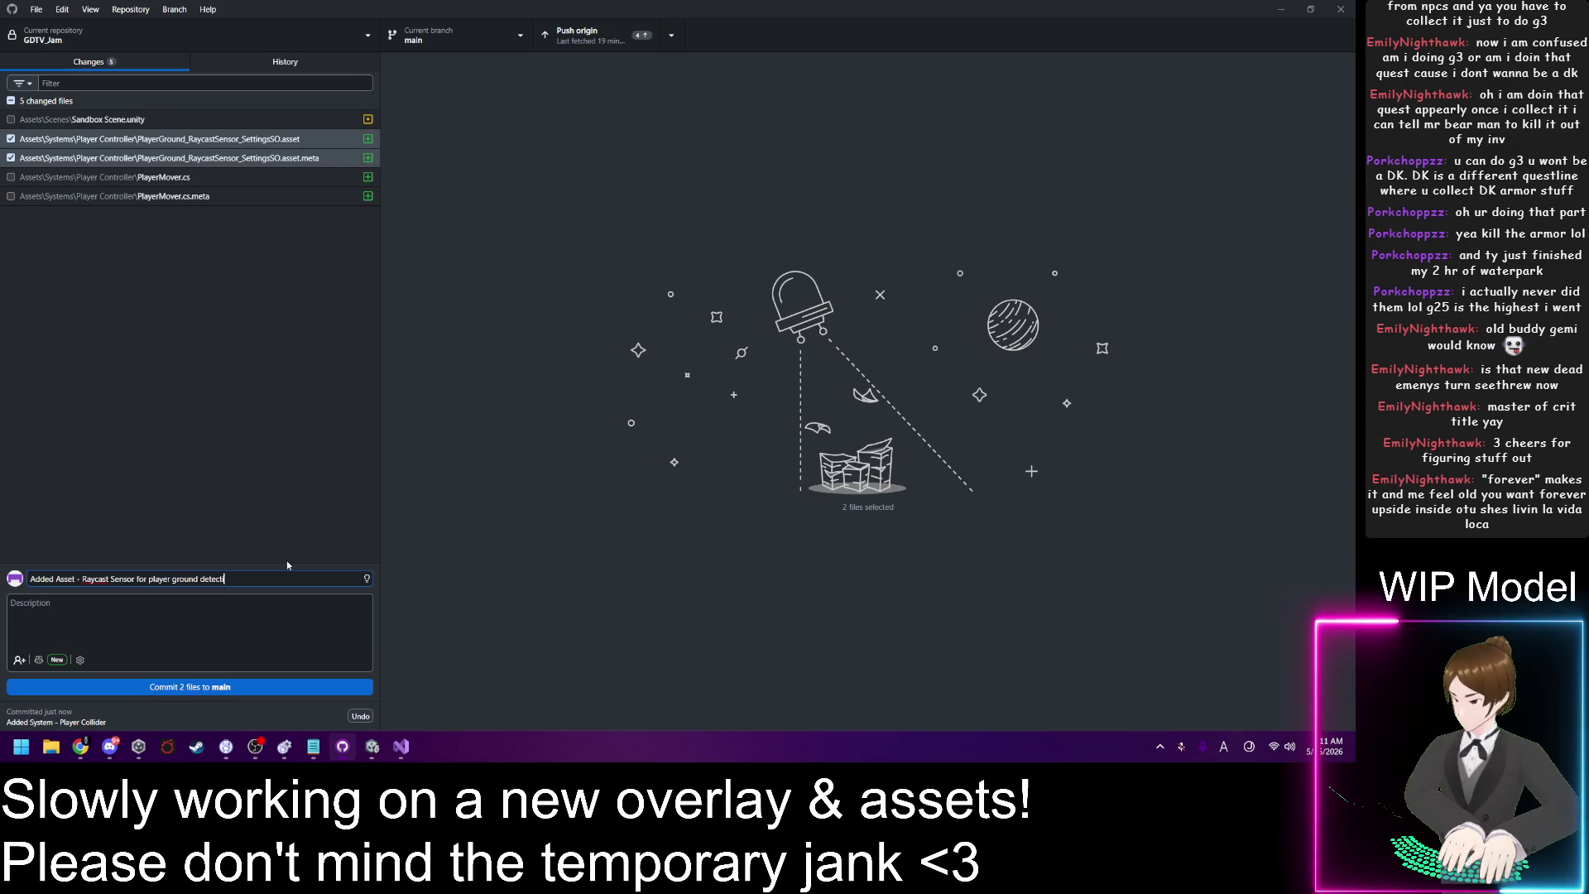
{"action": "left_click", "coordinate": [136, 579]}
{"action": "type", "text": "Setting"}
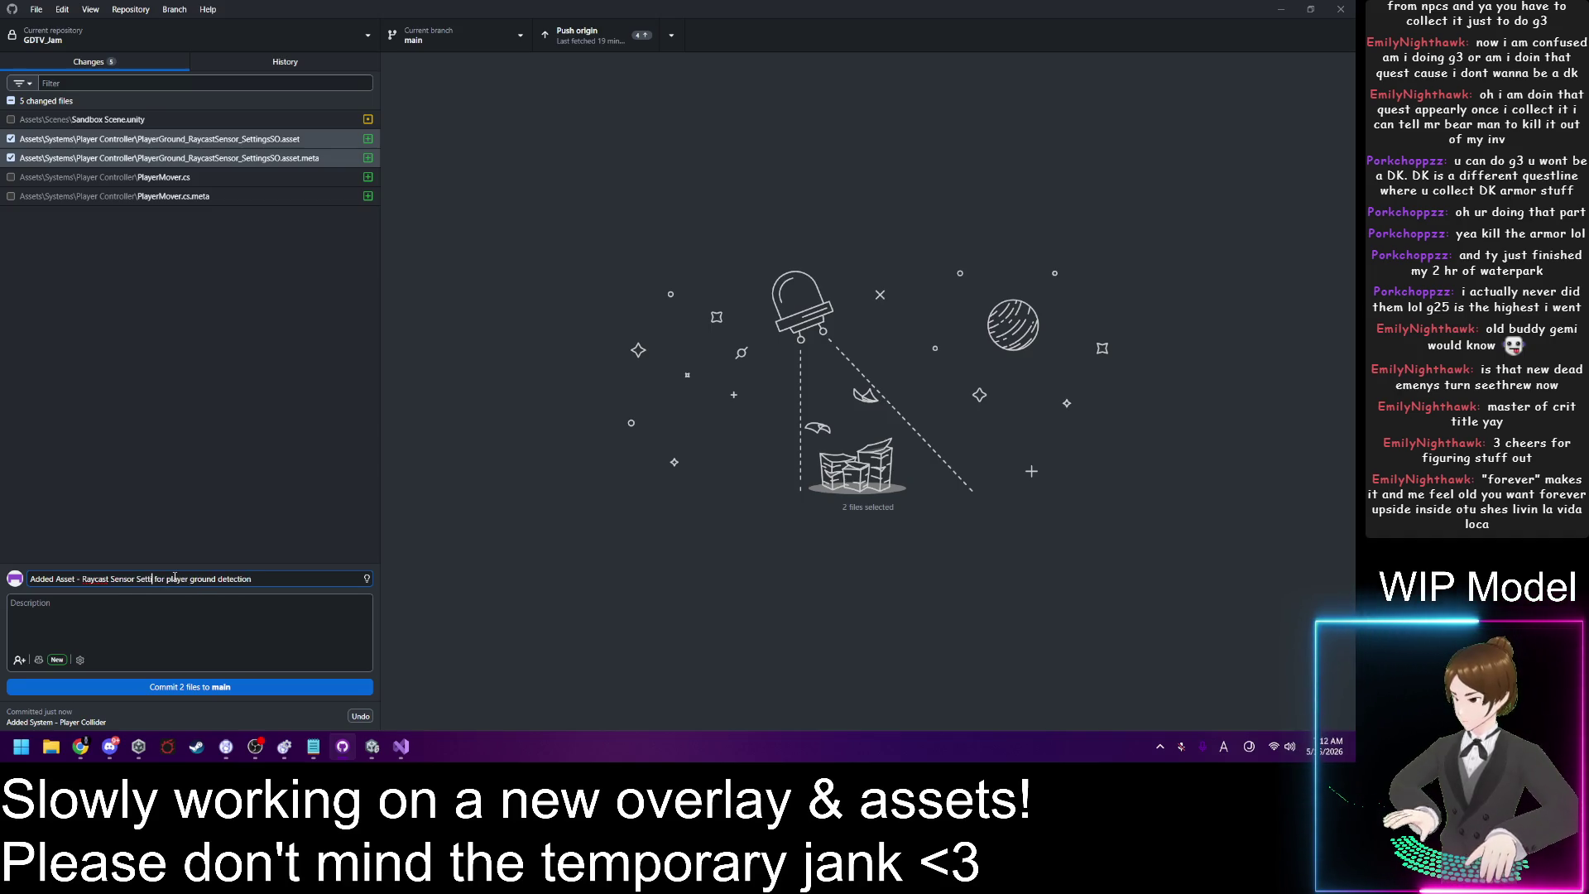
{"action": "type", "text": "s"}
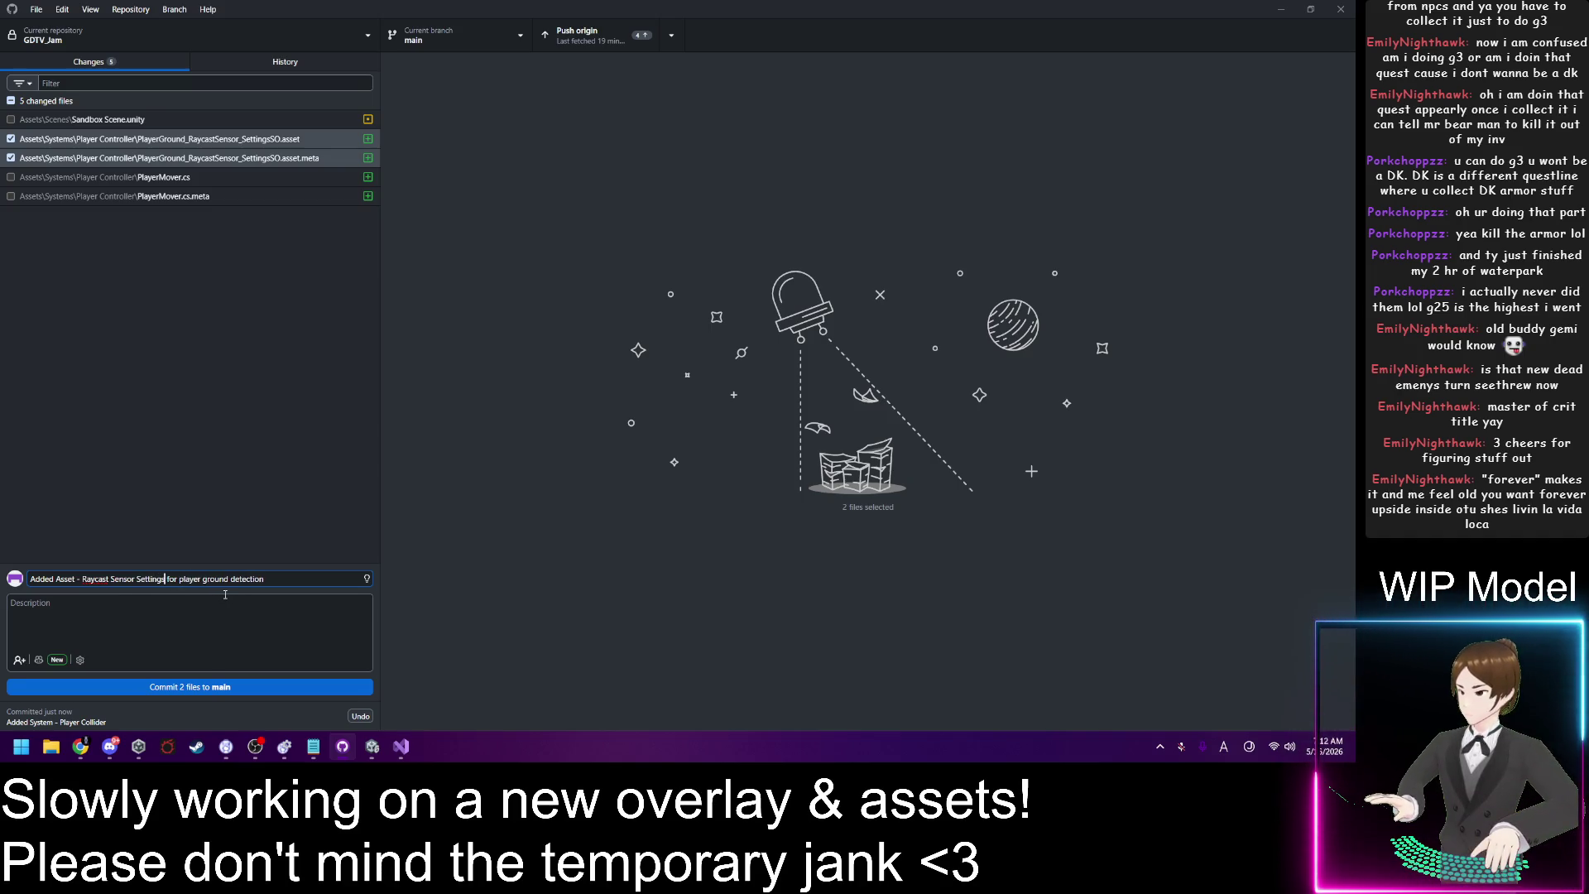
{"action": "left_click", "coordinate": [259, 687]}
{"action": "left_click", "coordinate": [190, 139]}
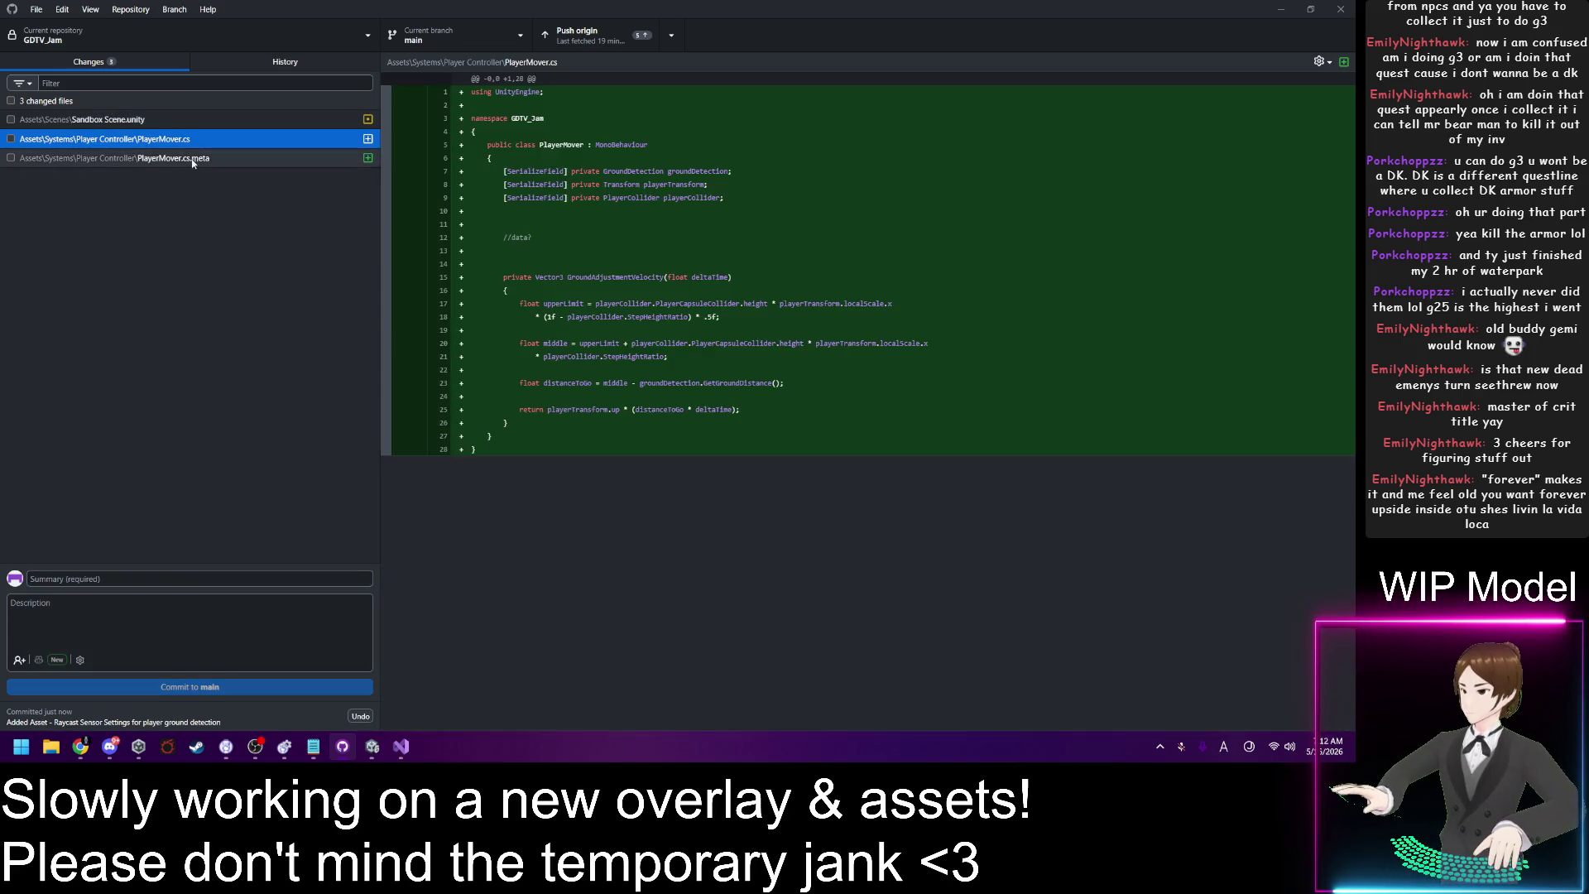
Step: Include PlayerMover.cs and its .meta file in the next commit and view the script's changes
{"action": "left_click", "coordinate": [192, 158], "text": "shift"}
{"action": "key", "text": "space"}
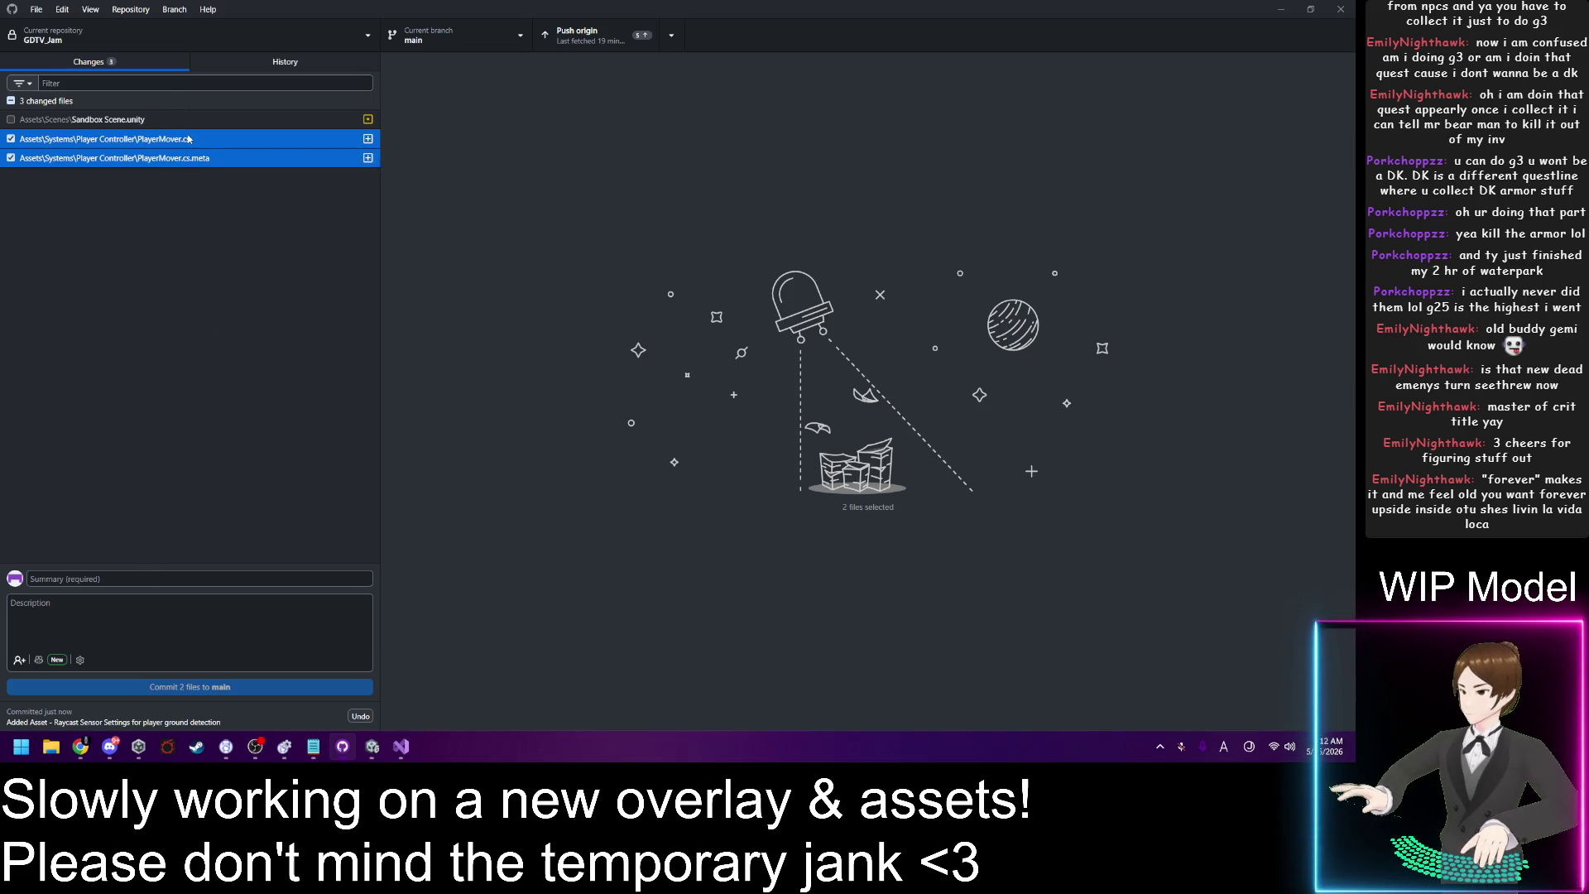
{"action": "left_click", "coordinate": [189, 139]}
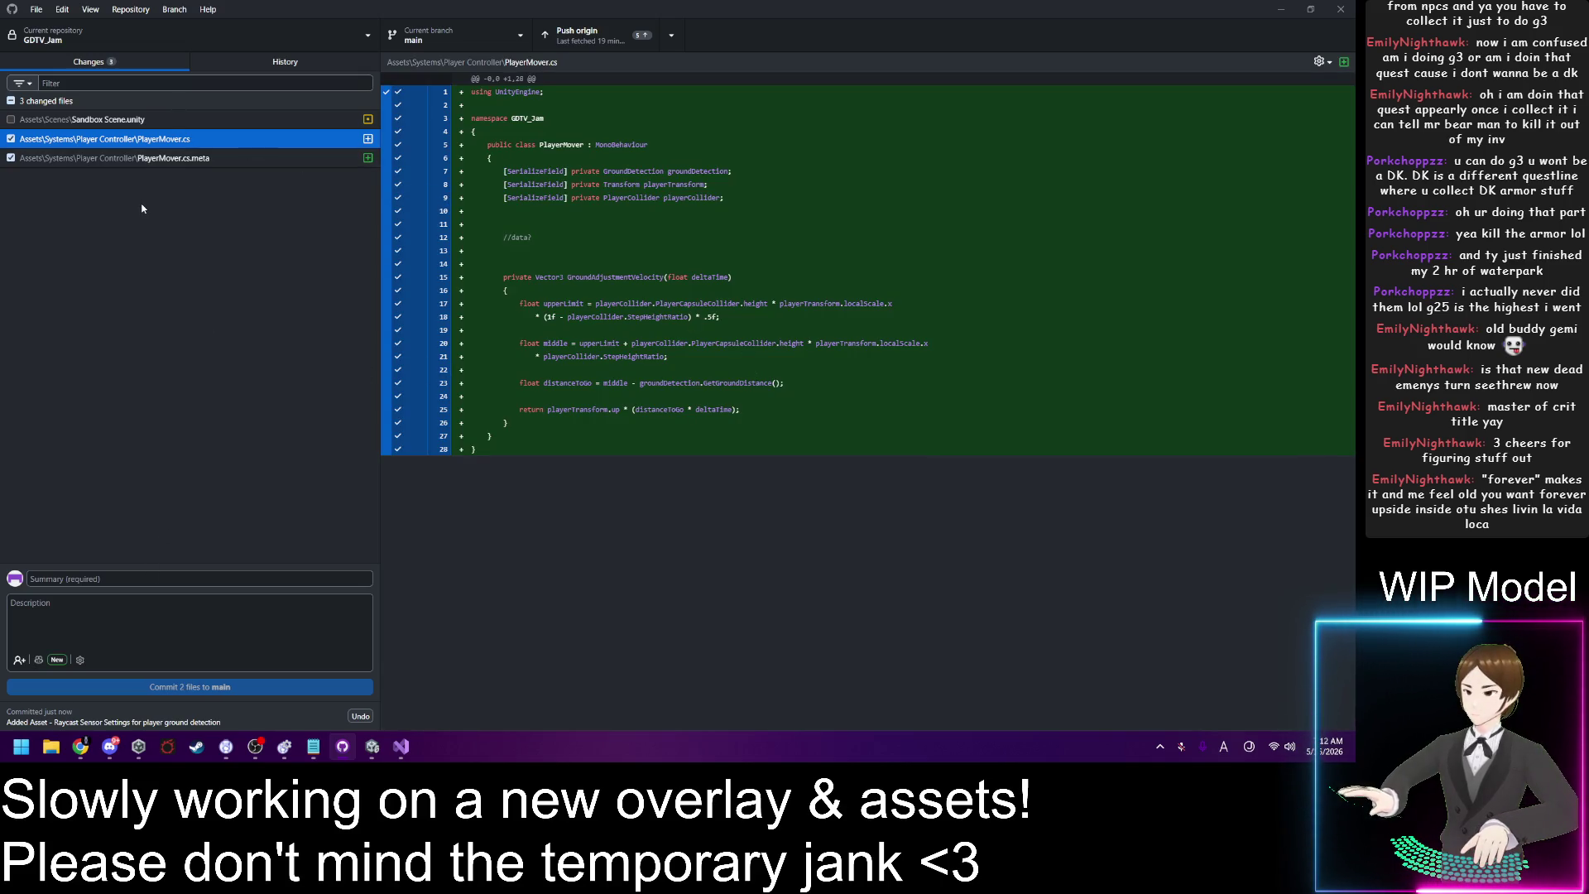
Step: In Visual Studio, delete the //data? comment line from PlayerMover.cs and save
{"action": "left_click", "coordinate": [403, 746]}
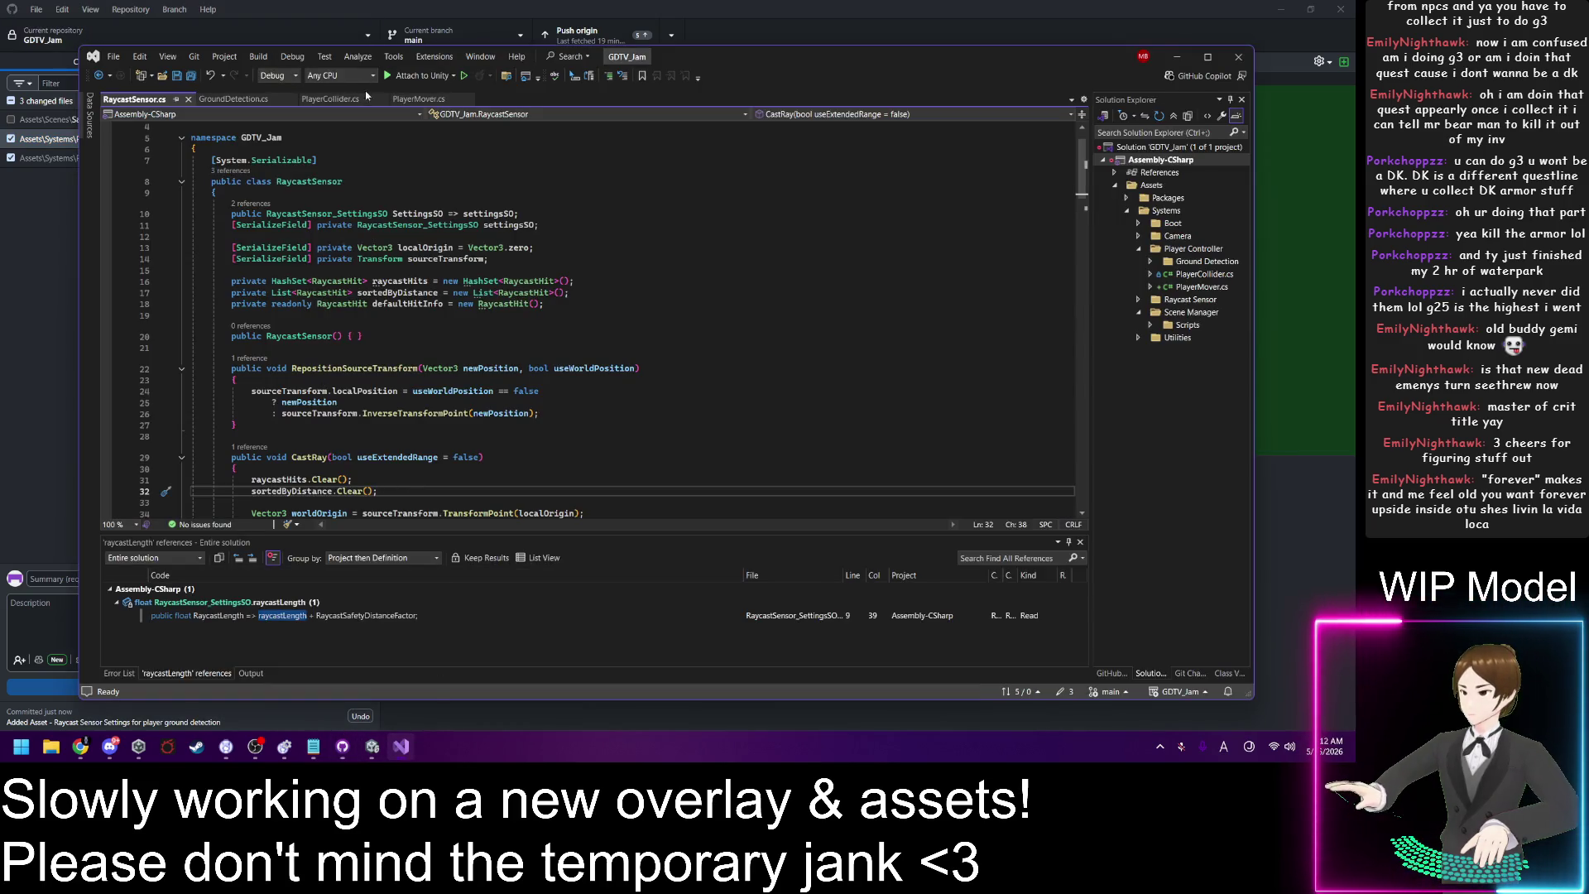
{"action": "left_click", "coordinate": [407, 101]}
{"action": "left_click_drag", "start_coordinate": [305, 251], "coordinate": [286, 238]}
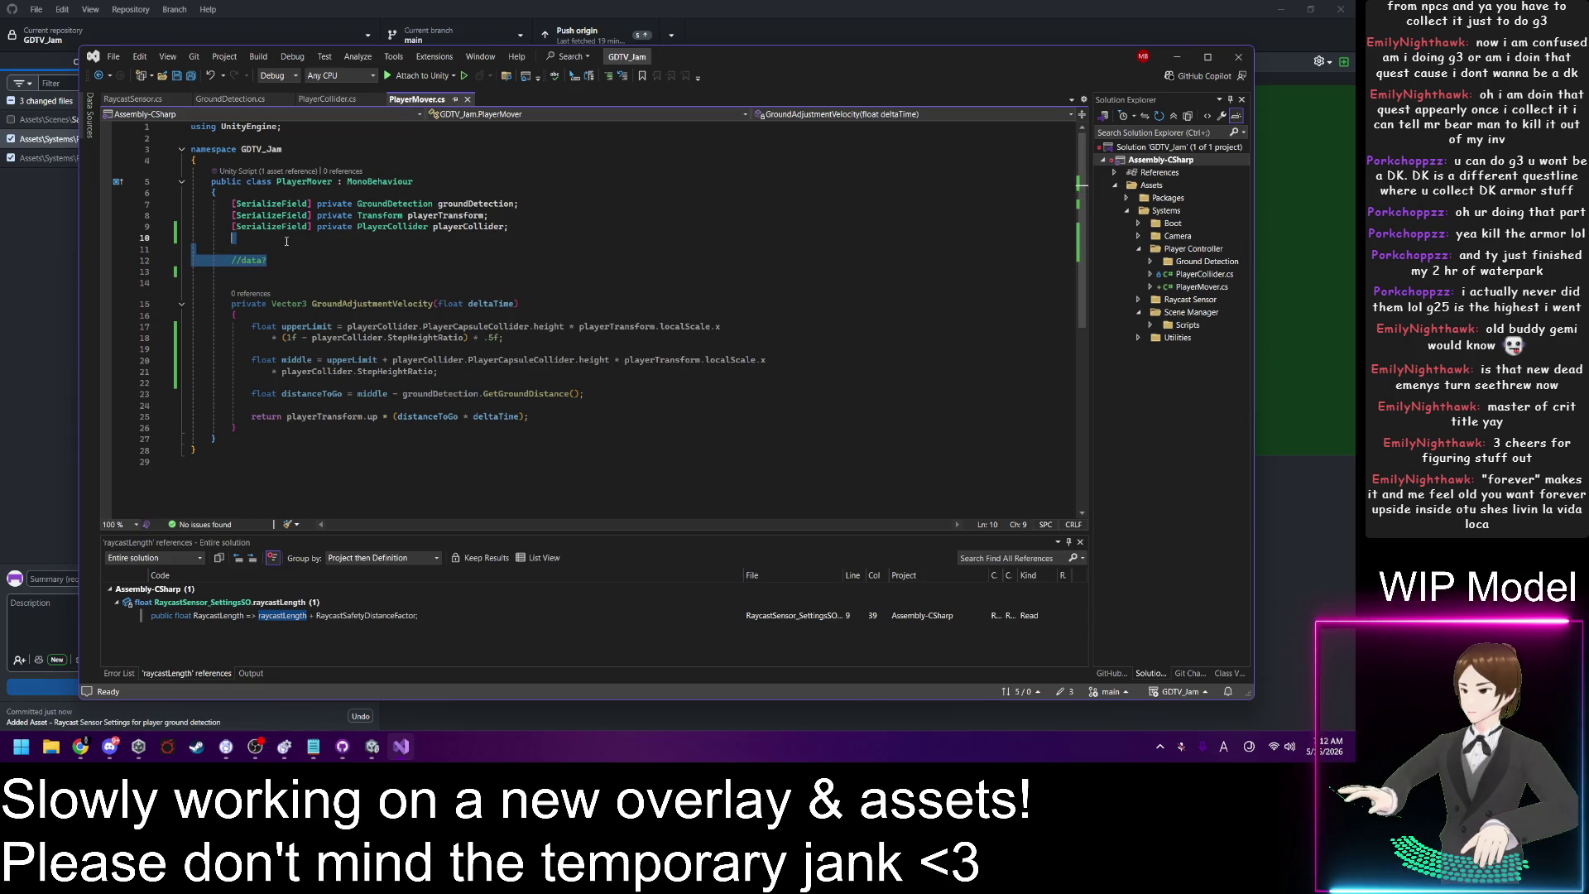
{"action": "key", "text": "BackSpace"}
{"action": "key", "text": "BackSpace"}
{"action": "key", "text": "BackSpace"}
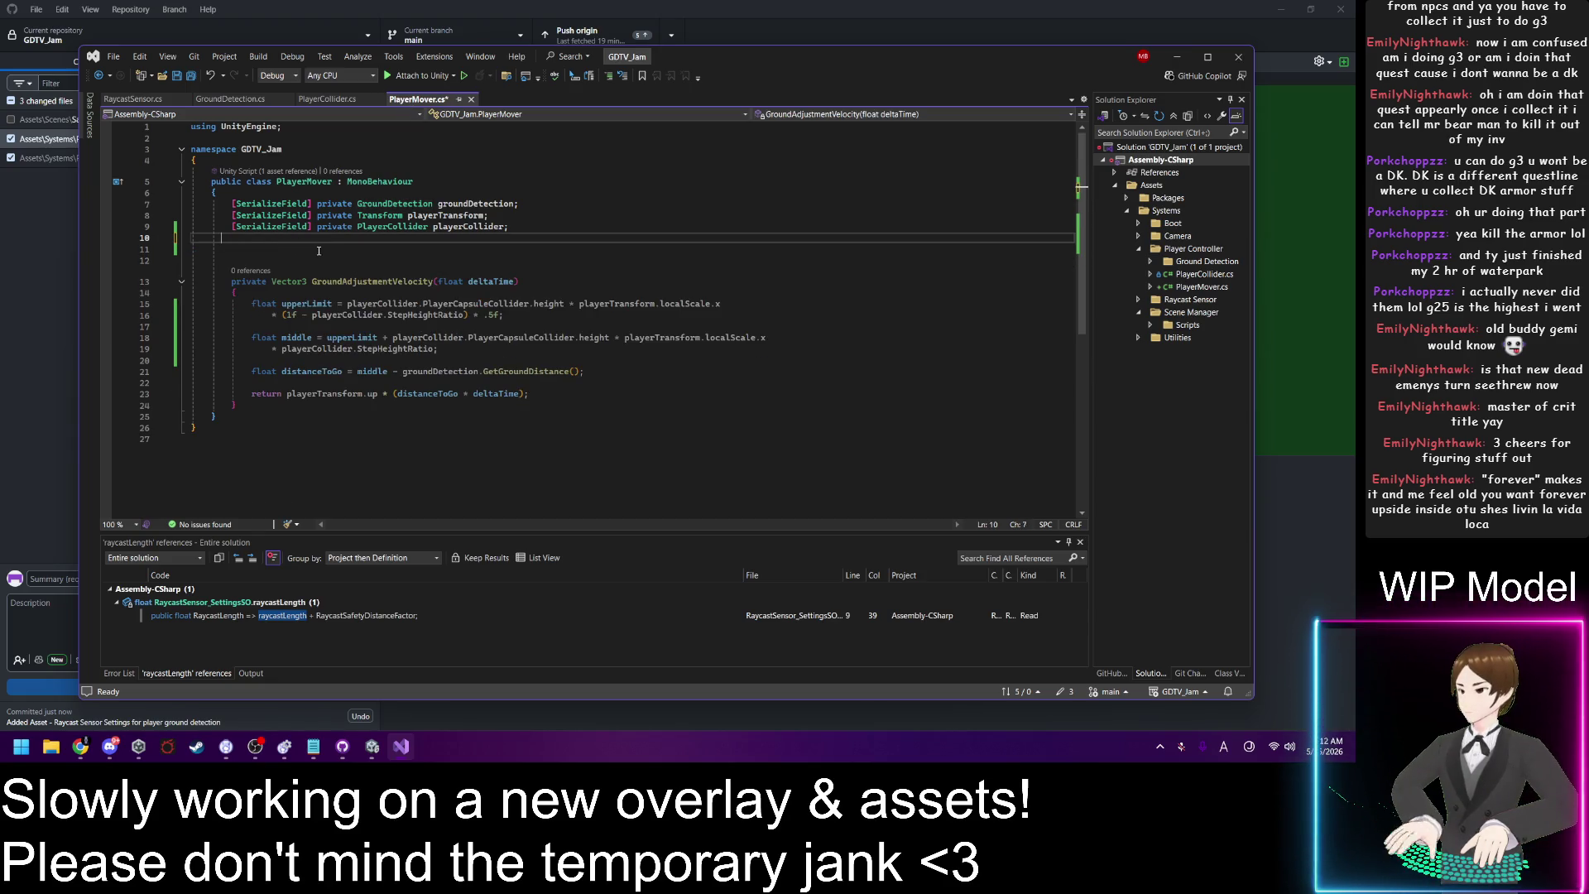
{"action": "key", "text": "BackSpace"}
{"action": "key", "text": "BackSpace"}
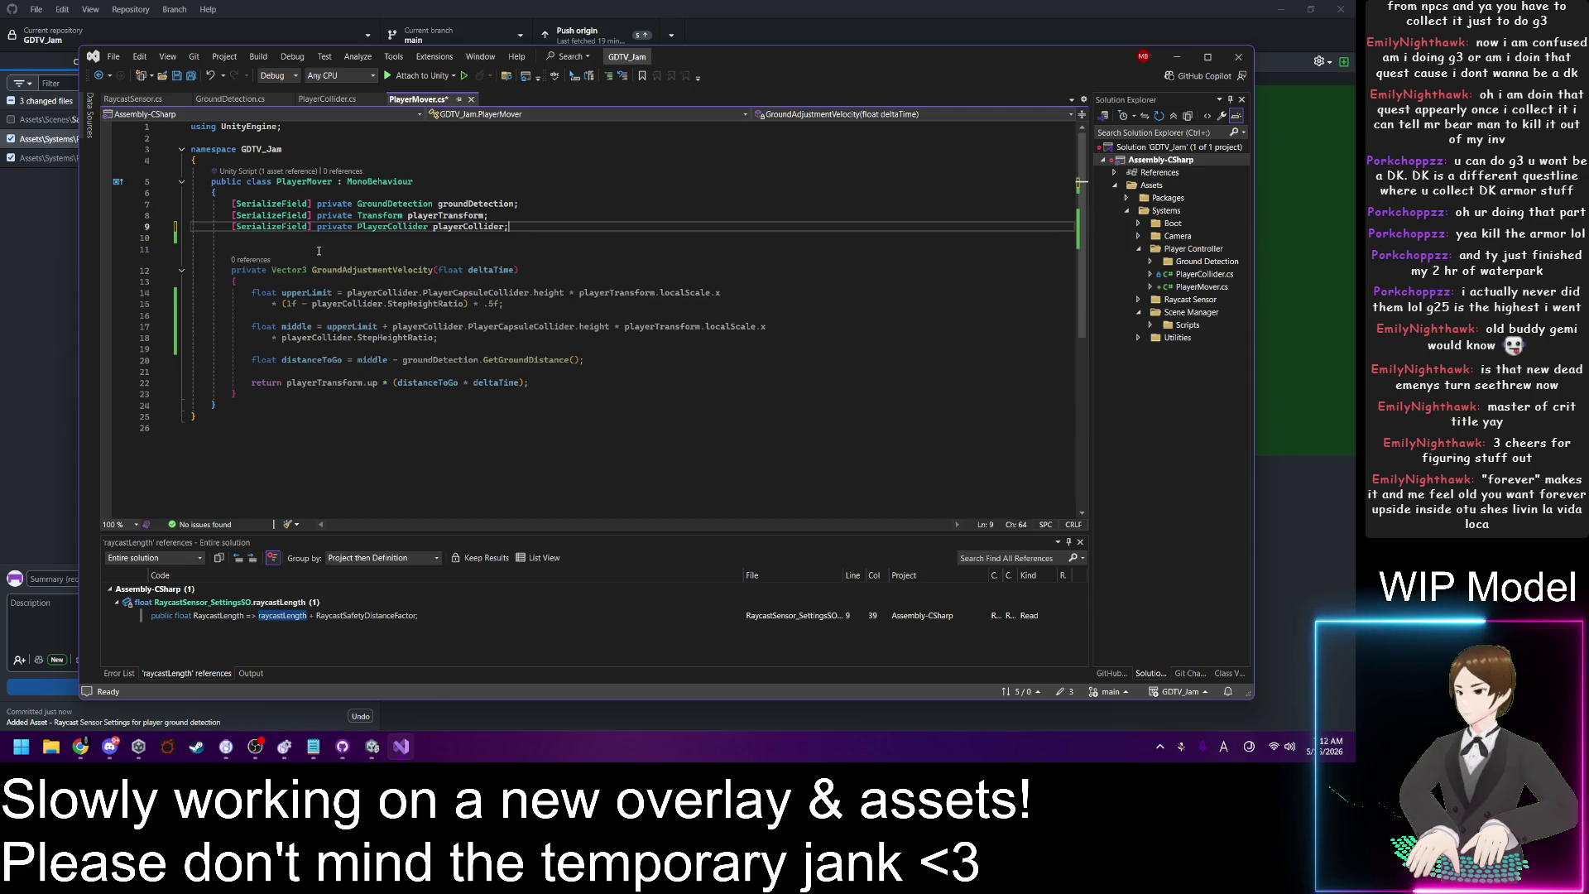
{"action": "key", "text": "ctrl+s"}
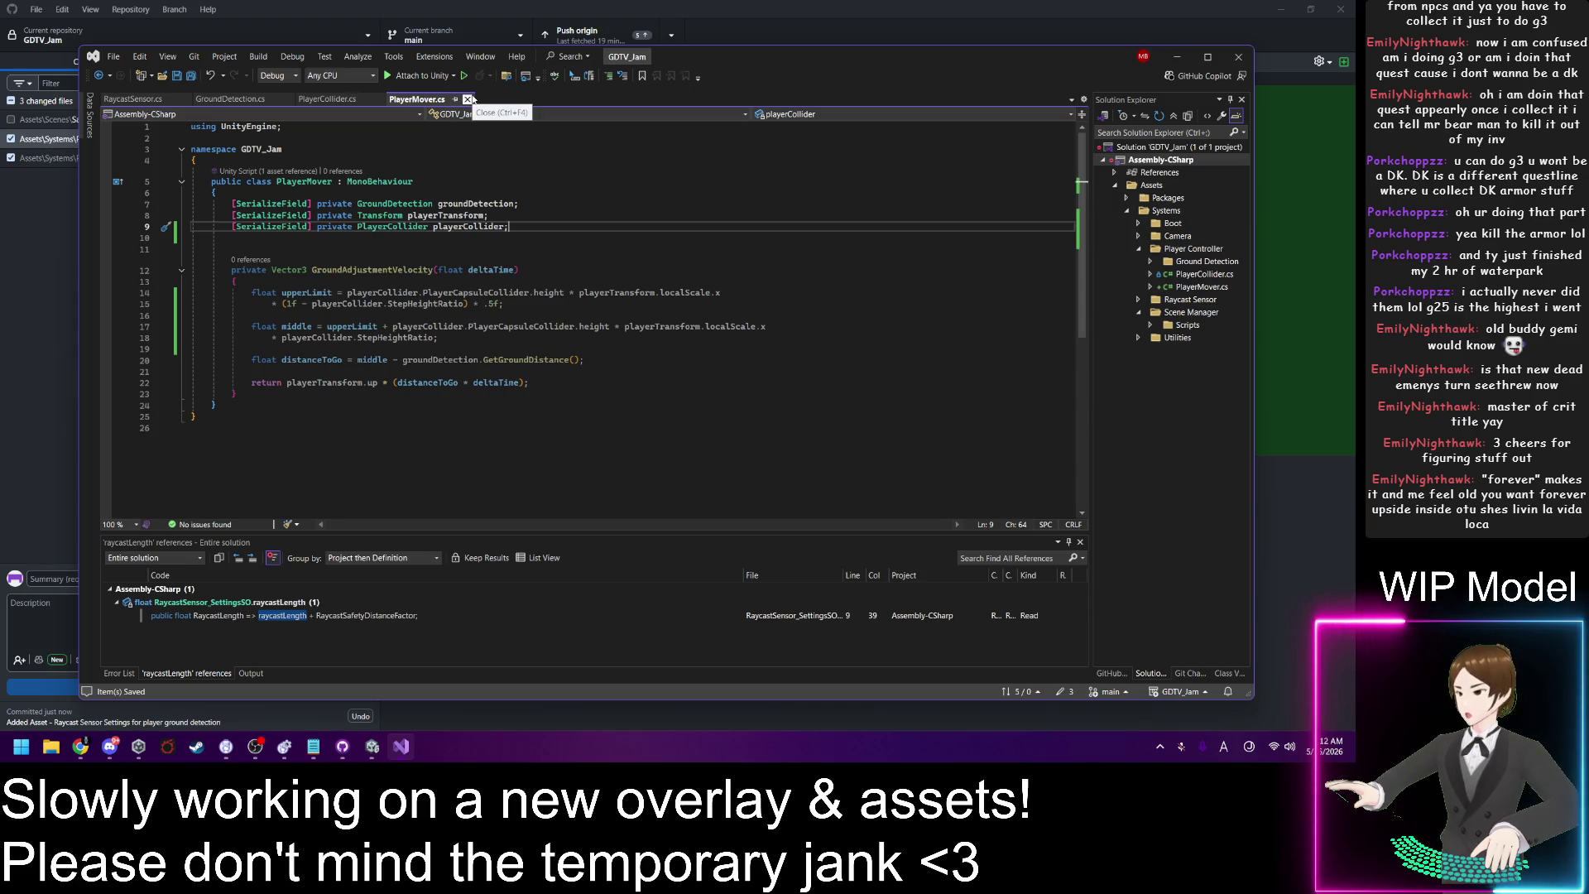
Step: Close the PlayerMover, RaycastSensor, GroundDetection and PlayerCollider scripts, then Visual Studio and Unity
{"action": "left_click", "coordinate": [469, 99]}
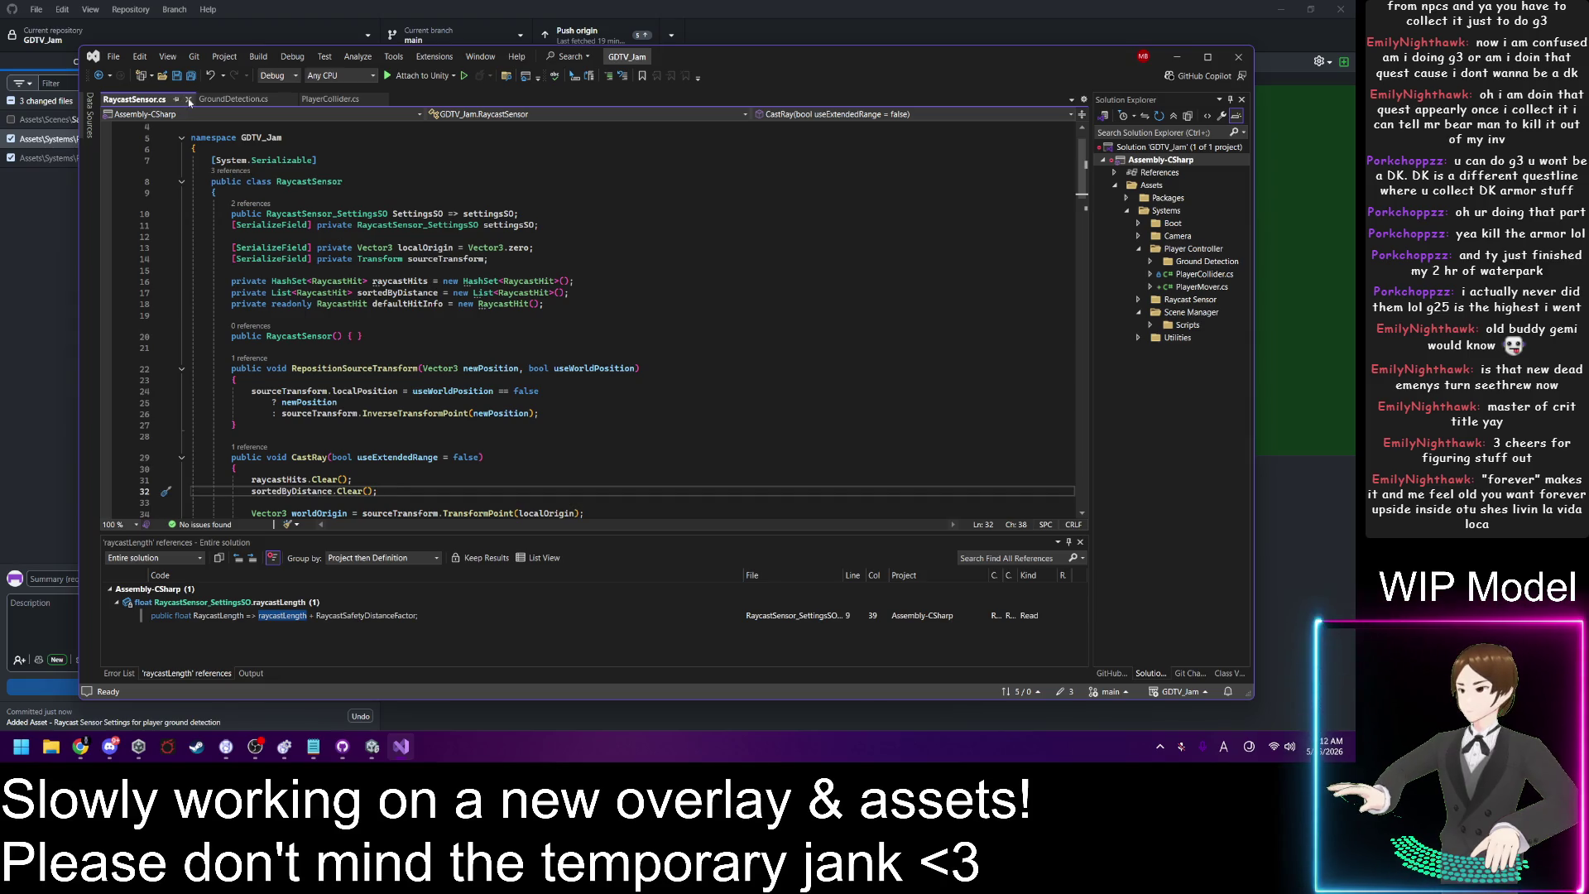
{"action": "left_click", "coordinate": [188, 99]}
{"action": "left_click", "coordinate": [191, 99]}
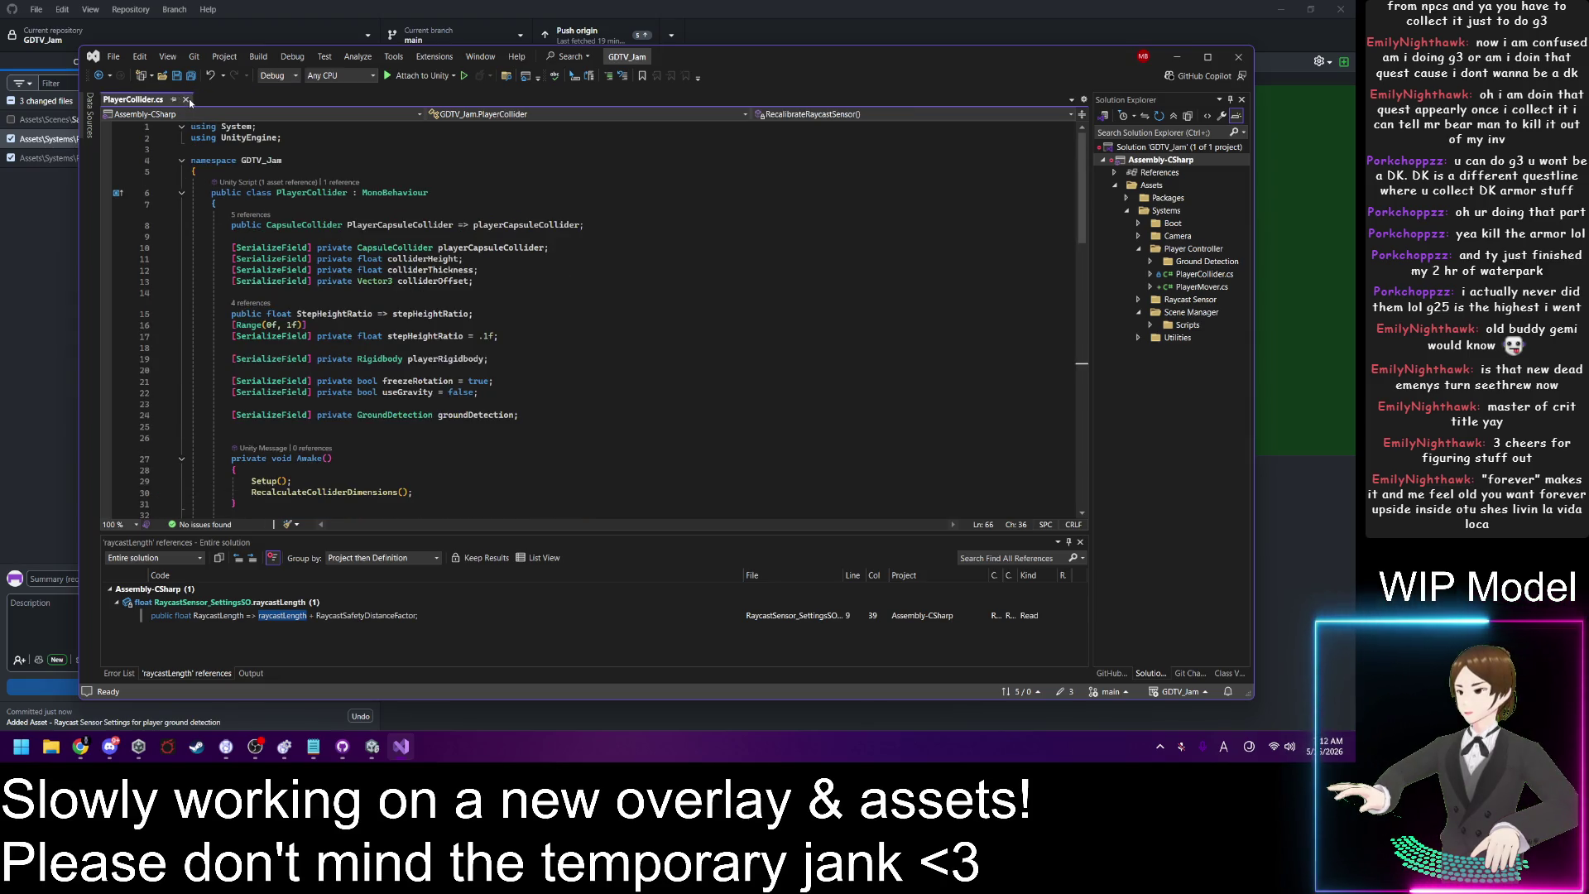
{"action": "left_click", "coordinate": [185, 99]}
{"action": "left_click", "coordinate": [1238, 56]}
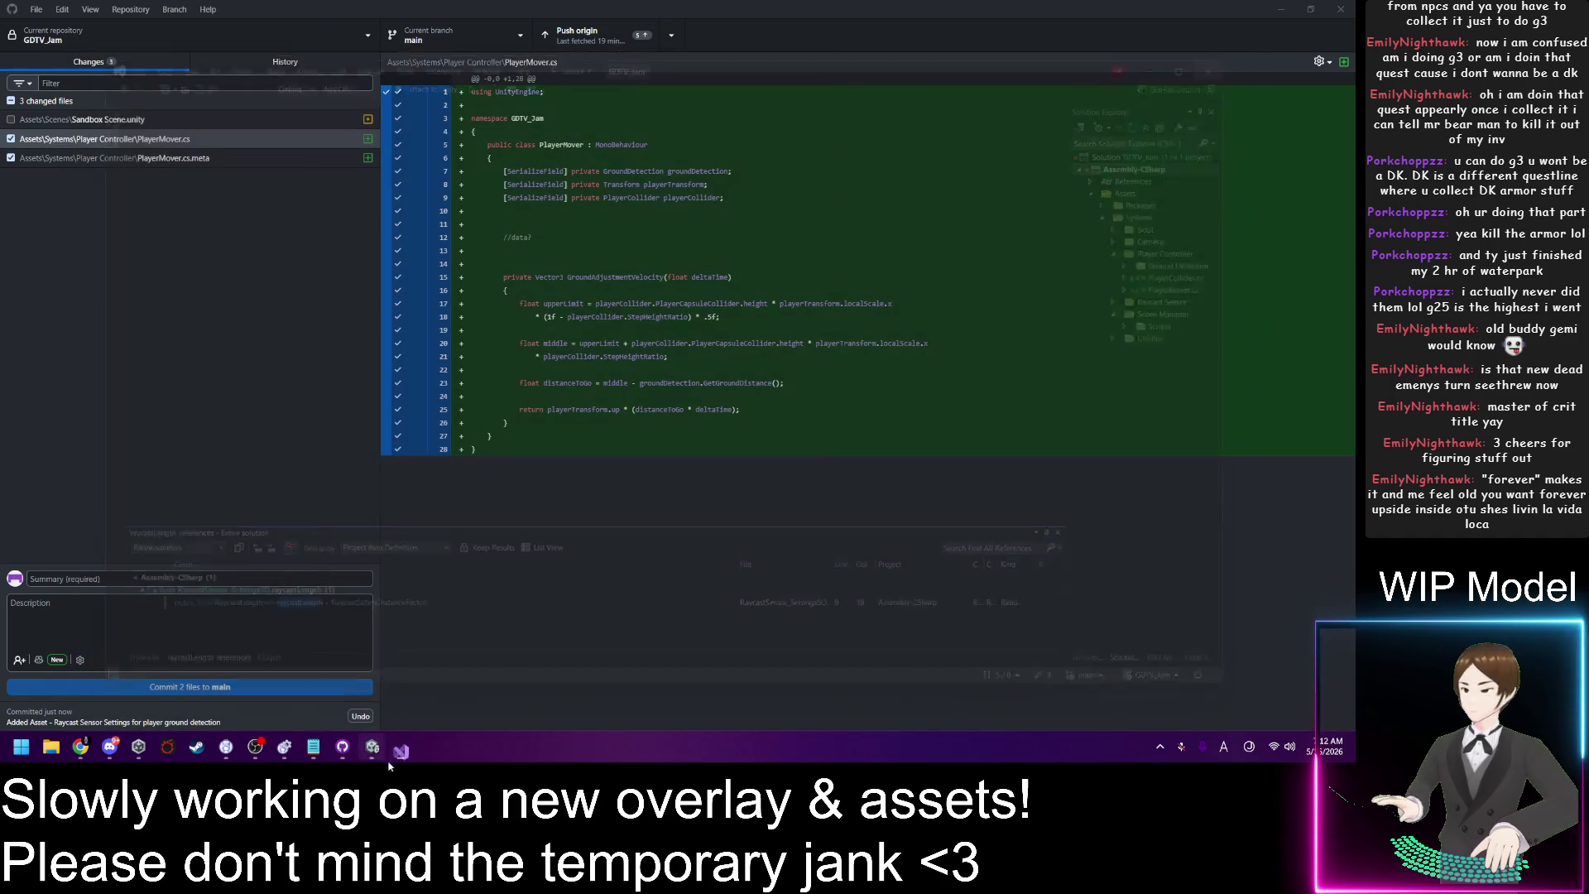
{"action": "key", "text": "alt+Tab"}
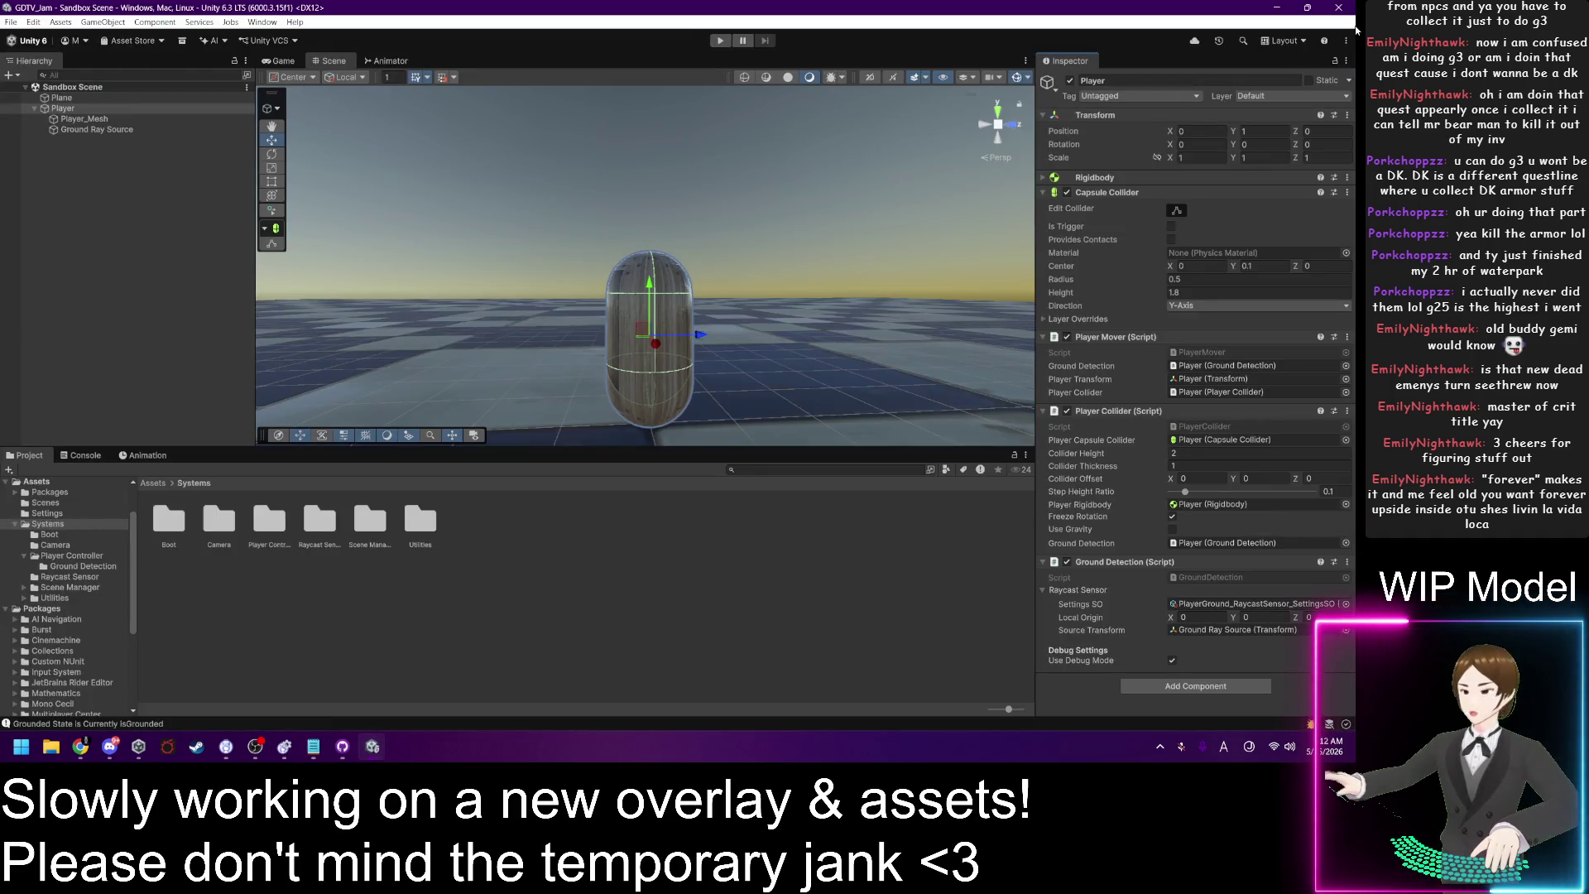
{"action": "left_click", "coordinate": [1338, 8]}
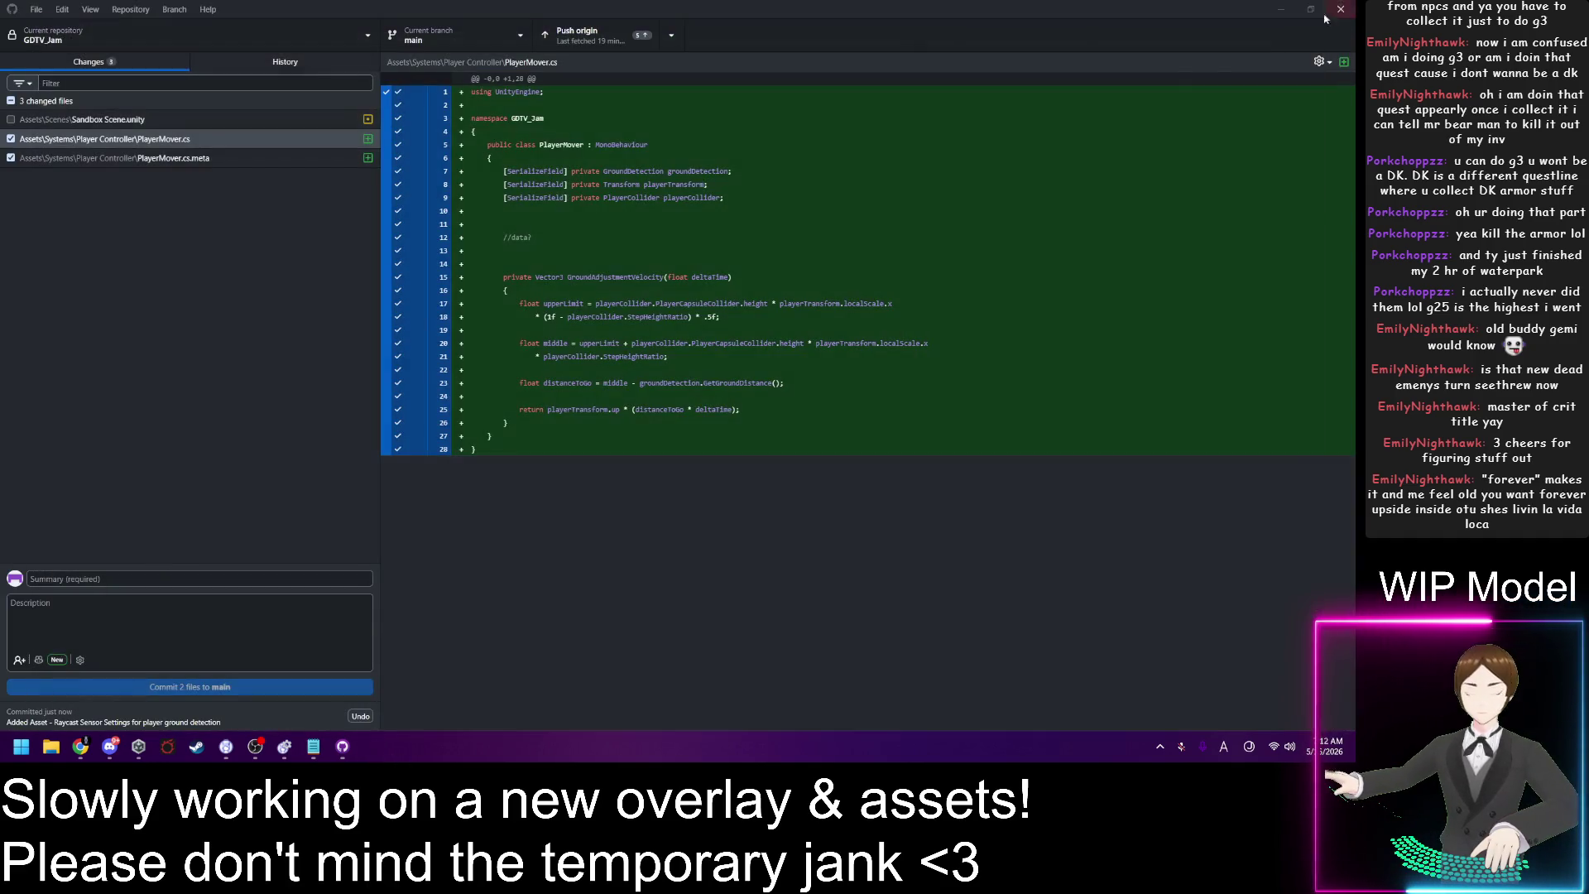
Step: Start the commit summary as 'Added System - Player Mover'
{"action": "left_click", "coordinate": [283, 225]}
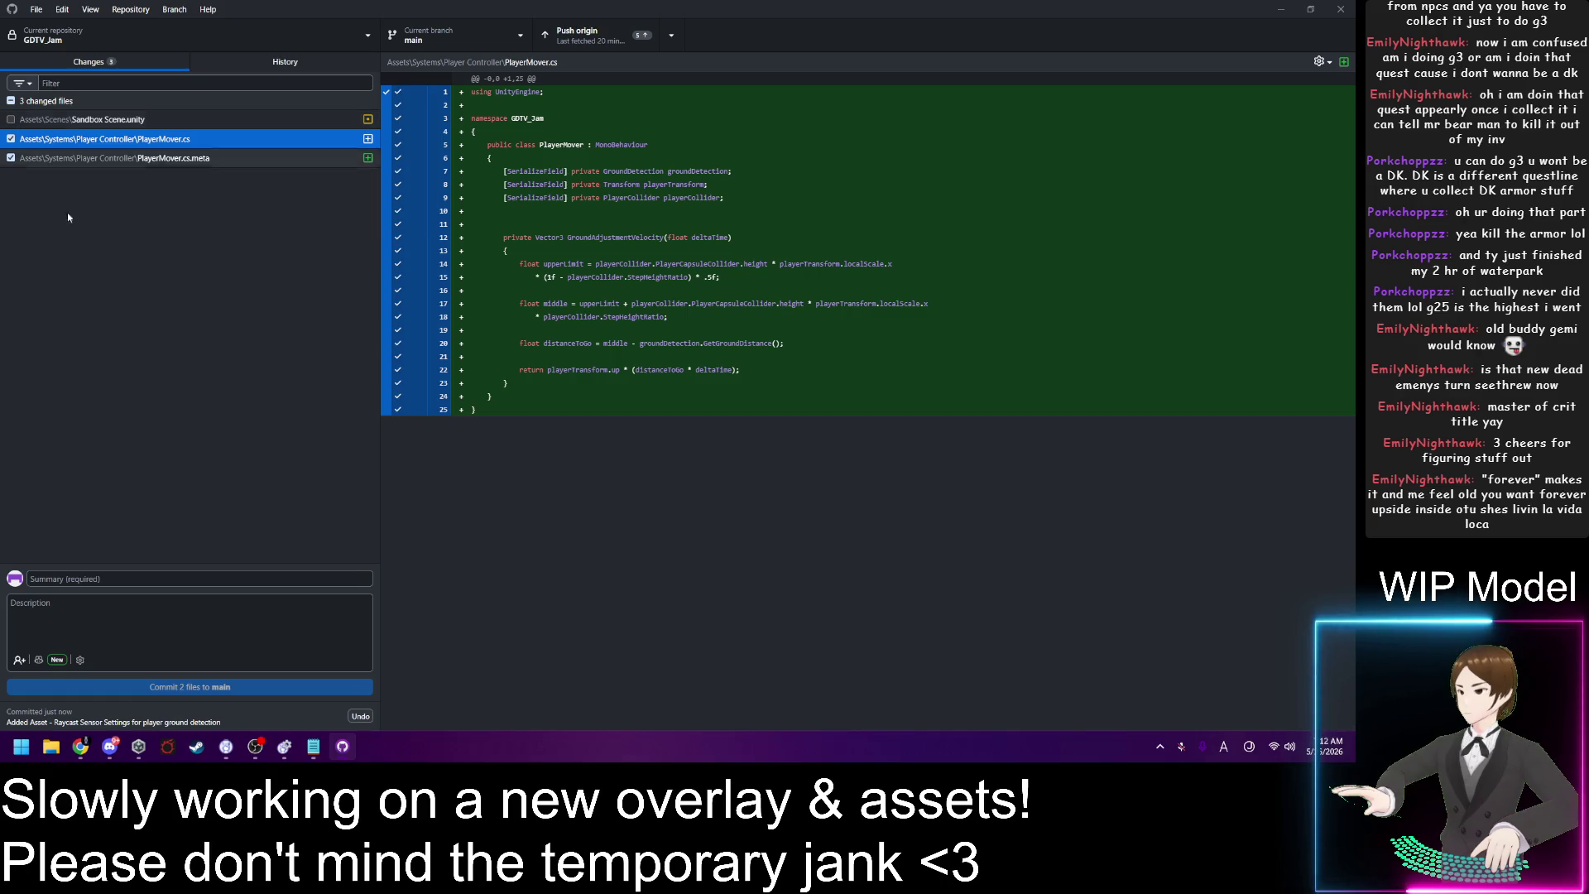
{"action": "left_click", "coordinate": [125, 573]}
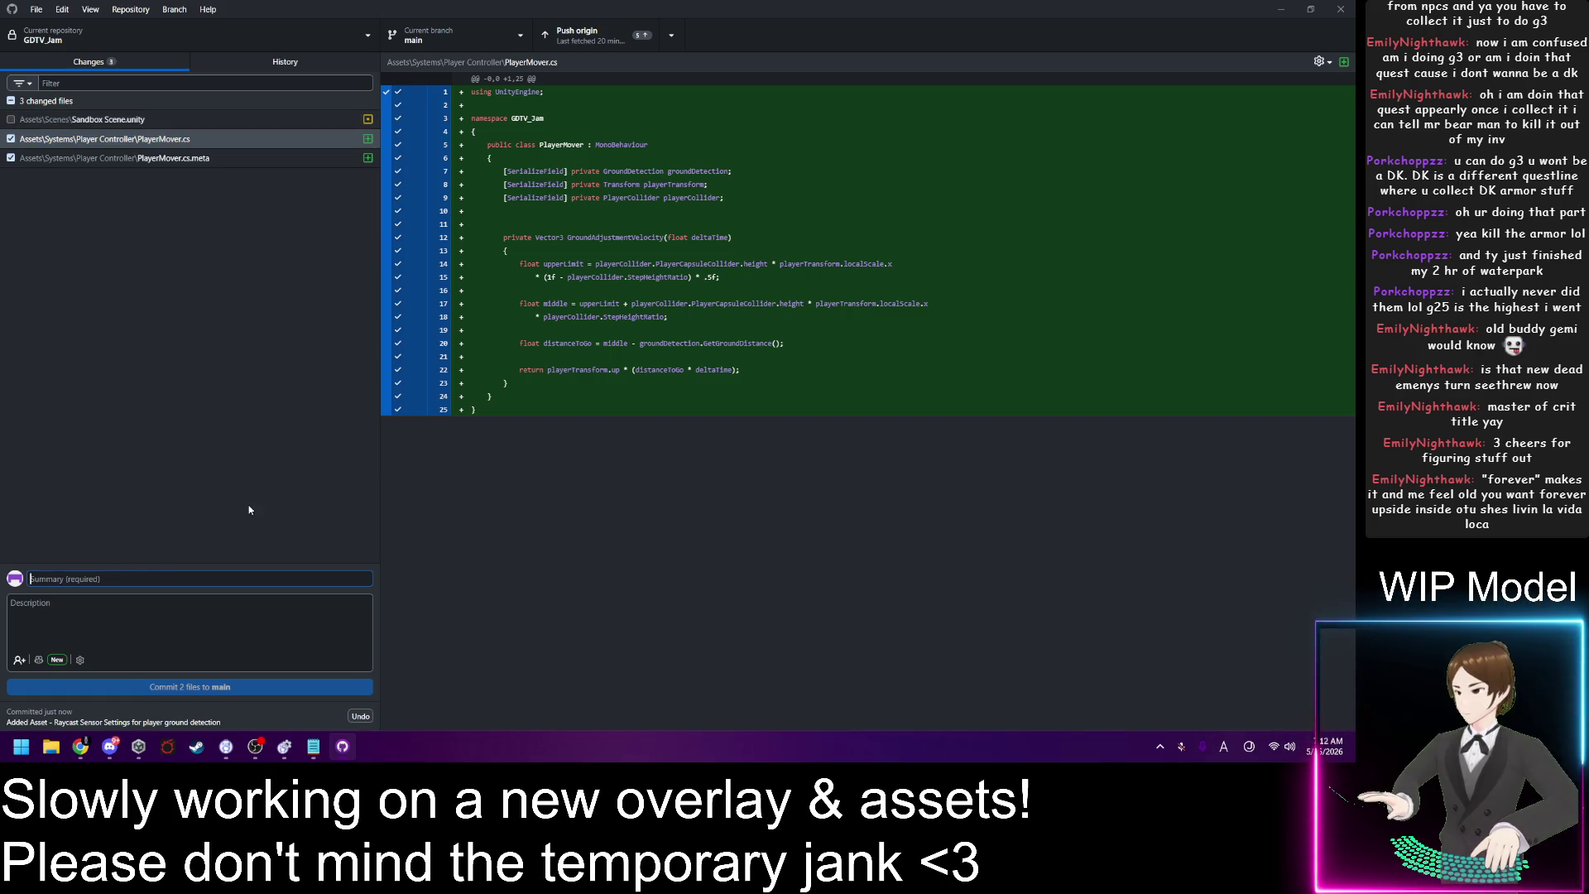
{"action": "type", "text": "Added s"}
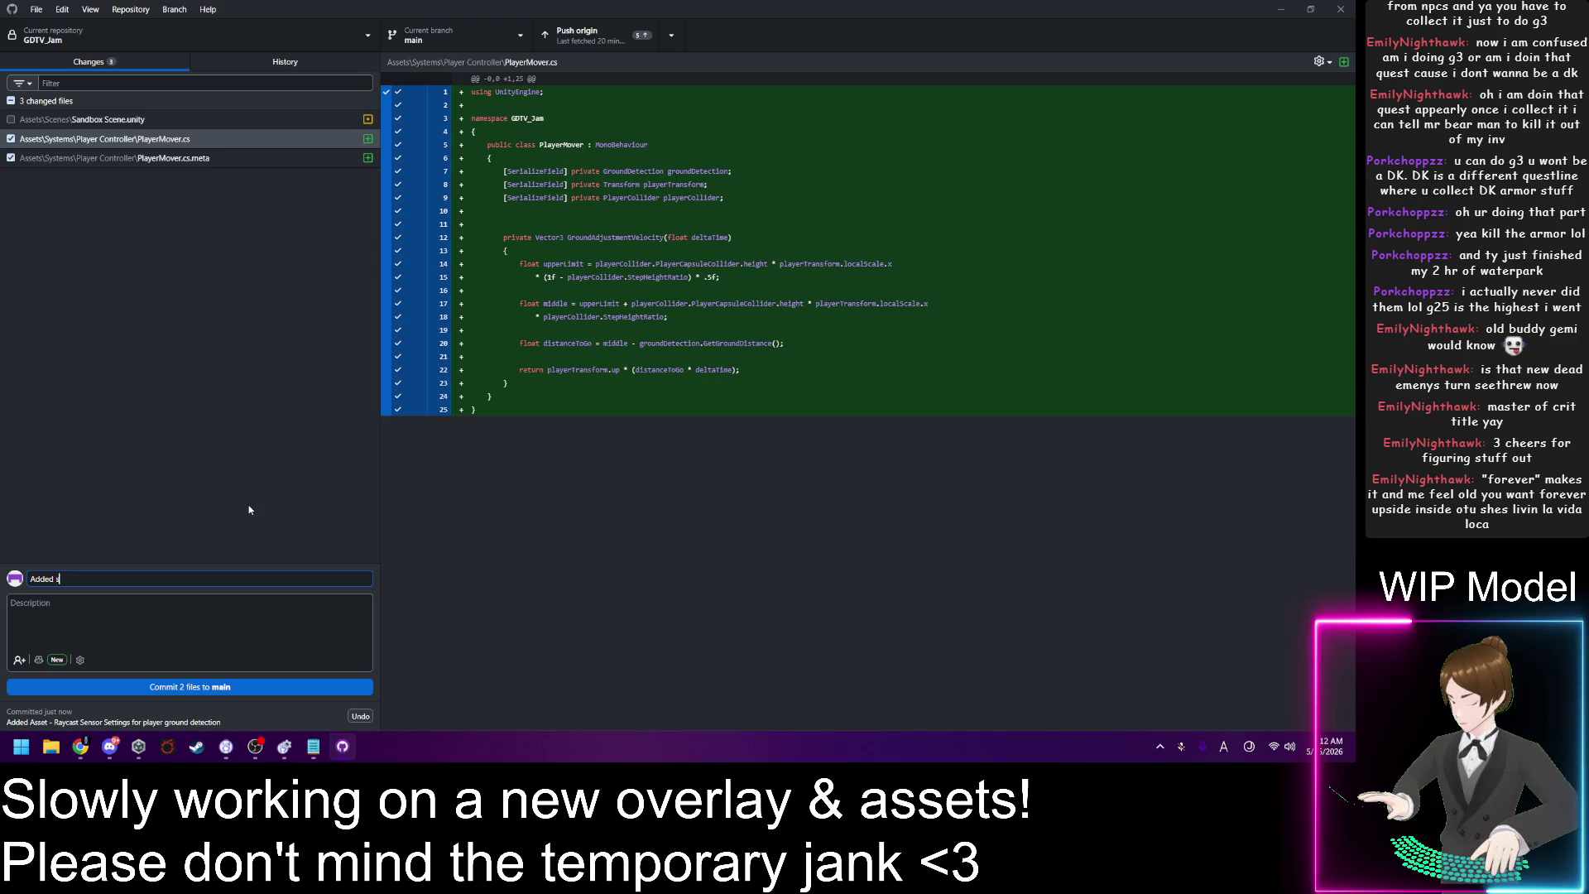
{"action": "type", "text": "ystem"}
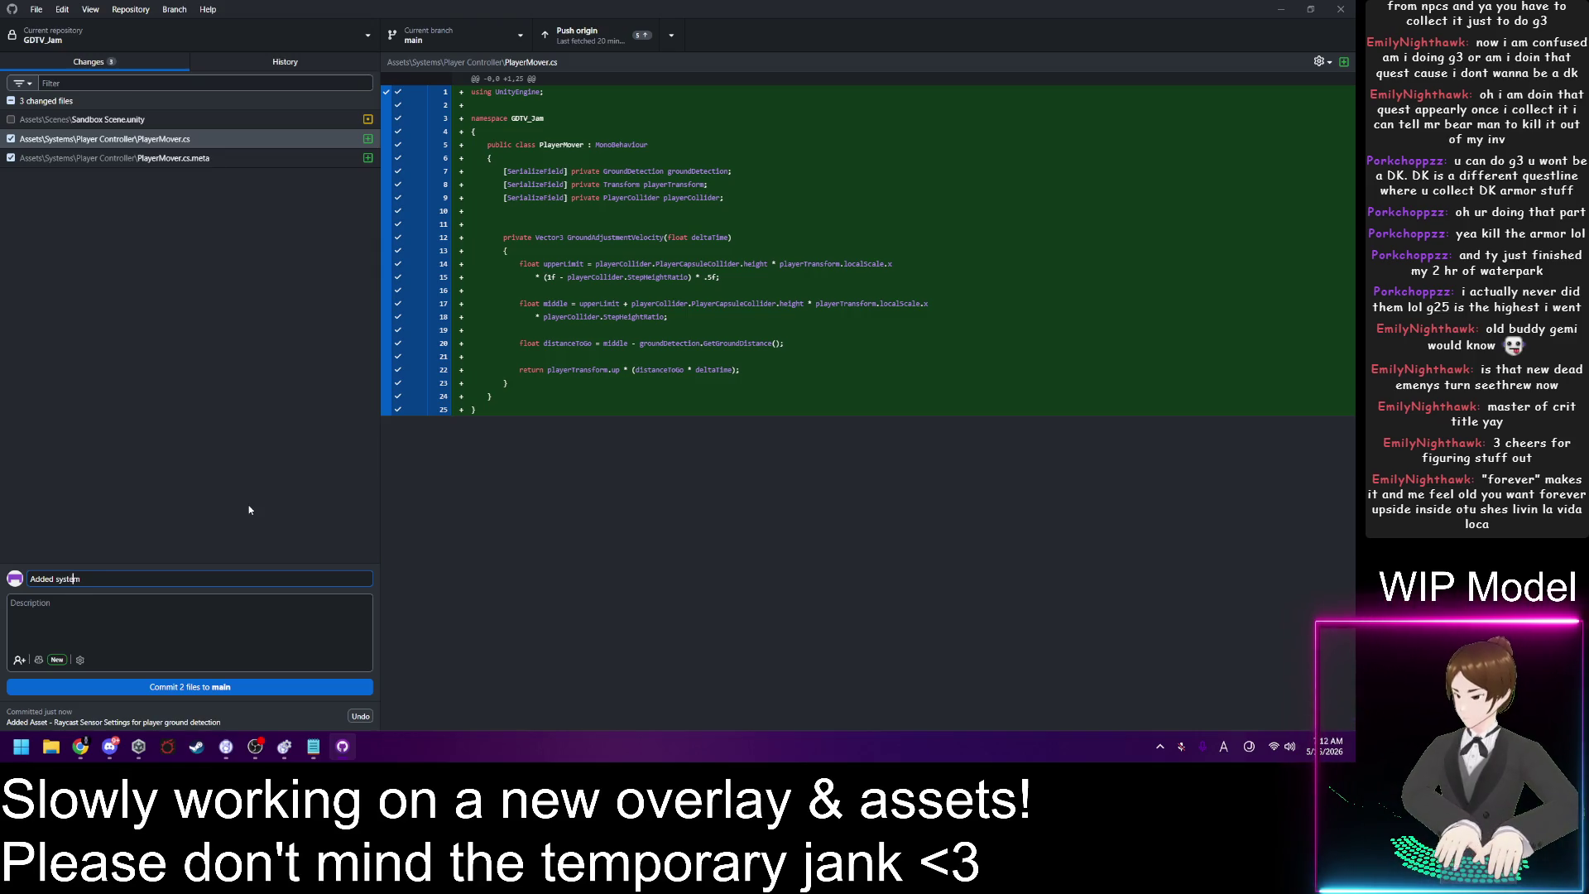
{"action": "key", "text": "Left"}
{"action": "key", "text": "Left"}
{"action": "key", "text": "Left"}
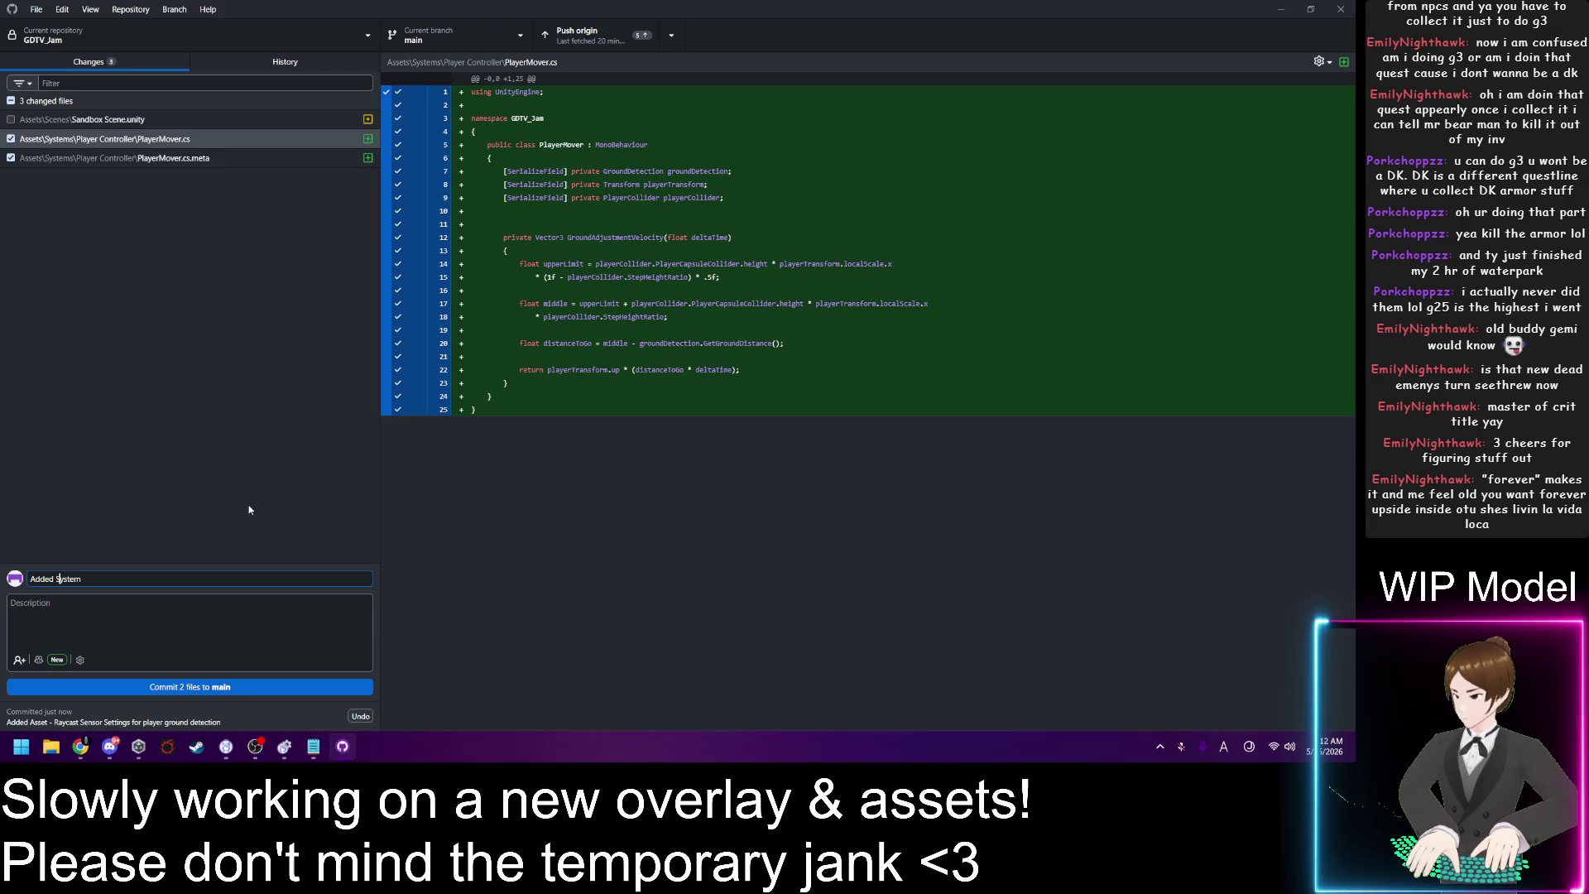
{"action": "key", "text": "BackSpace"}
{"action": "type", "text": "System - "}
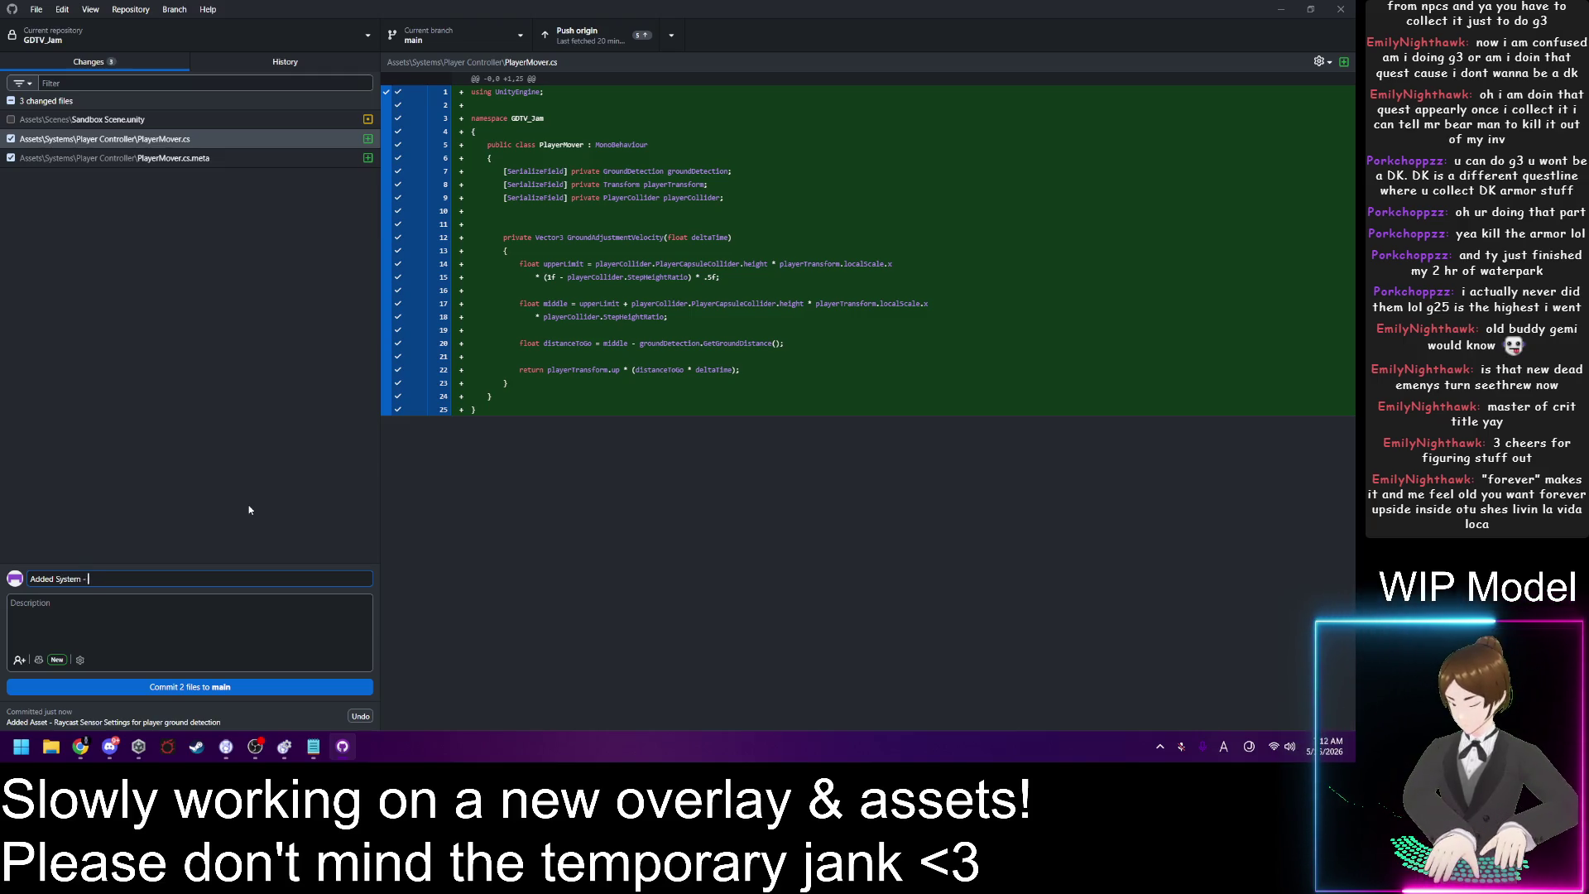
{"action": "type", "text": "Player Mover"}
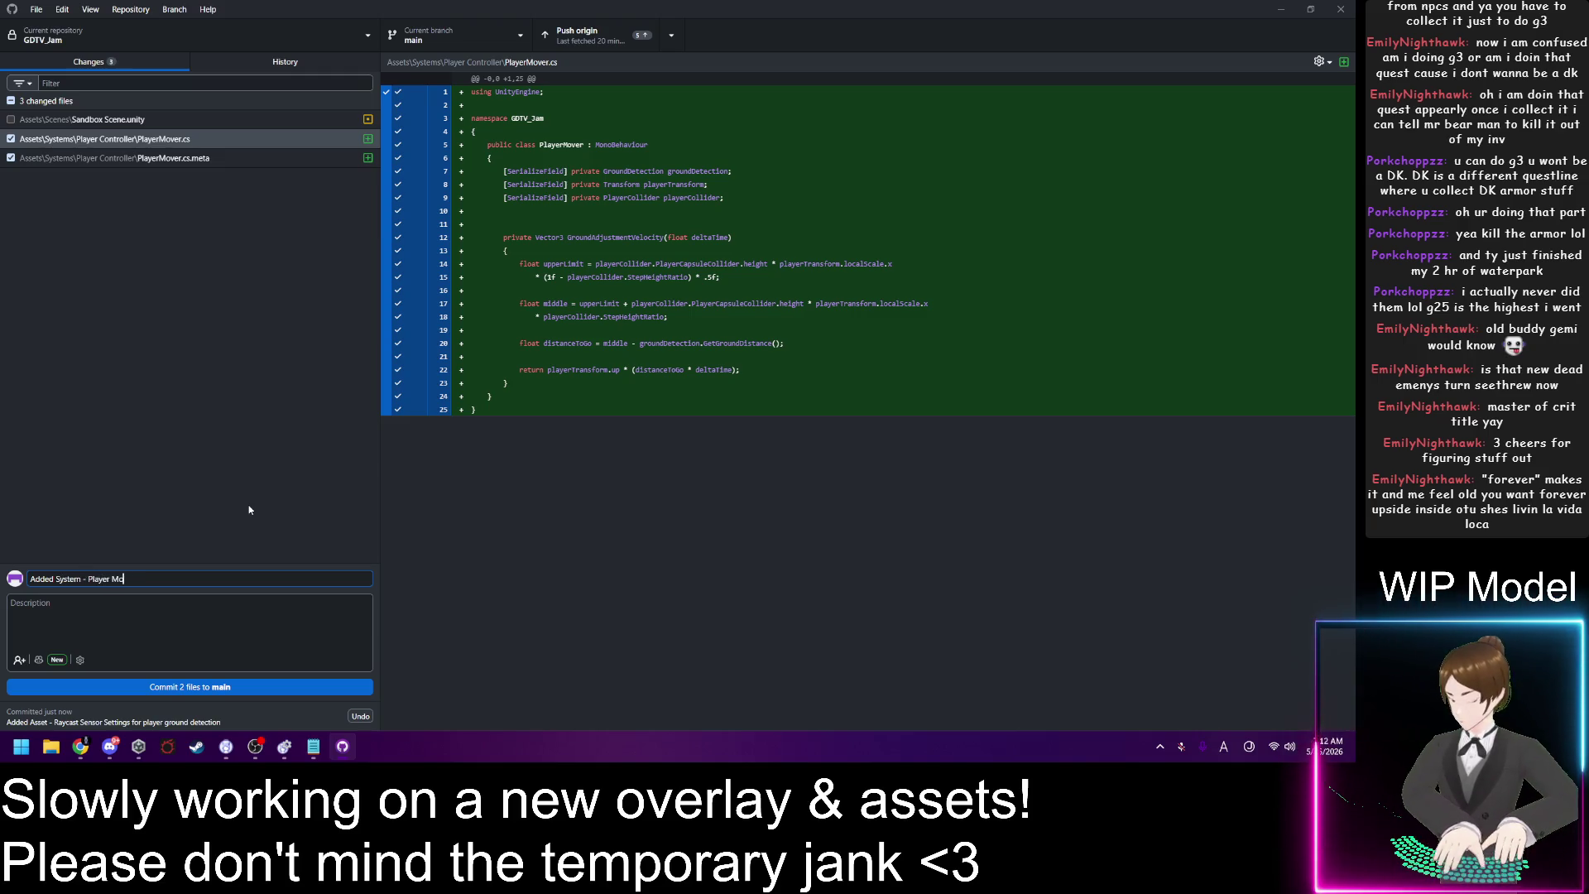
Step: Finish the summary with '(Started outlining)' after rechecking the PlayerMover diffs
{"action": "left_click", "coordinate": [233, 146]}
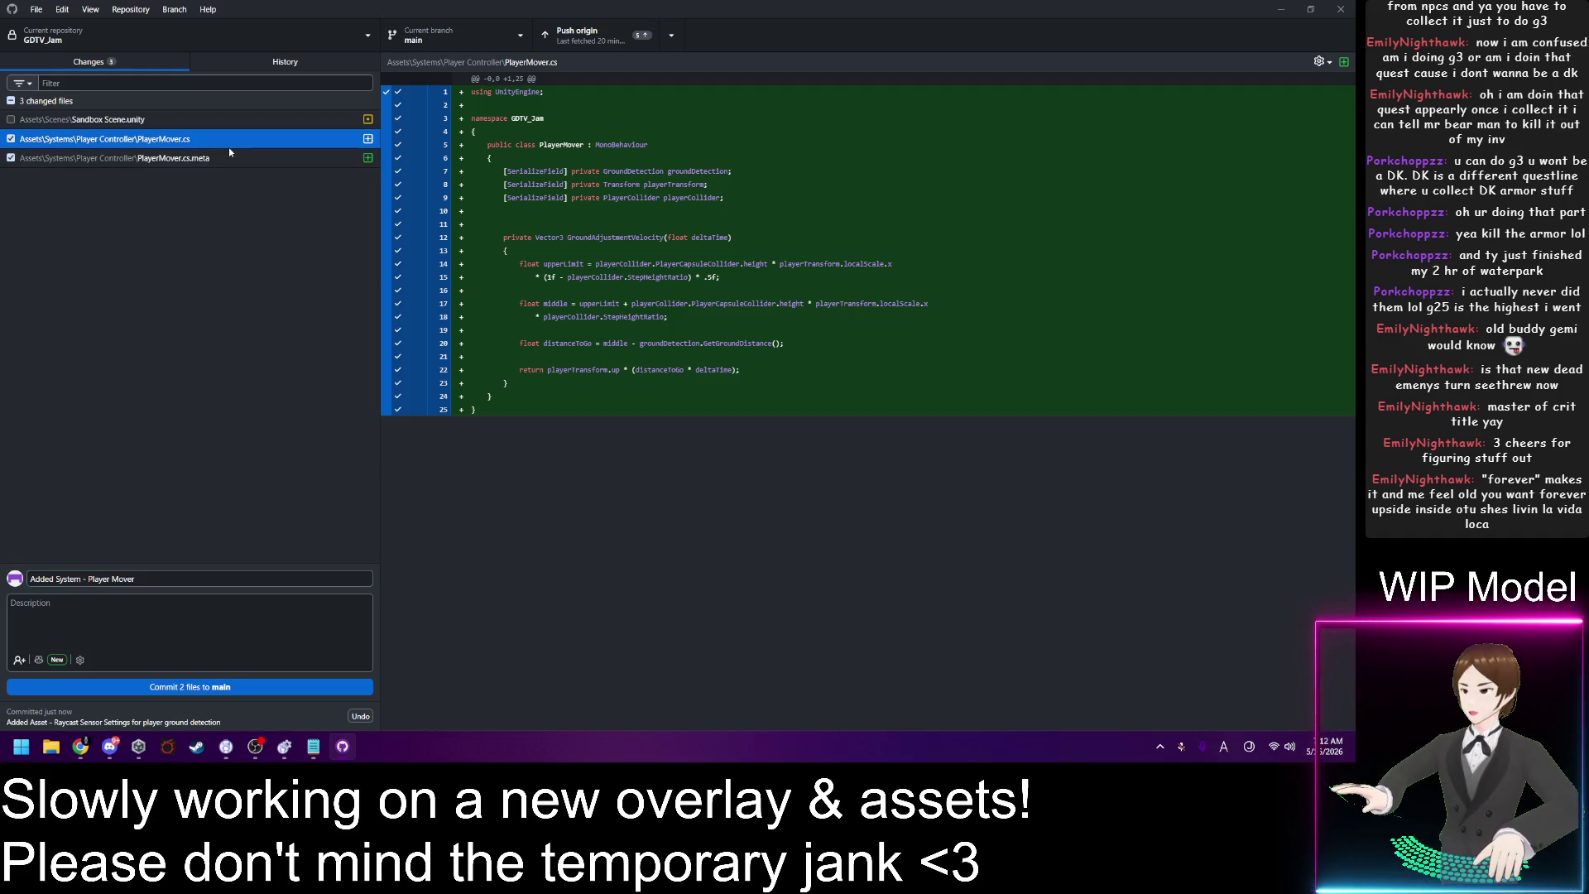
{"action": "left_click", "coordinate": [228, 158]}
{"action": "left_click", "coordinate": [231, 142]}
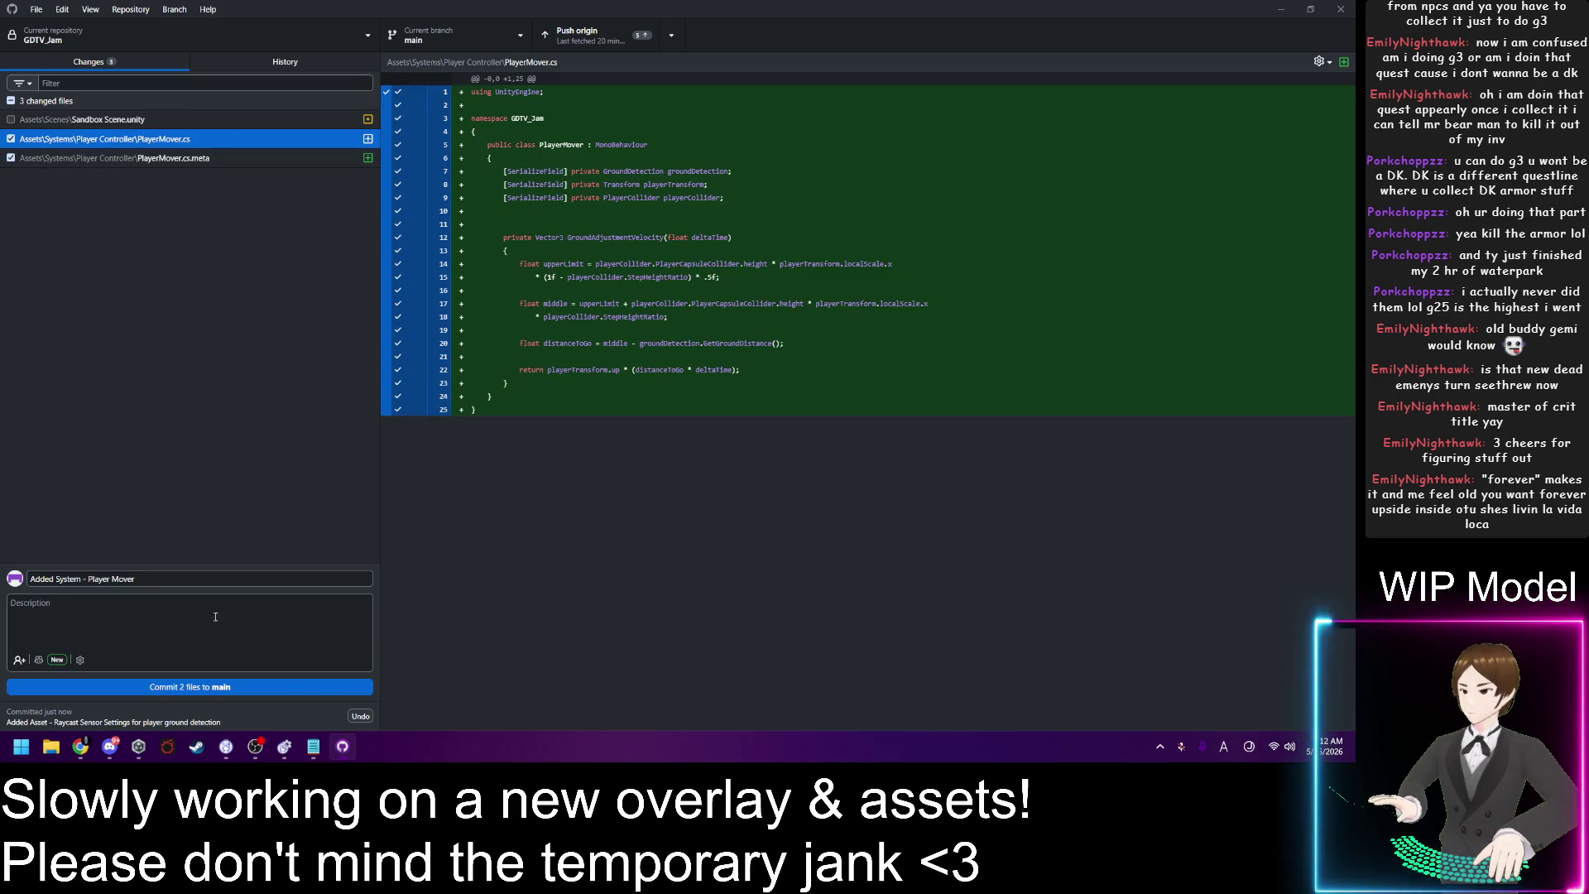
{"action": "left_click", "coordinate": [220, 581]}
{"action": "type", "text": "("}
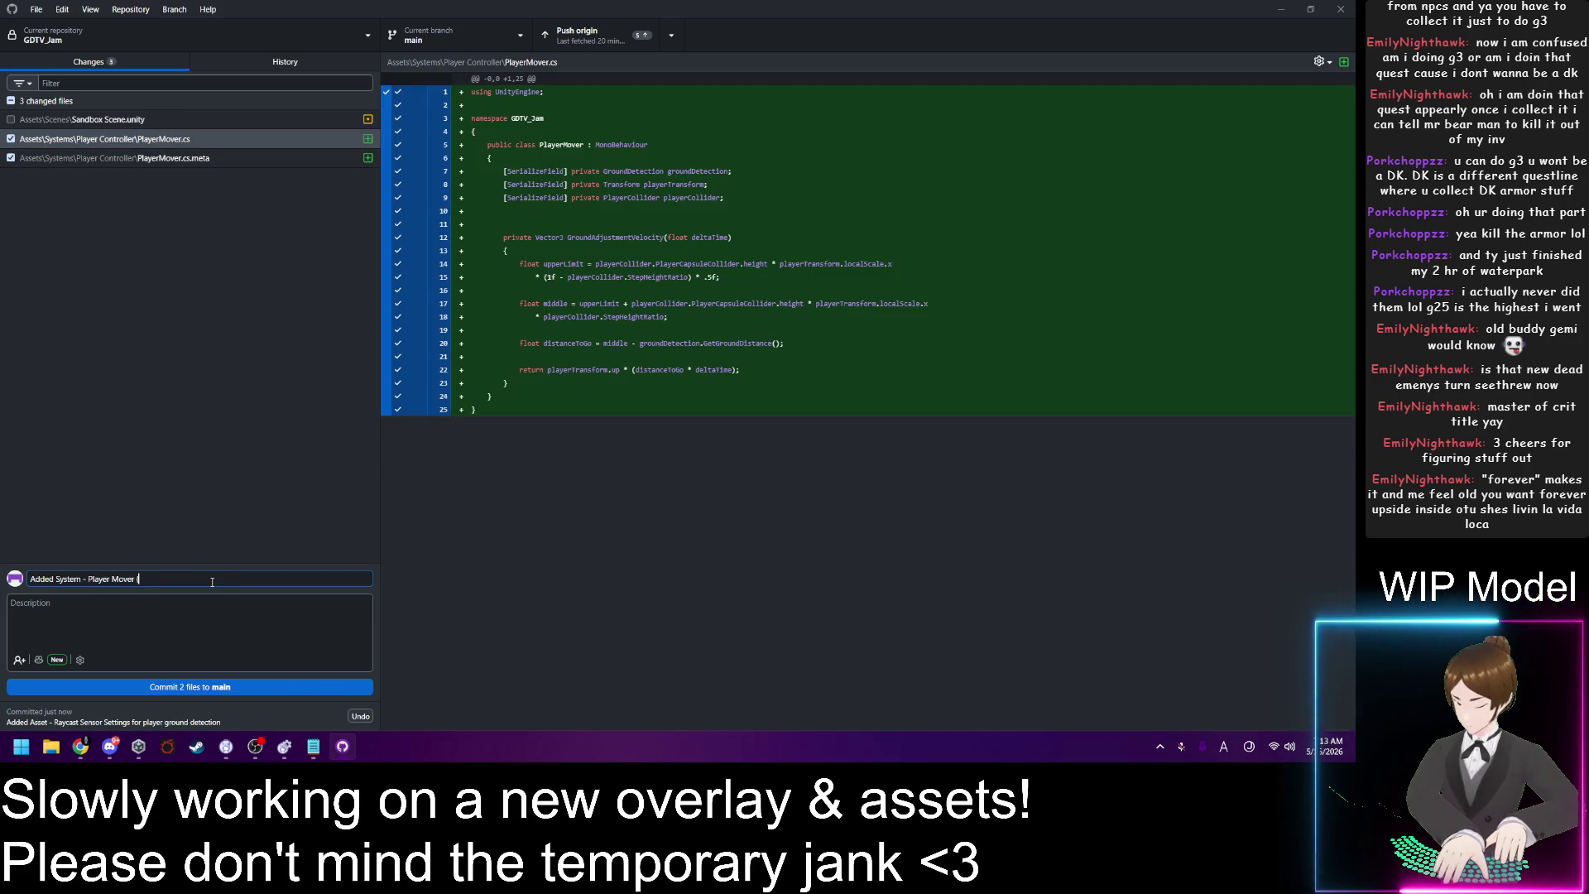
{"action": "type", "text": "Not full"}
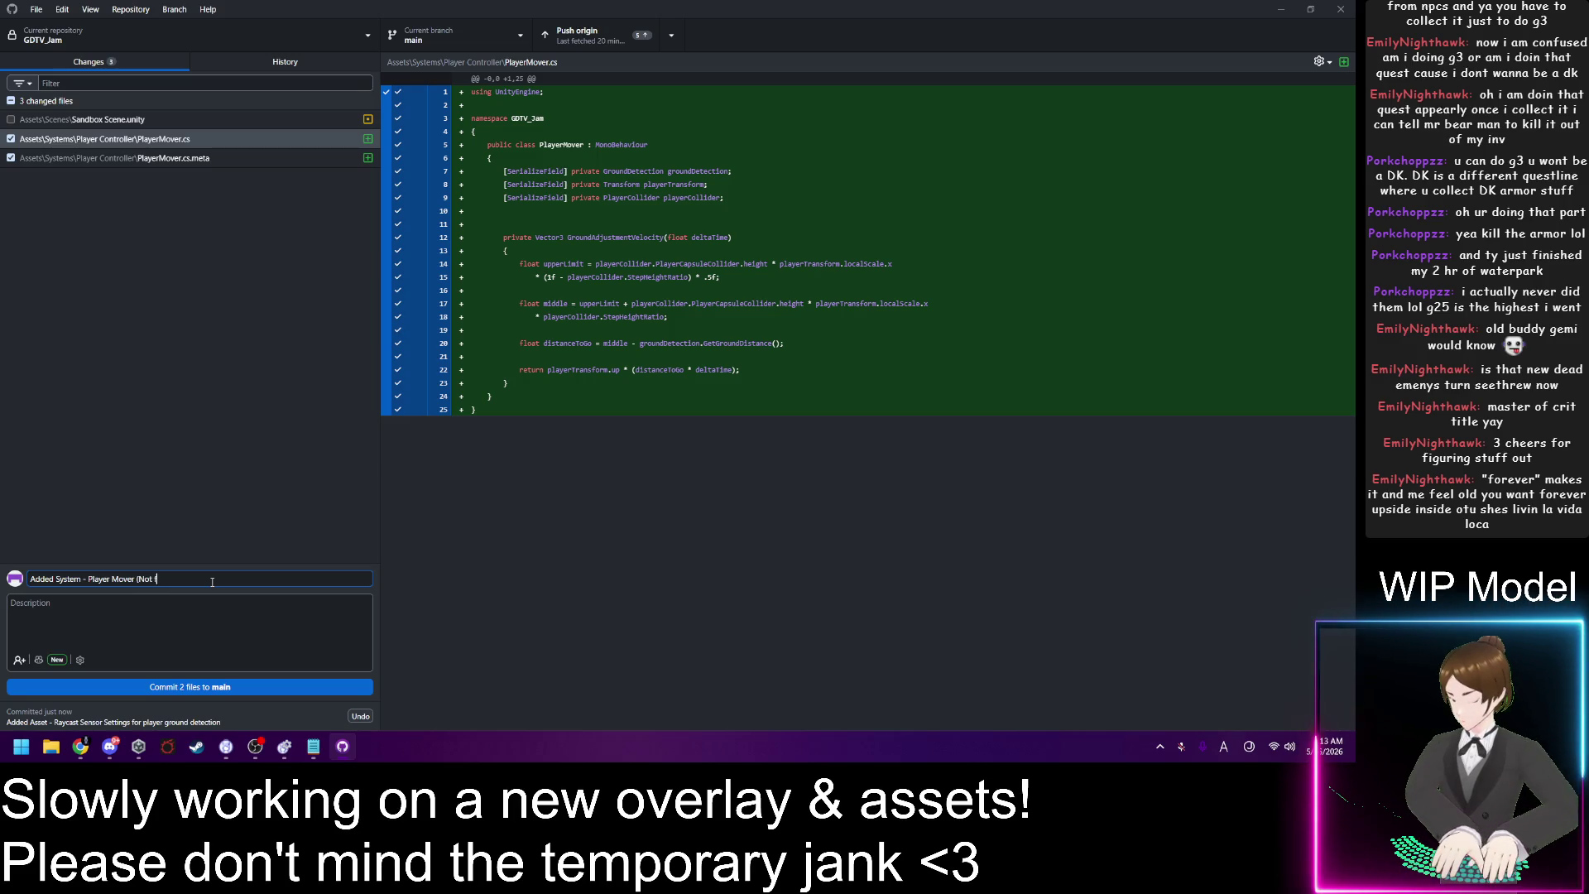
{"action": "key", "text": "BackSpace"}
{"action": "key", "text": "BackSpace"}
{"action": "key", "text": "BackSpace"}
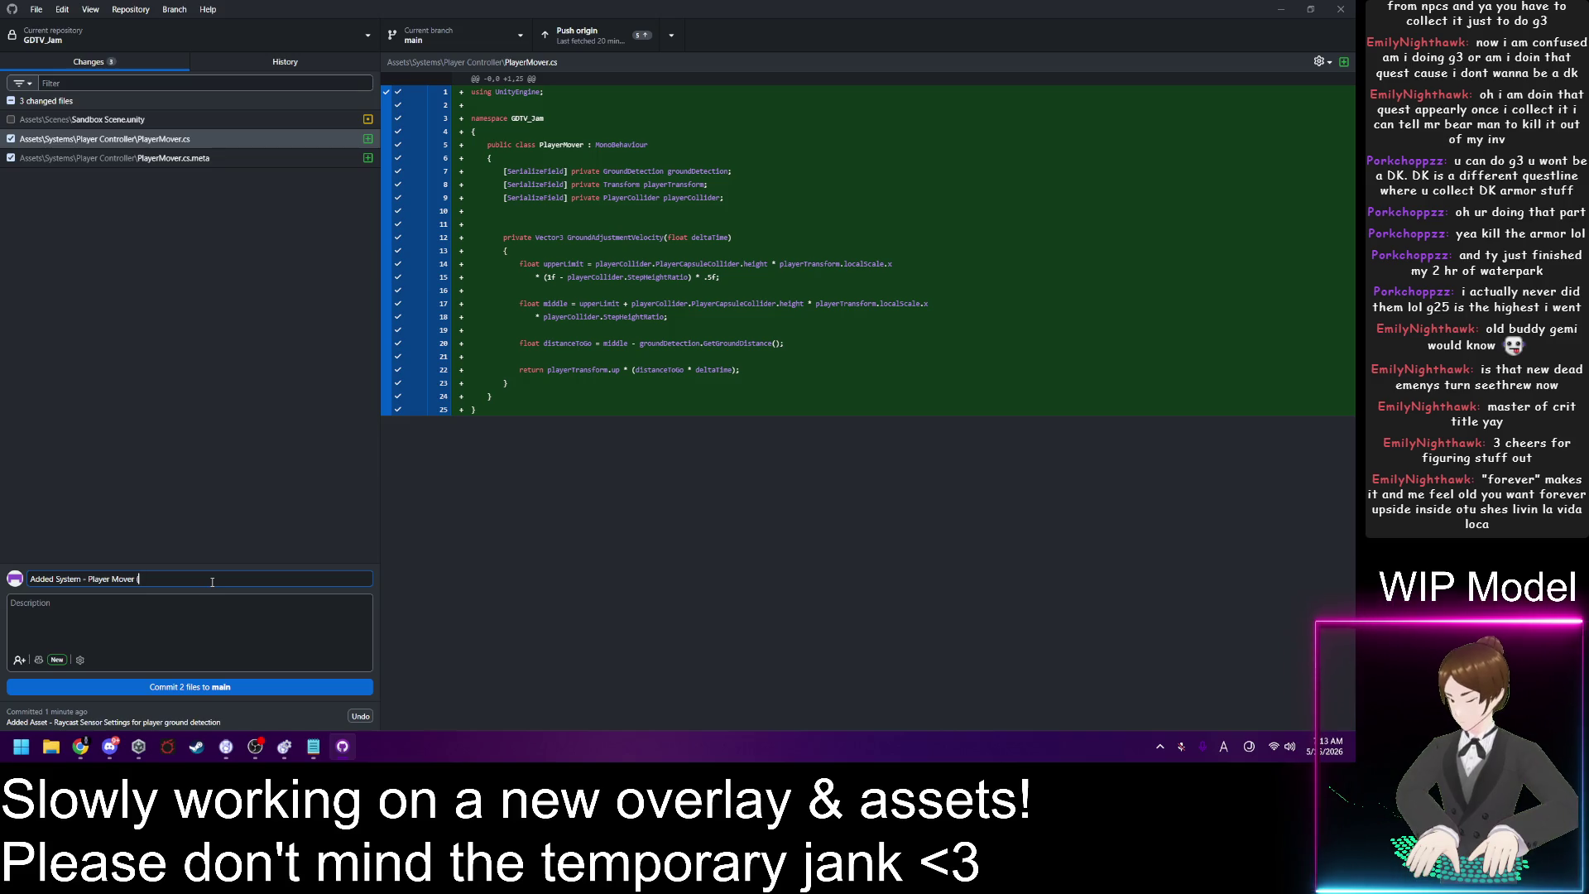
{"action": "type", "text": "partially"}
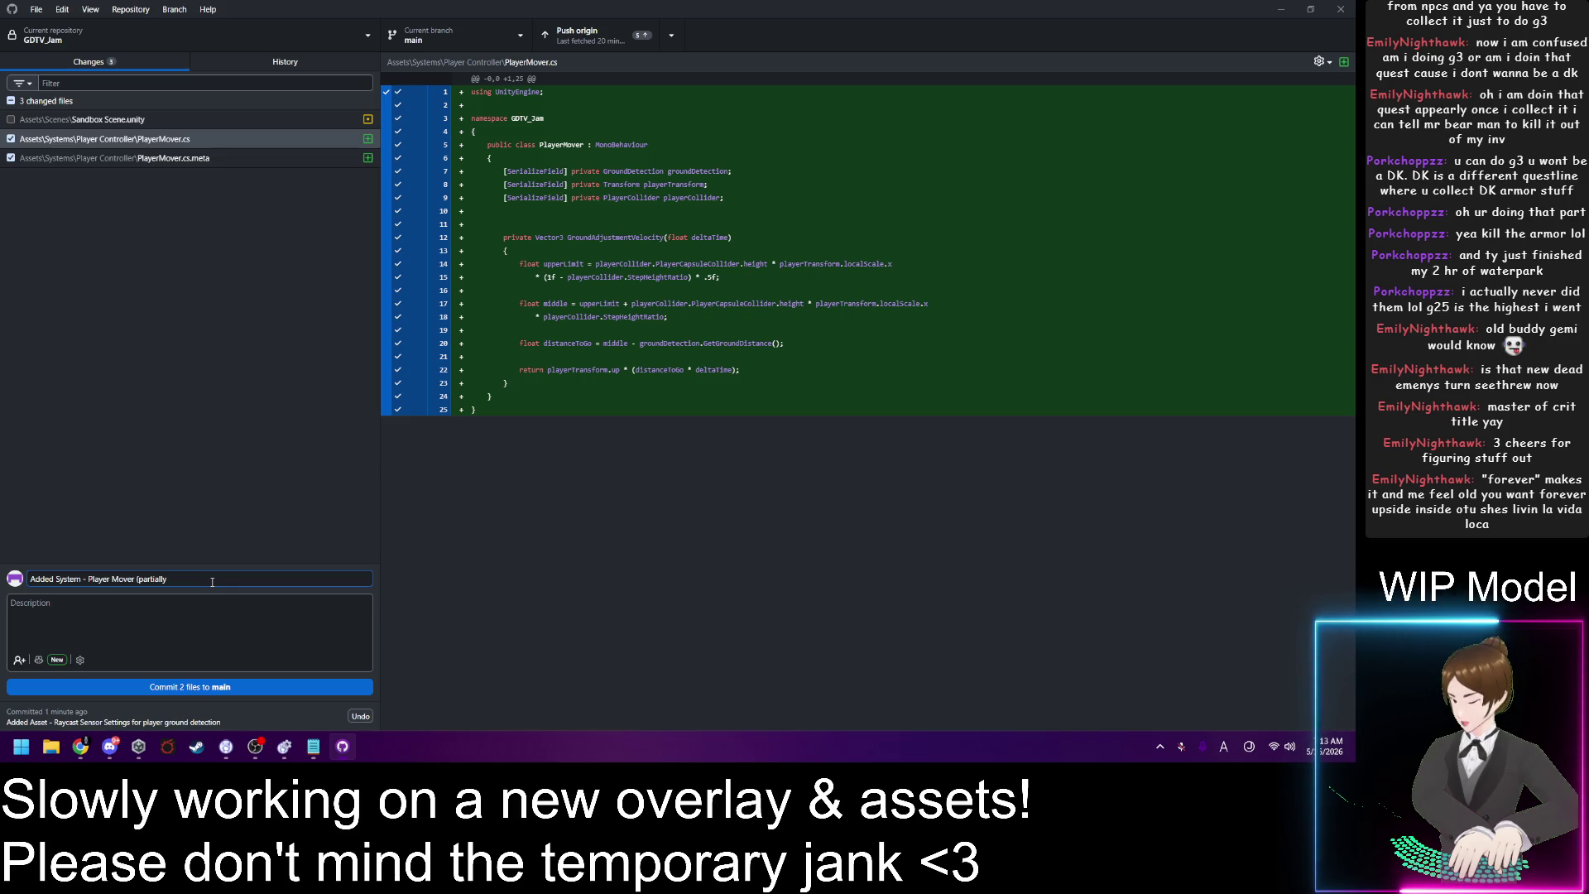
{"action": "key", "text": "BackSpace"}
{"action": "key", "text": "BackSpace"}
{"action": "key", "text": "BackSpace"}
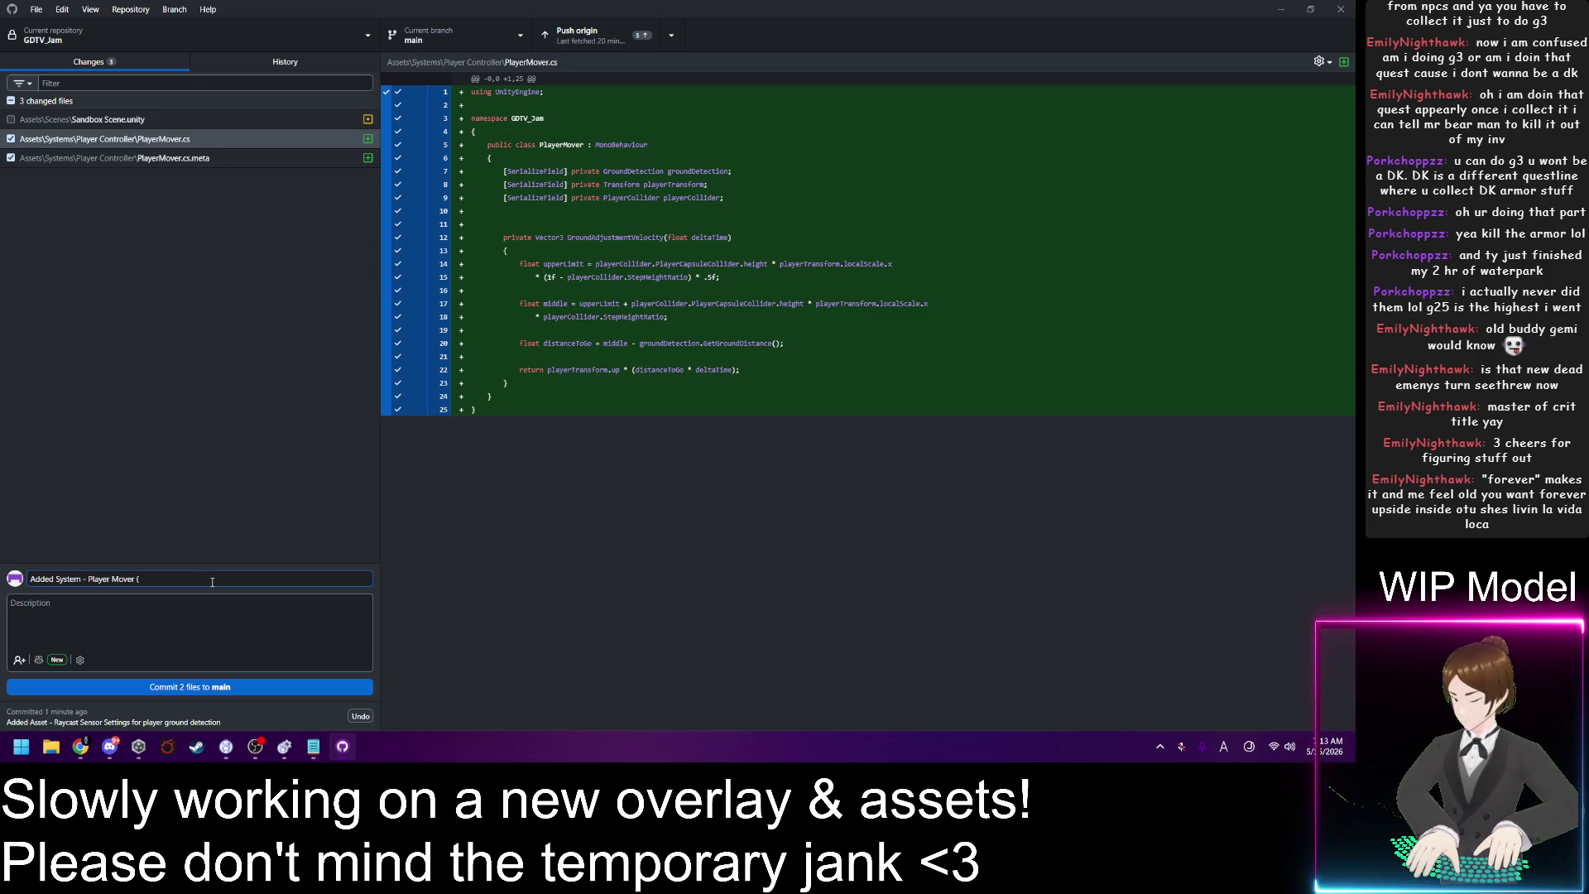
{"action": "type", "text": "Starting"}
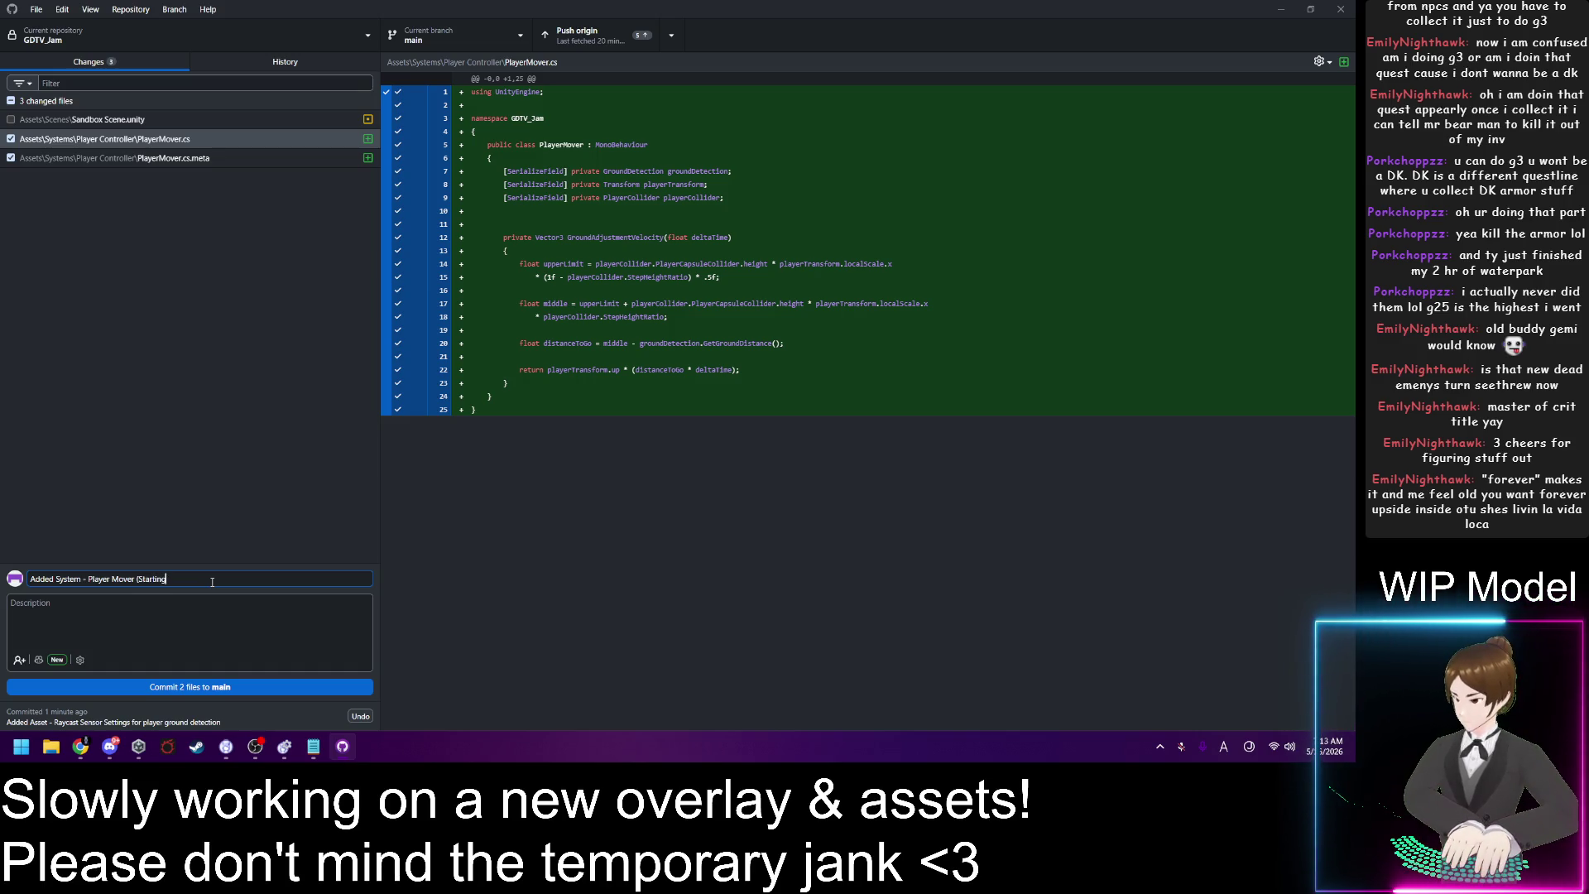
{"action": "key", "text": "BackSpace"}
{"action": "key", "text": "BackSpace"}
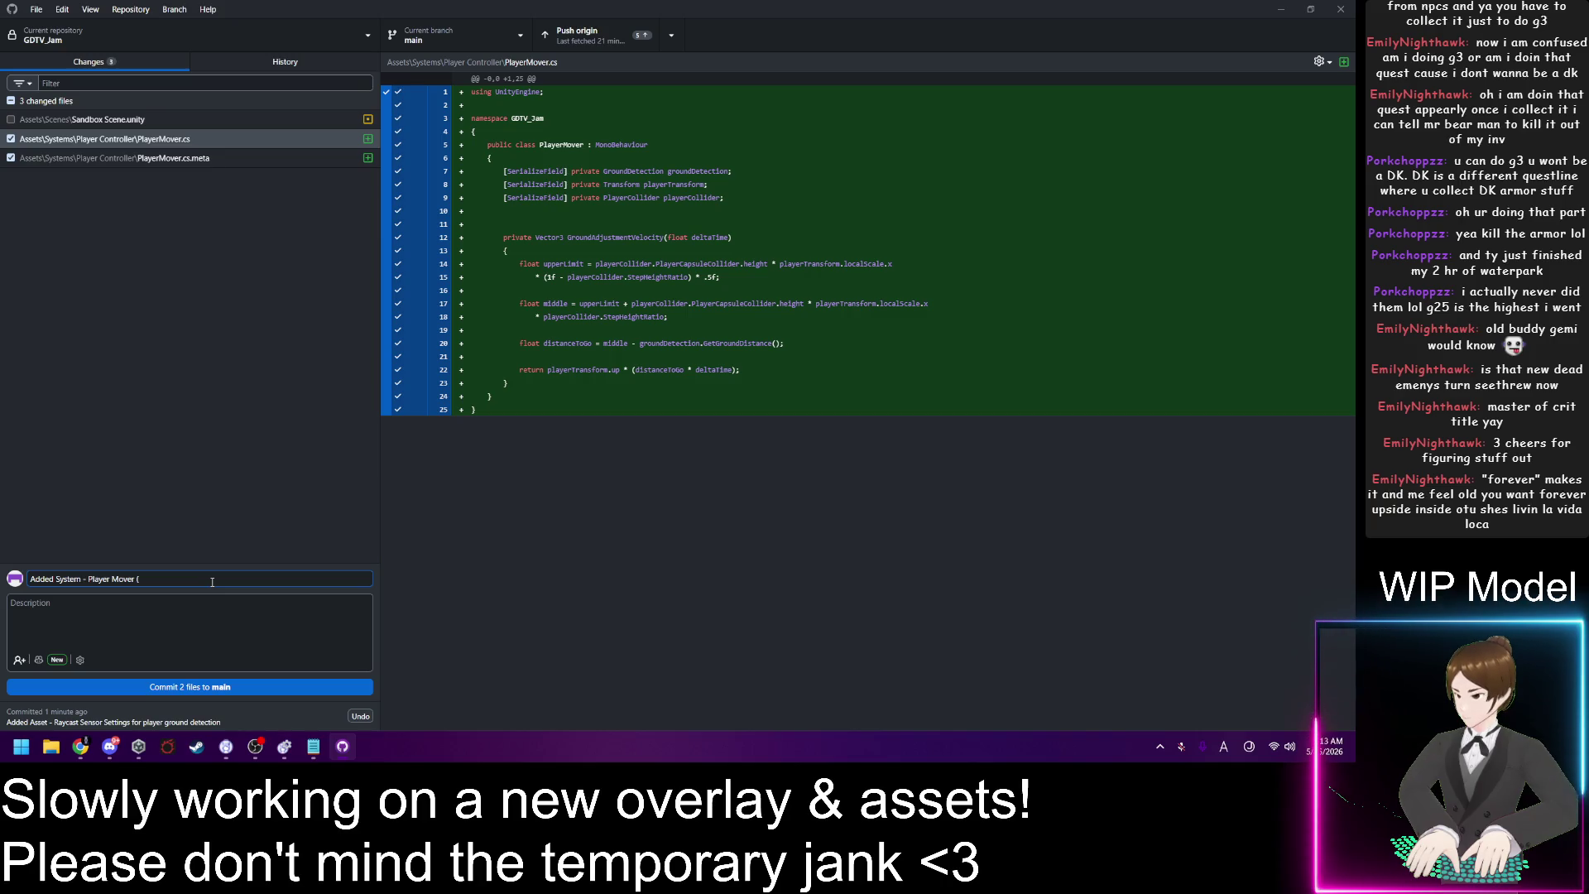
{"action": "type", "text": "Started"}
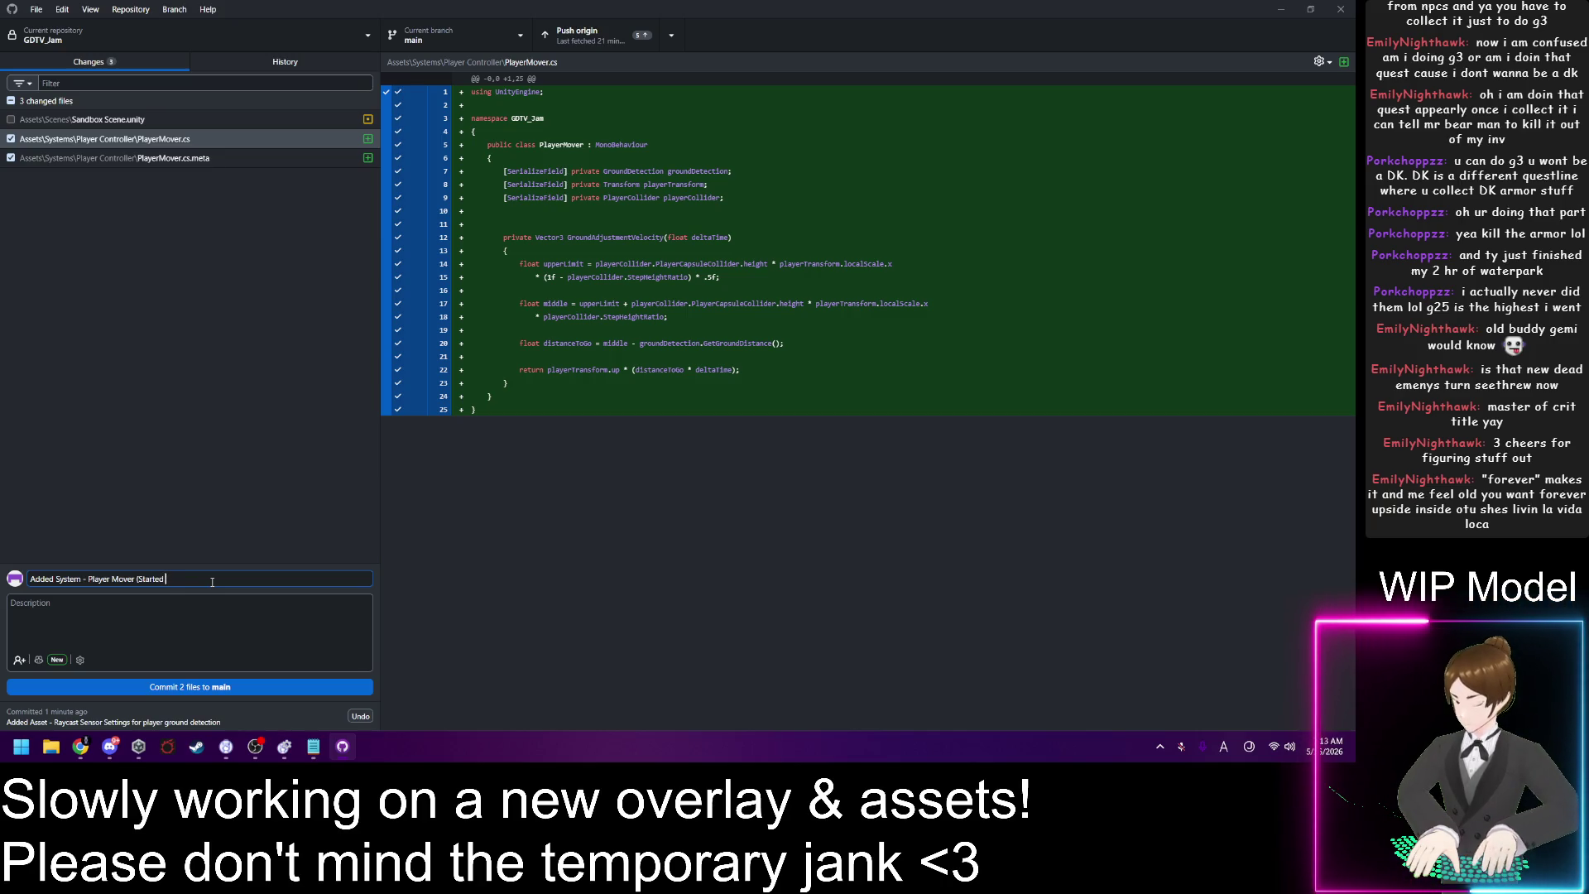
{"action": "type", "text": " outlining"}
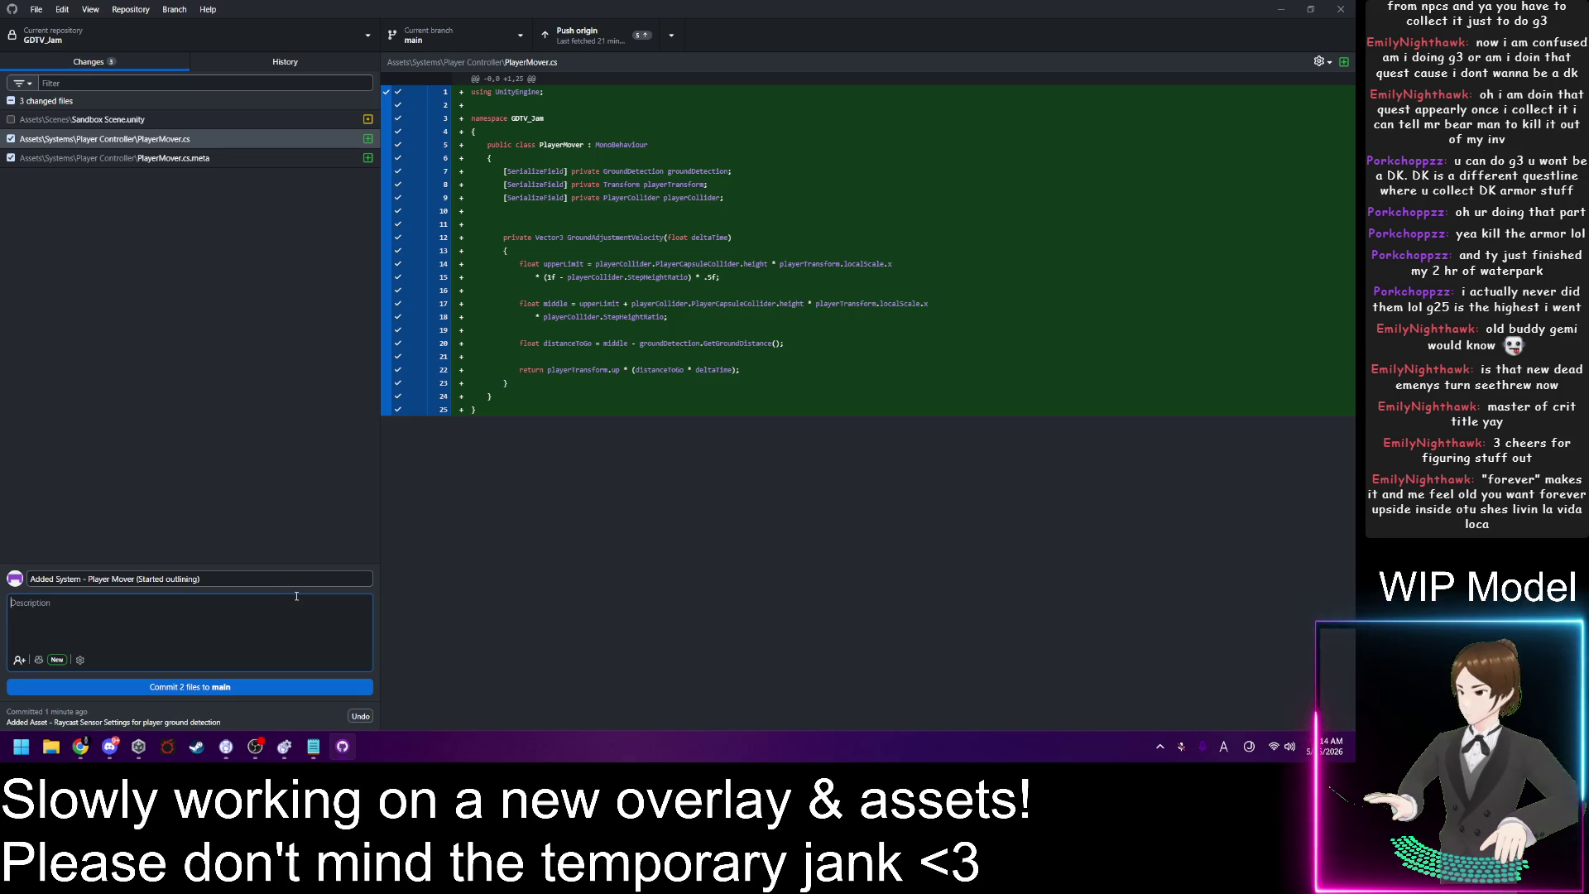
Step: Write the description 'Player Mover - Currently does not have real functionality, but will continue developing later'
{"action": "type", "text": "Play"}
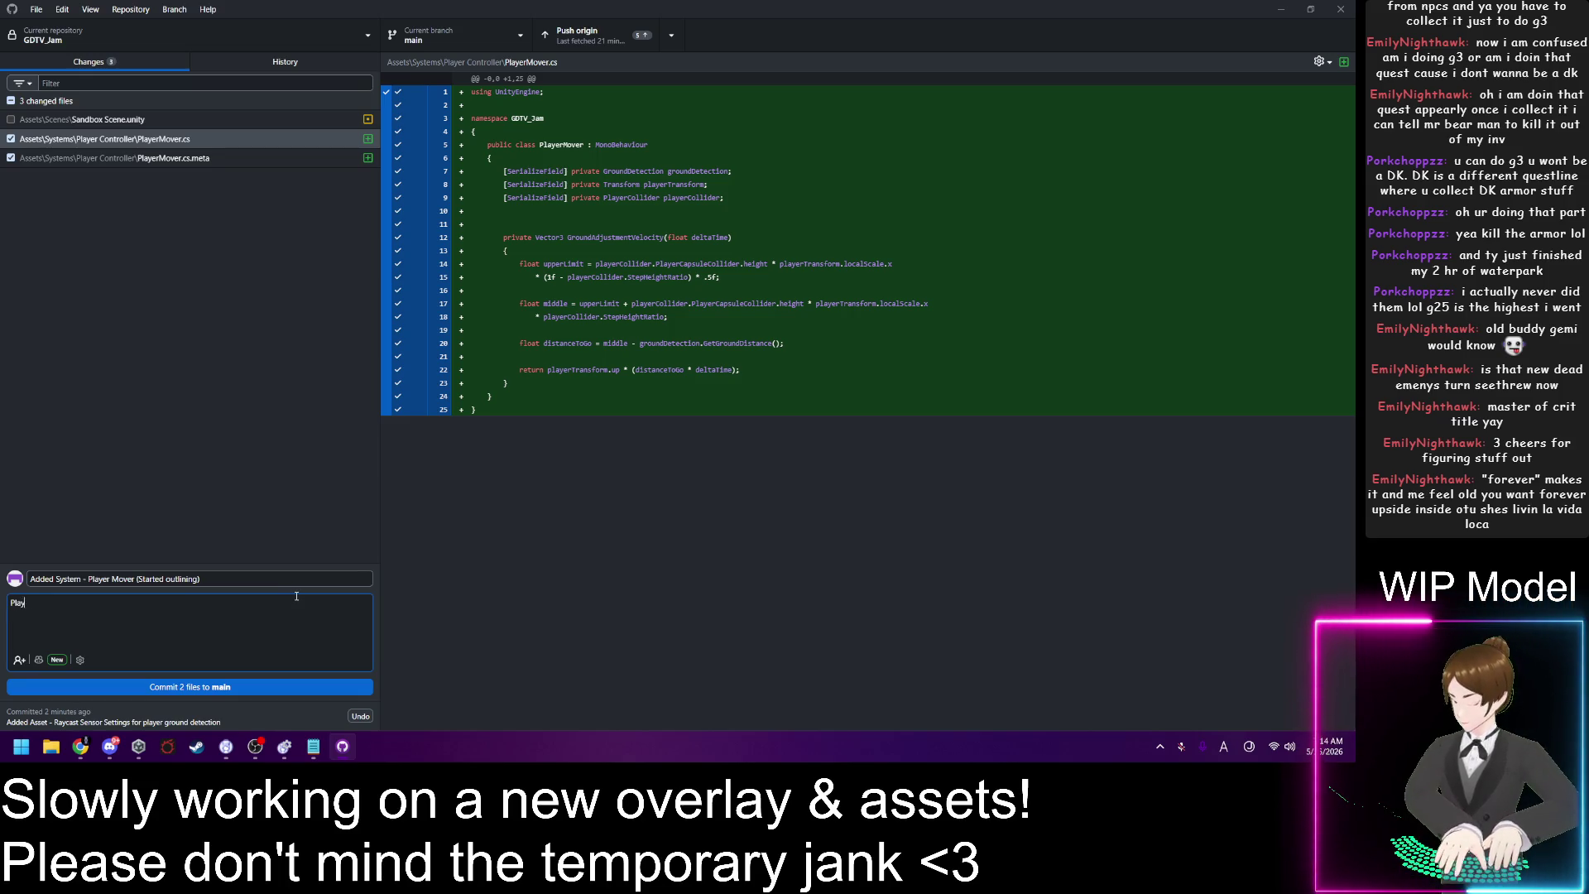
{"action": "type", "text": "er Mover -"}
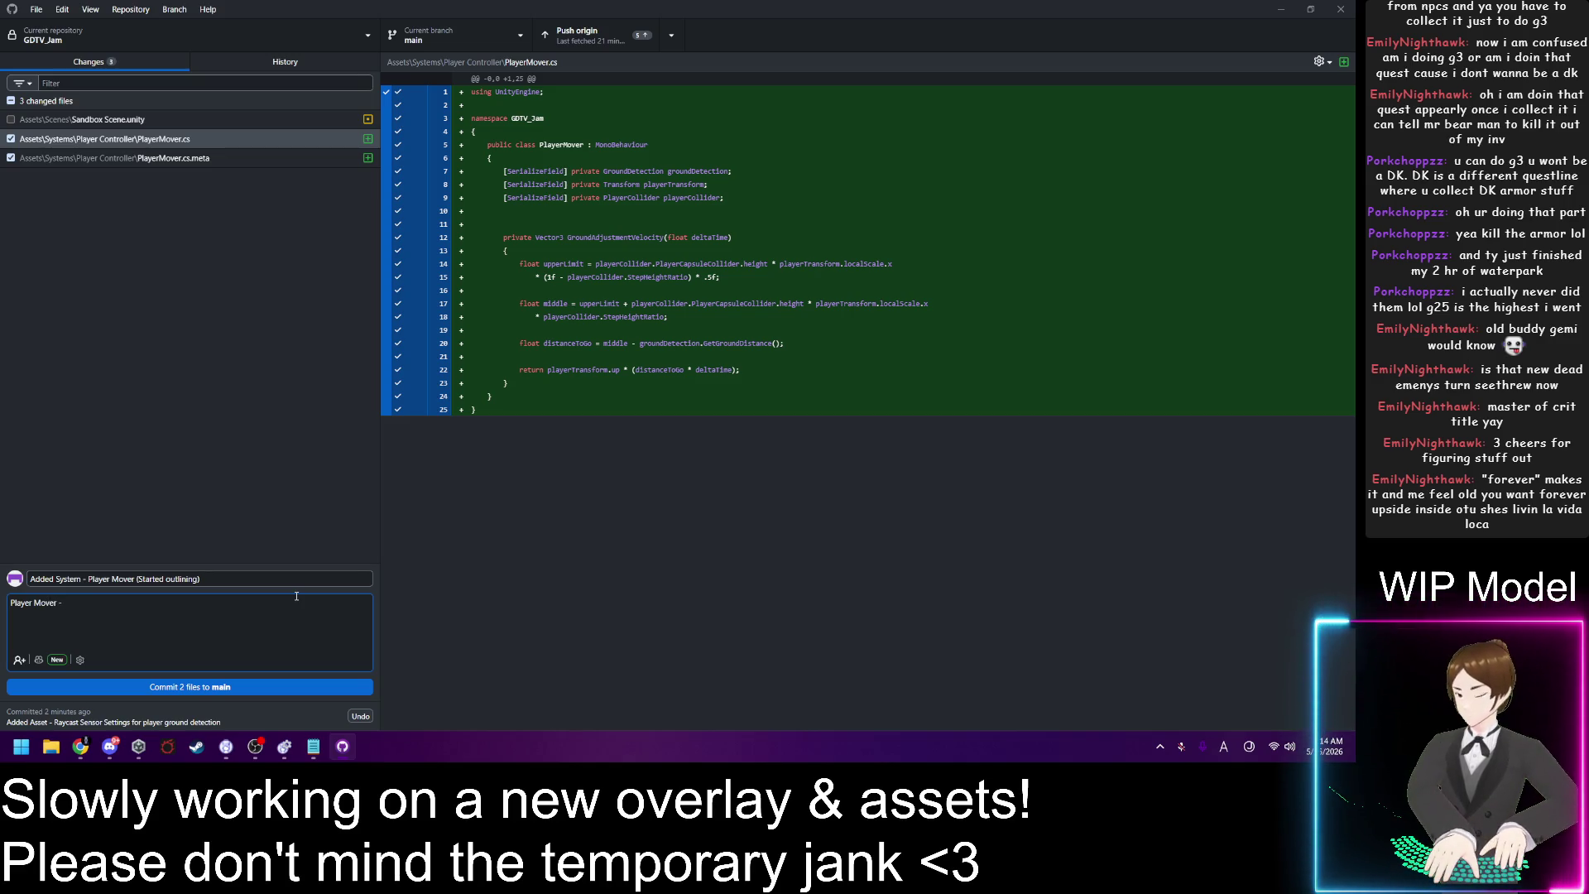
{"action": "type", "text": " Currently "}
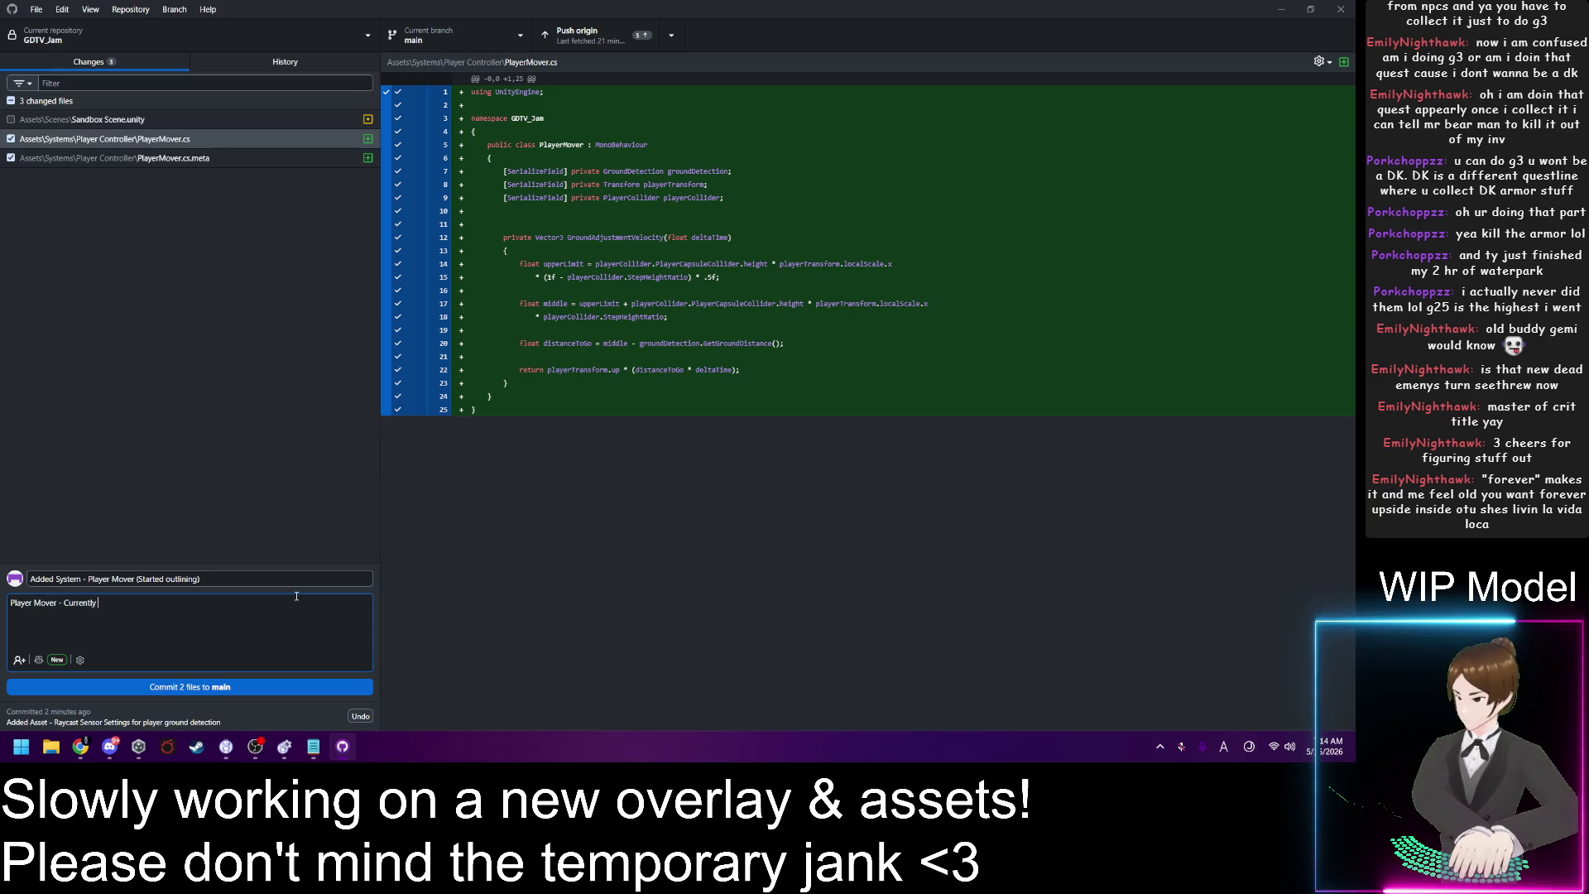
{"action": "type", "text": "does not have "}
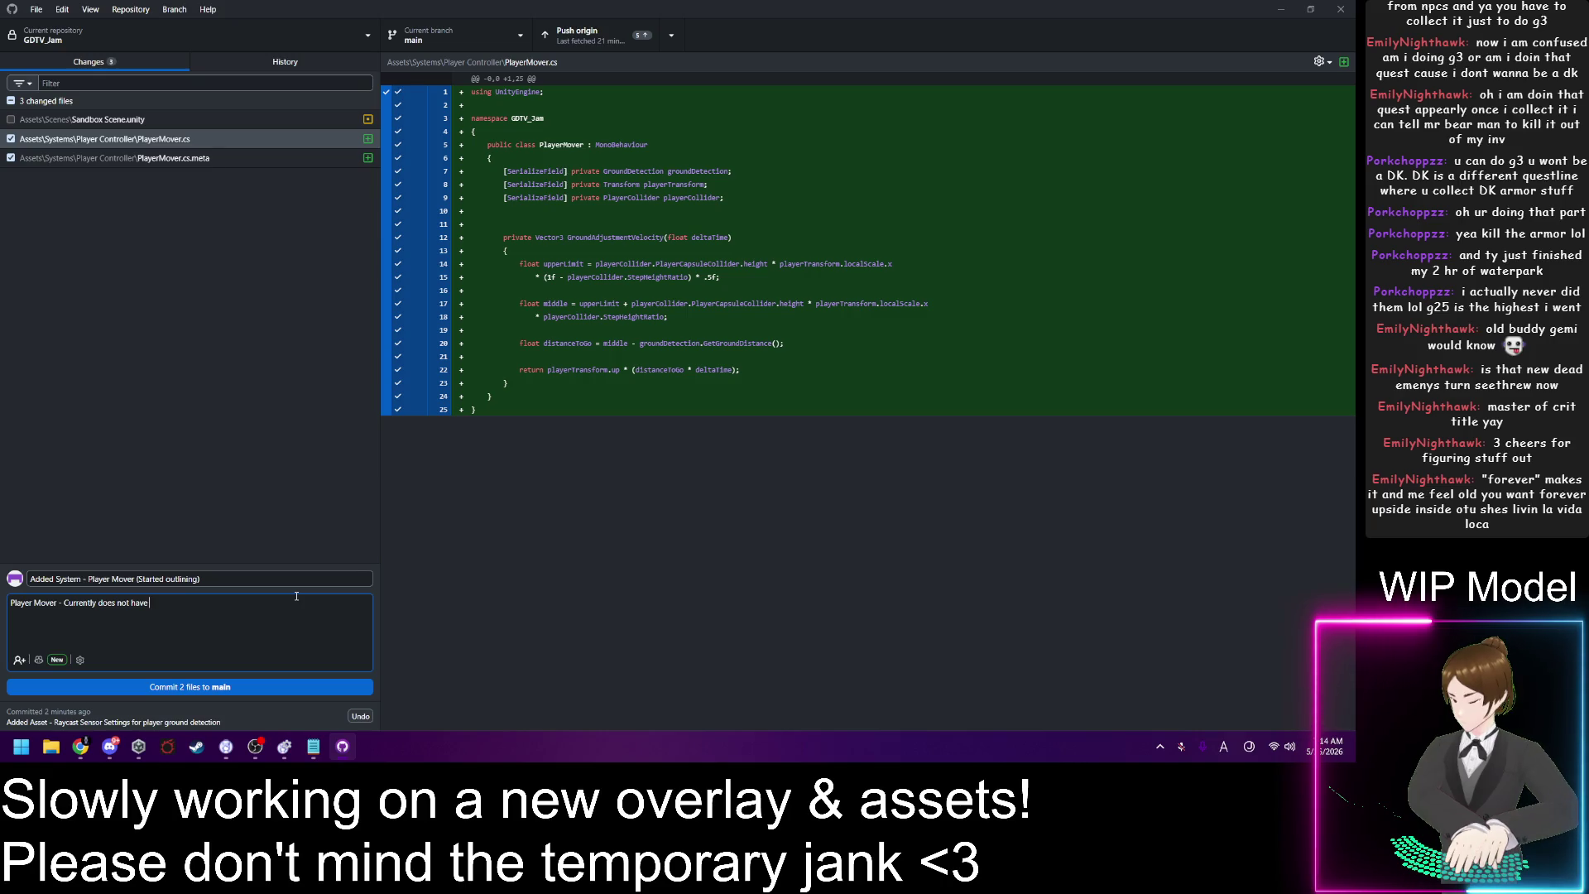
{"action": "type", "text": "real functi"}
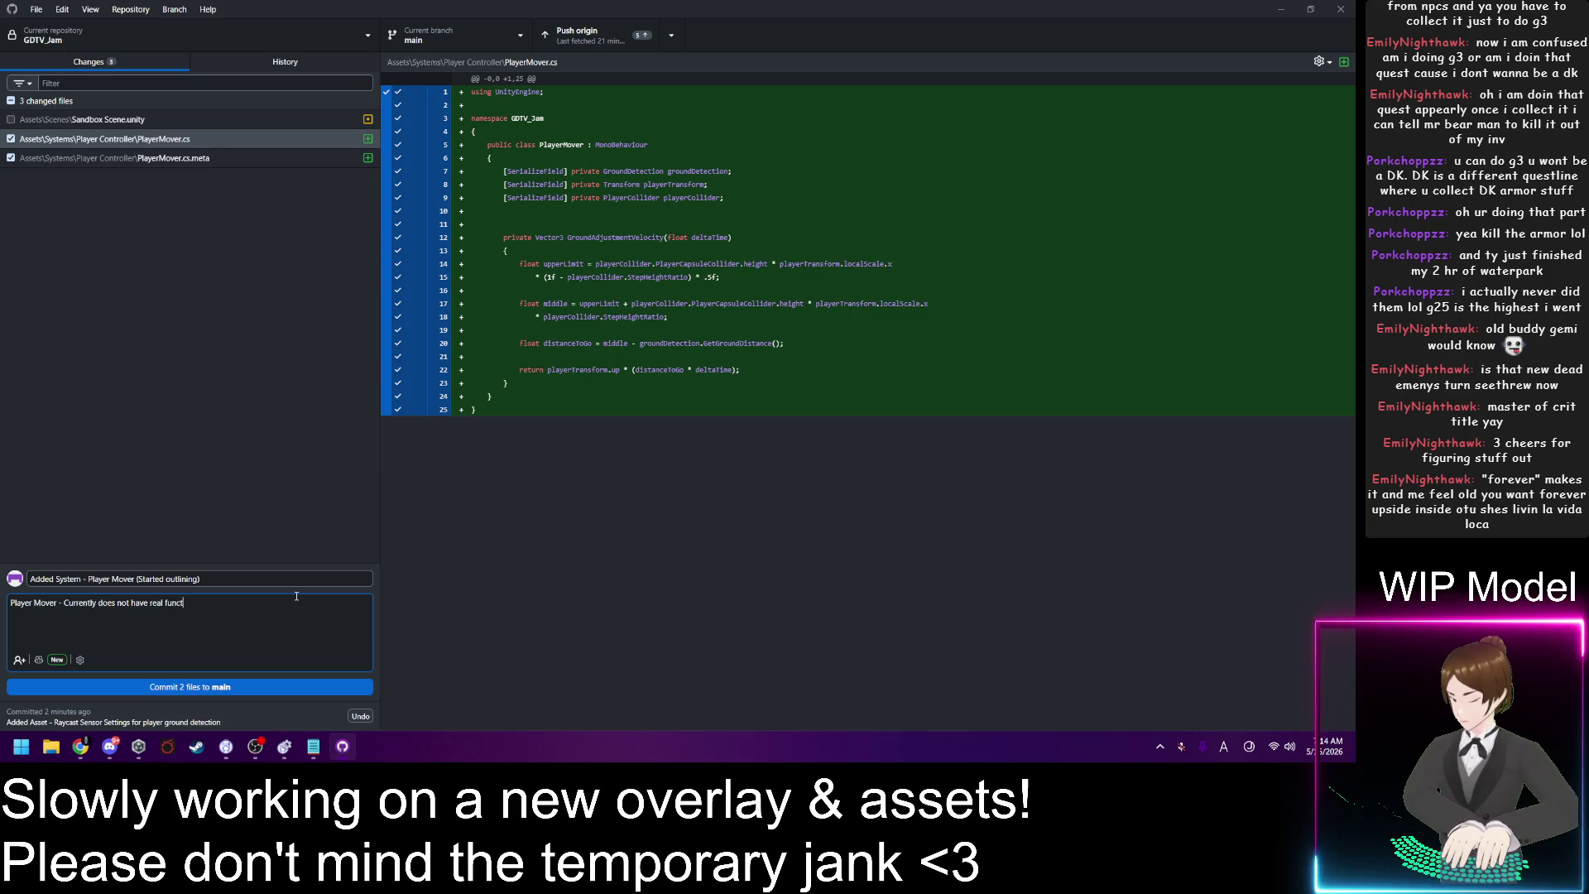
{"action": "type", "text": "onality, "}
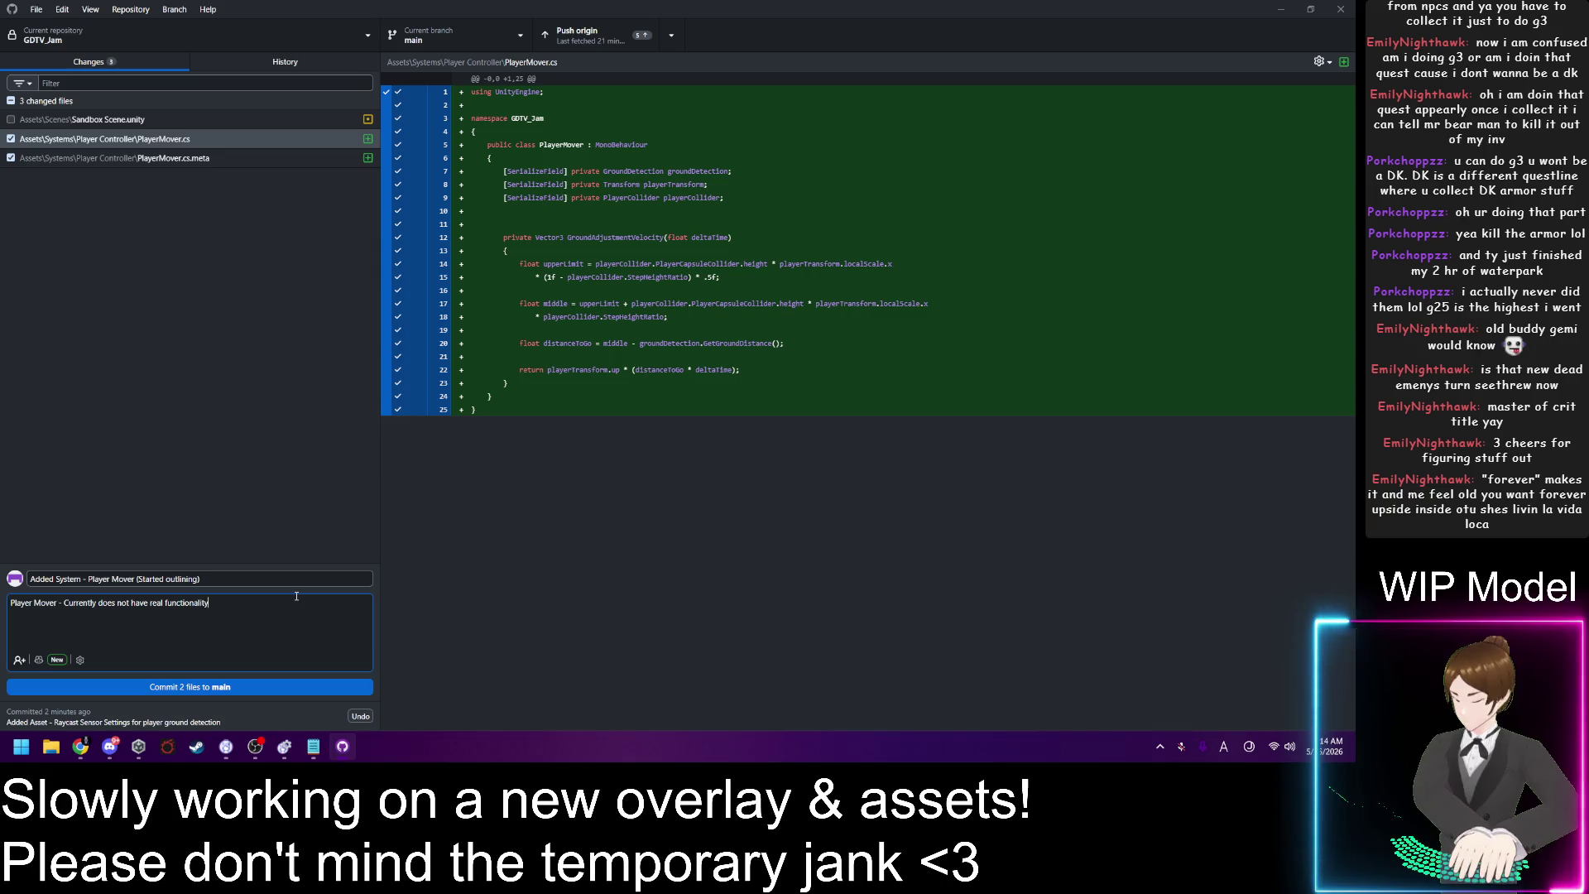
{"action": "type", "text": "but will continue "}
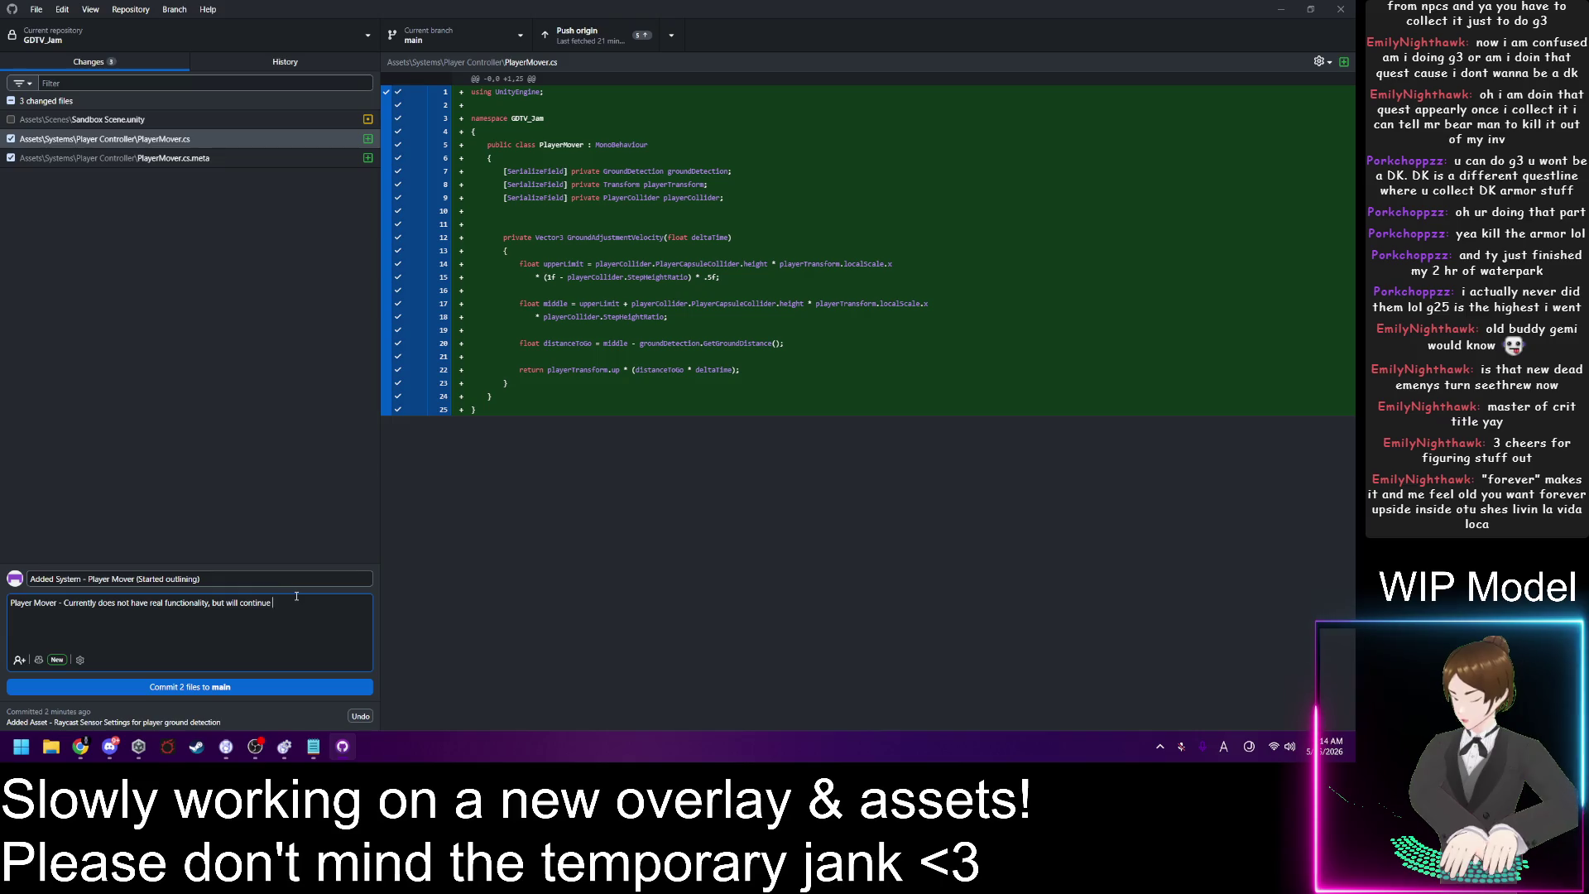
{"action": "type", "text": "developing "}
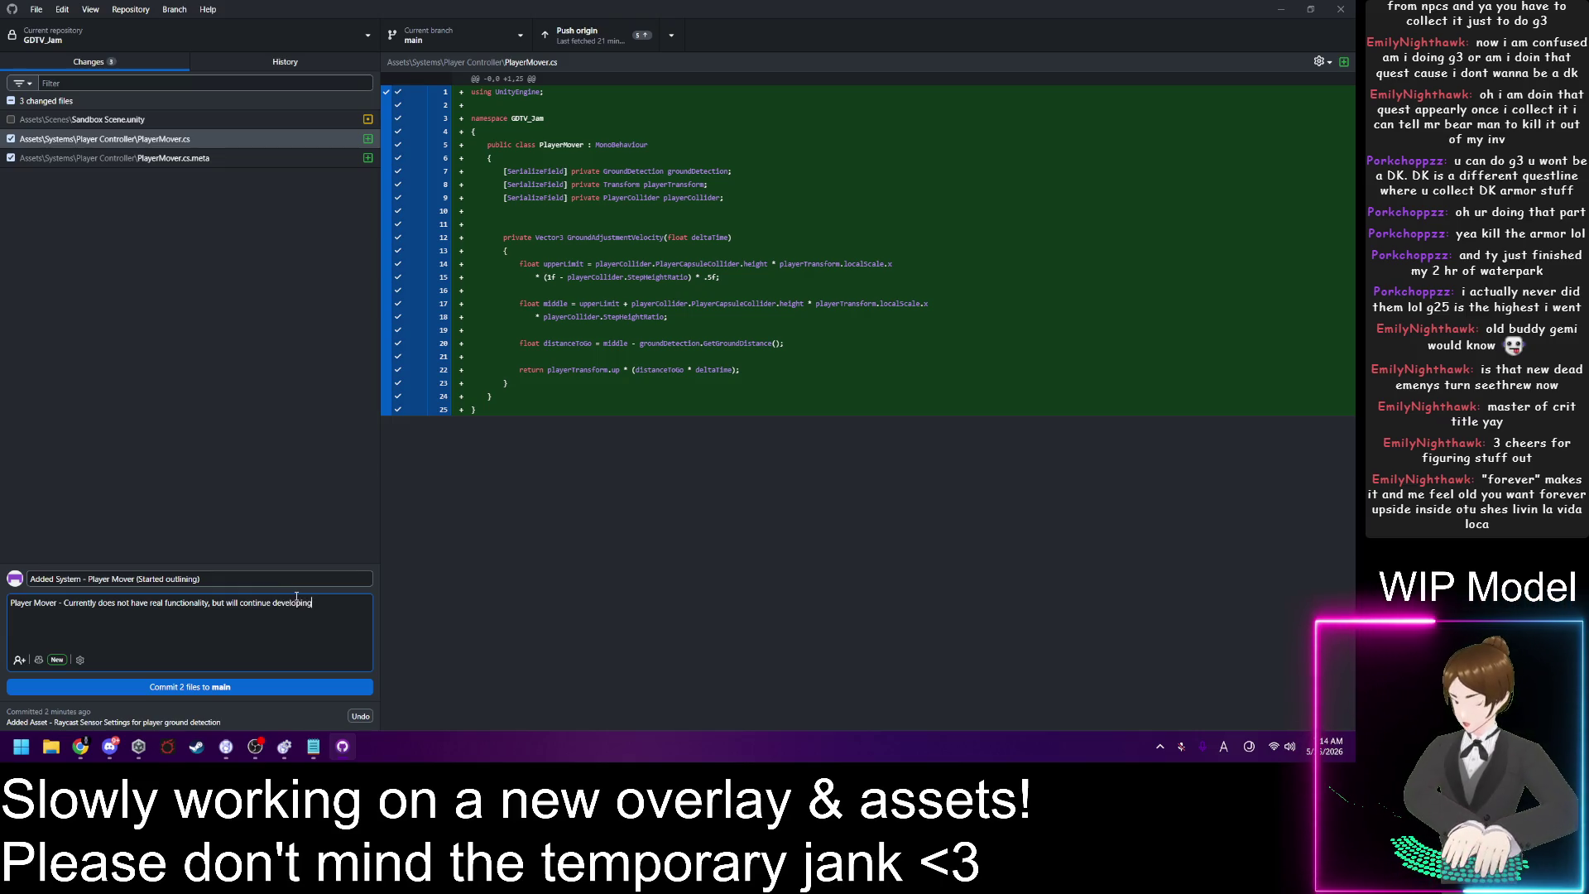
{"action": "type", "text": "soon tm"}
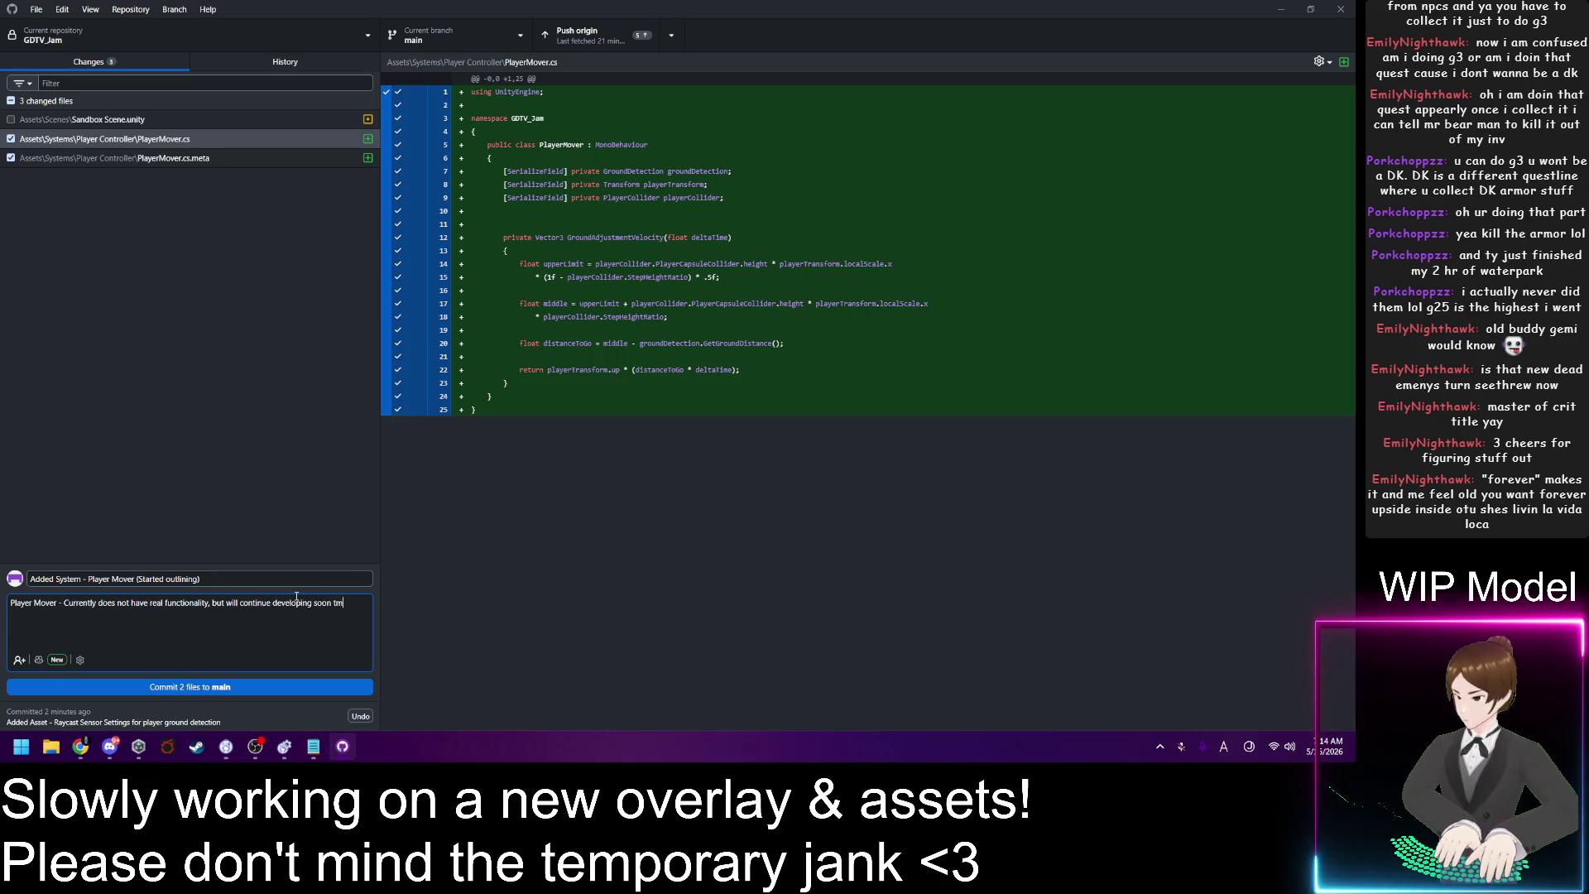
{"action": "key", "text": "BackSpace"}
{"action": "key", "text": "BackSpace"}
{"action": "key", "text": "BackSpace"}
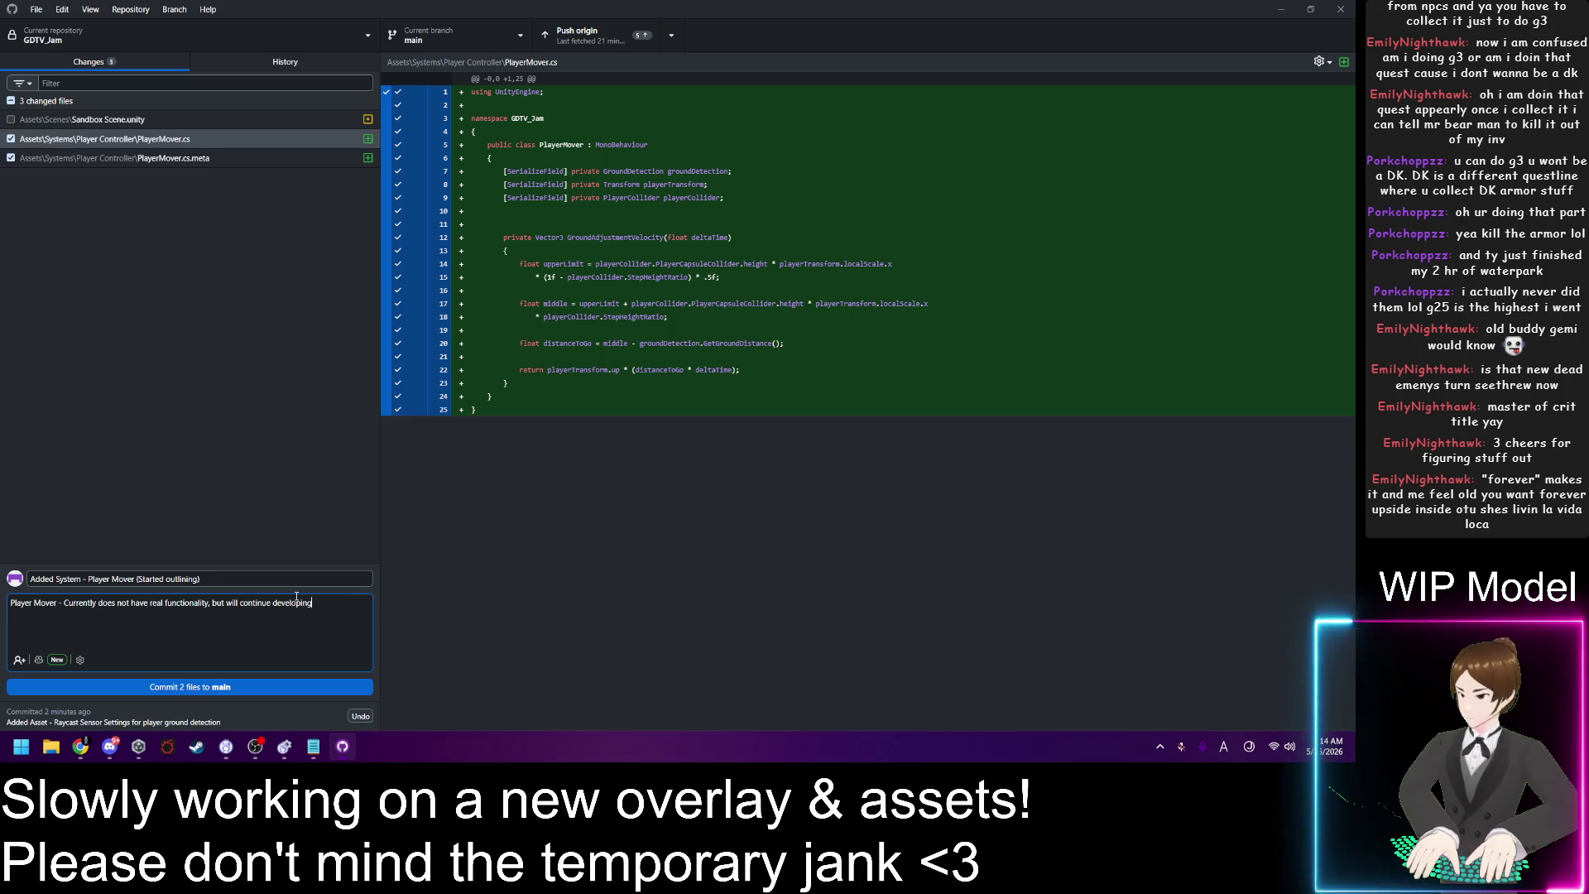
{"action": "key", "text": "ctrl+shift+Left"}
{"action": "key", "text": "ctrl+shift+Left"}
{"action": "key", "text": "ctrl+shift+Left"}
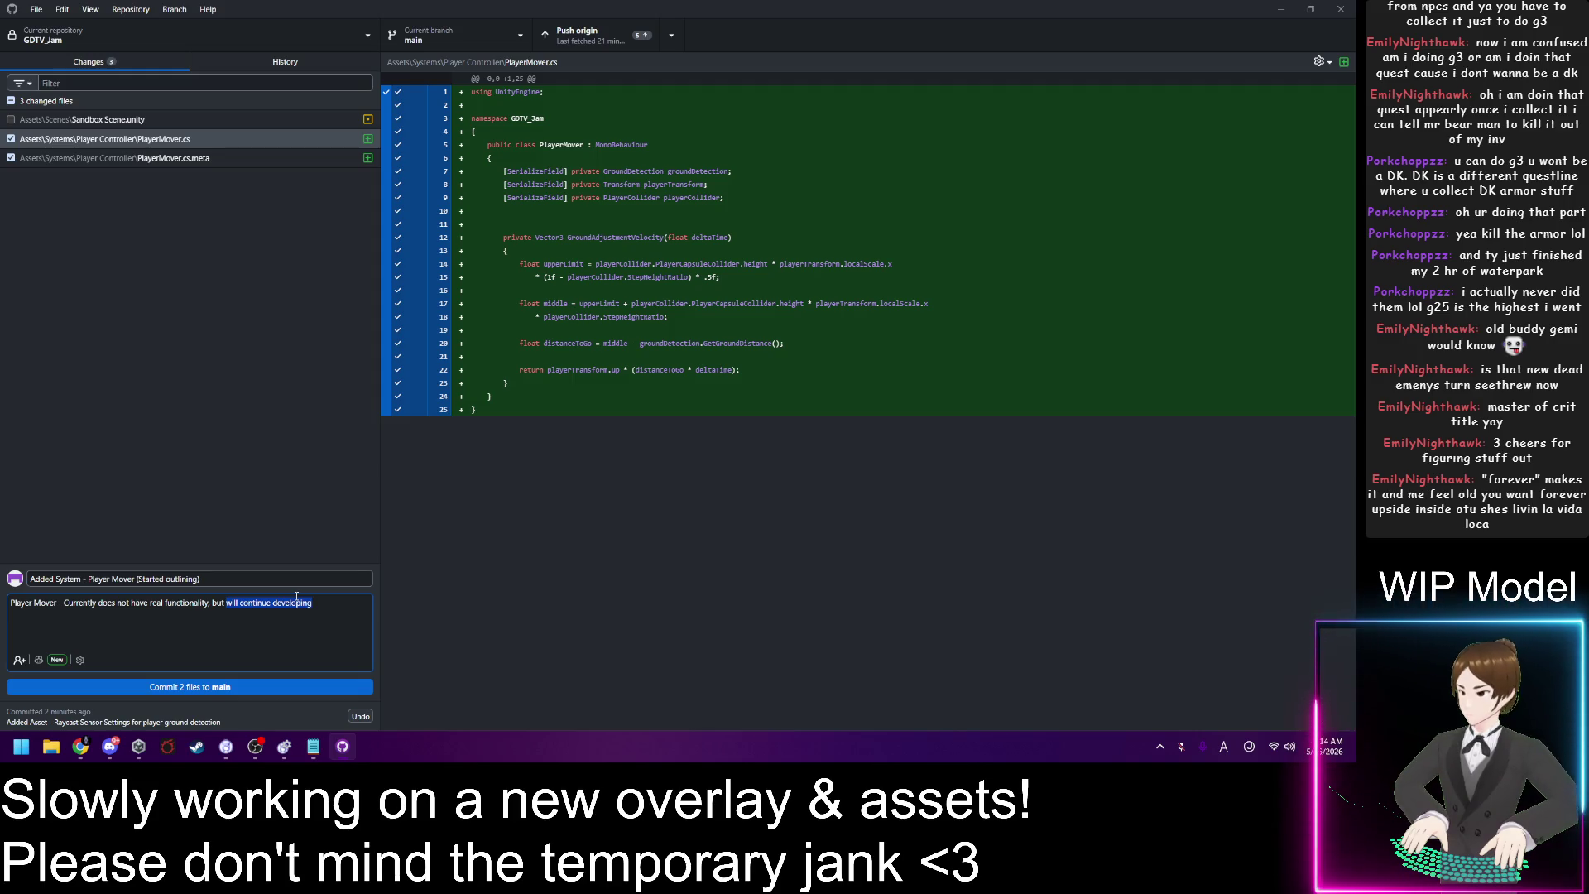
{"action": "key", "text": "Right"}
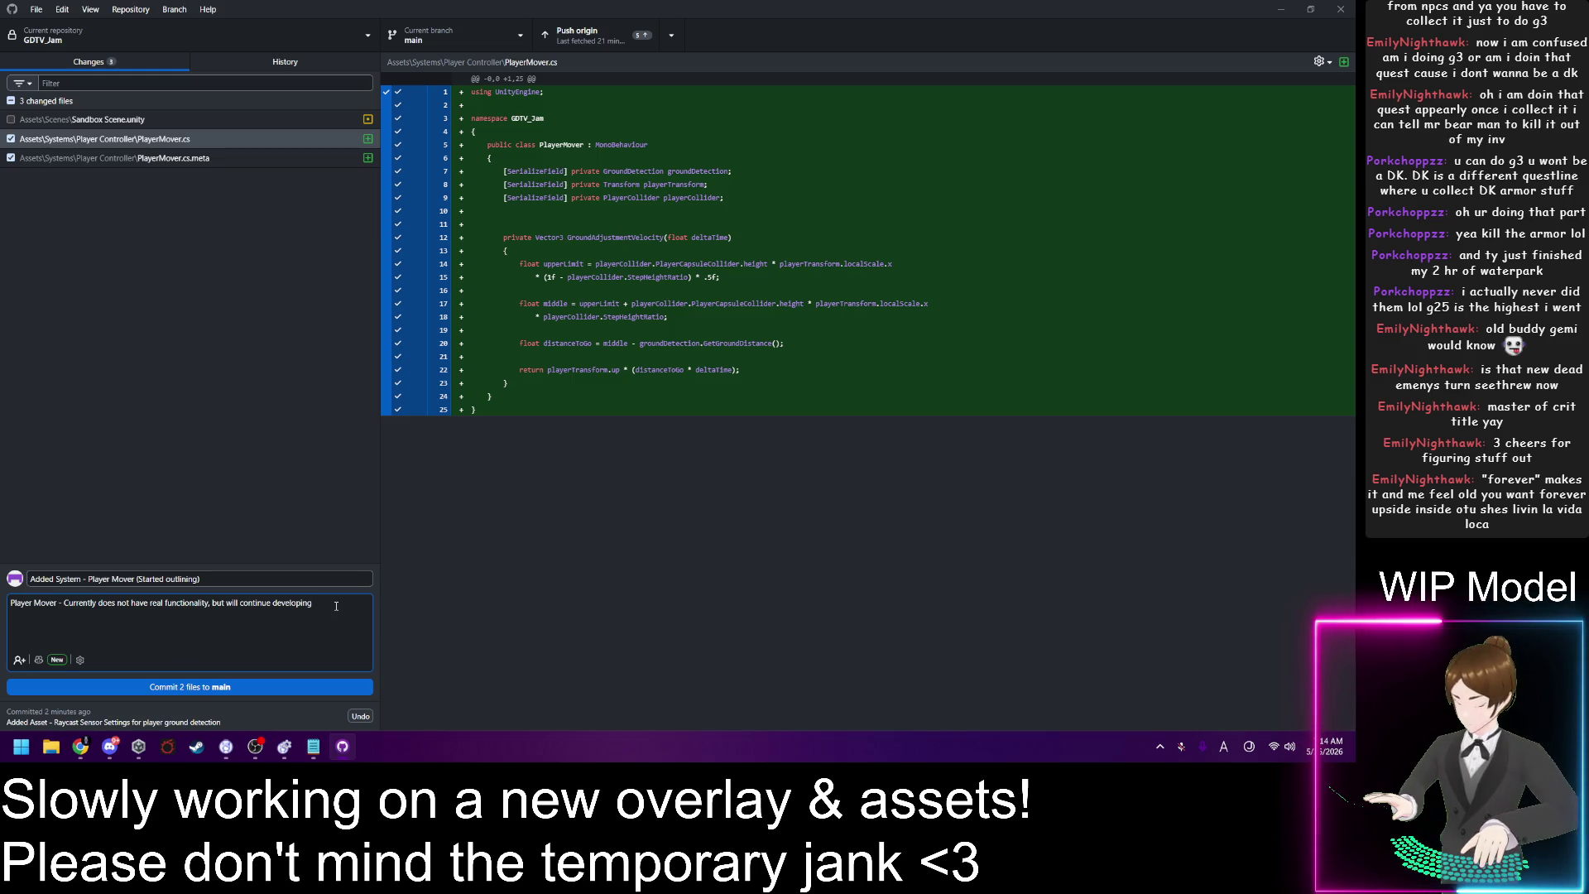
{"action": "type", "text": " later"}
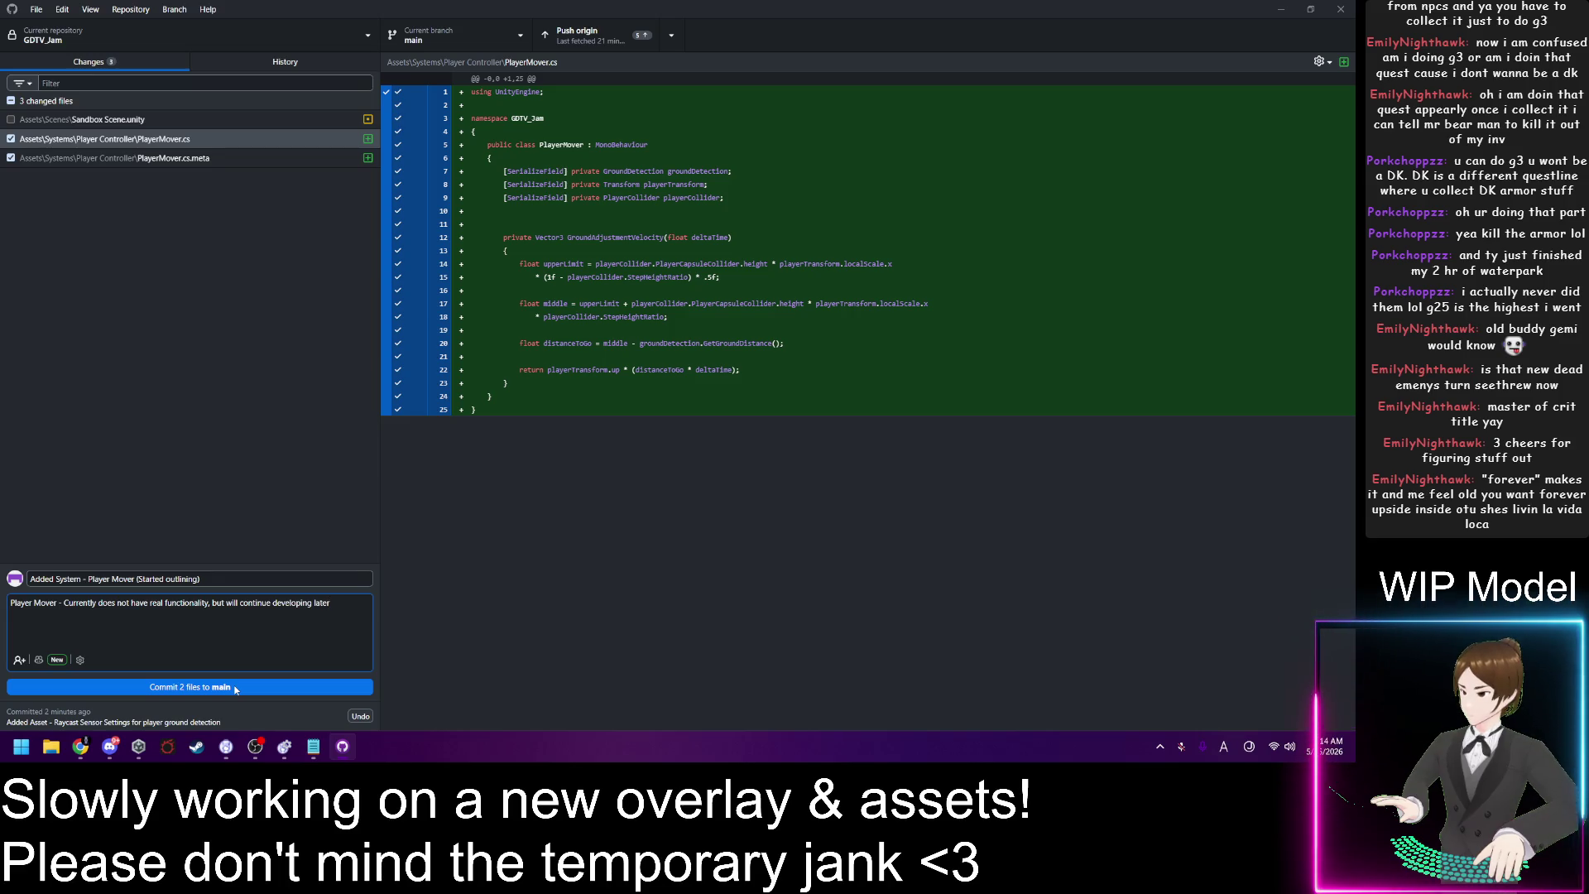
Step: Commit the two Player Mover files and include Sandbox Scene.unity in the next commit
{"action": "left_click", "coordinate": [235, 688]}
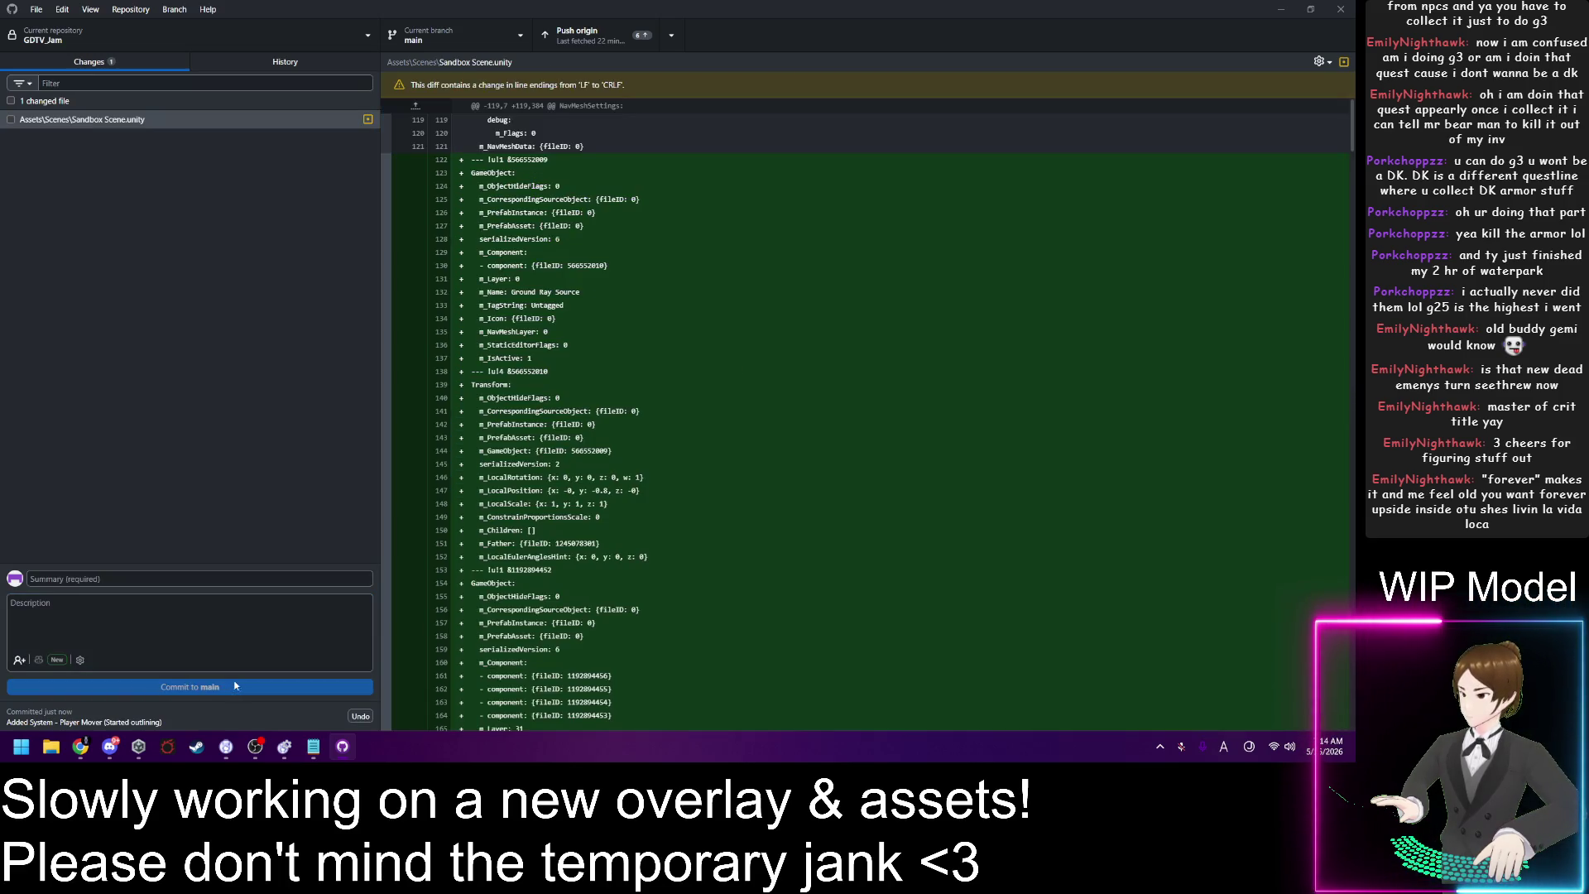
{"action": "left_click", "coordinate": [11, 119]}
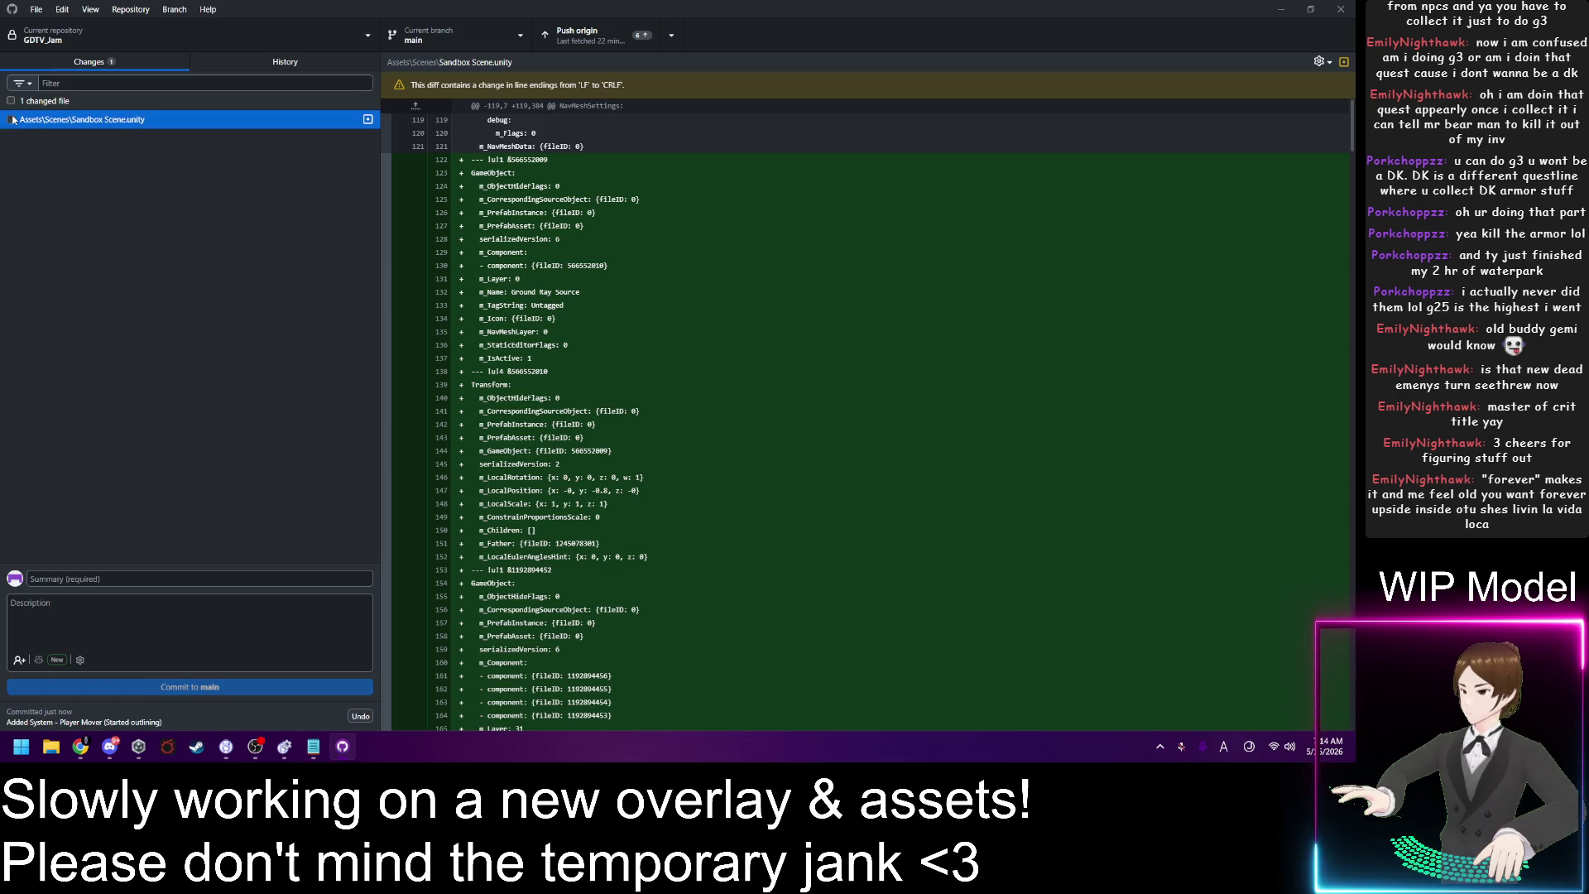
{"action": "left_click", "coordinate": [156, 598]}
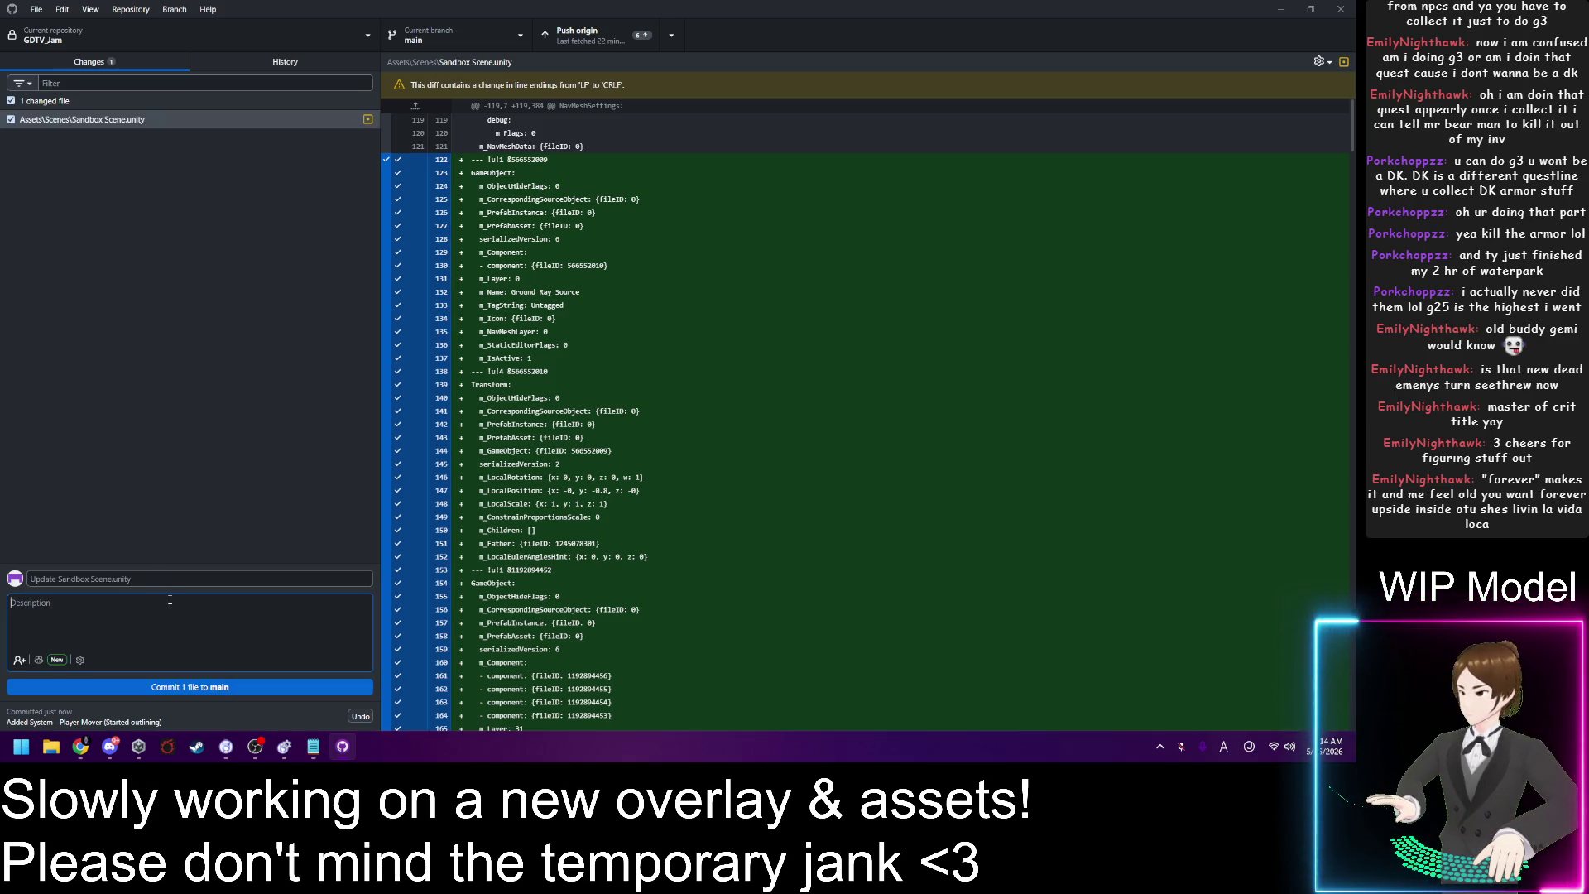
Step: Describe the scene update as adding a ground plane and beginning a character controller, then commit it
{"action": "type", "text": "Added"}
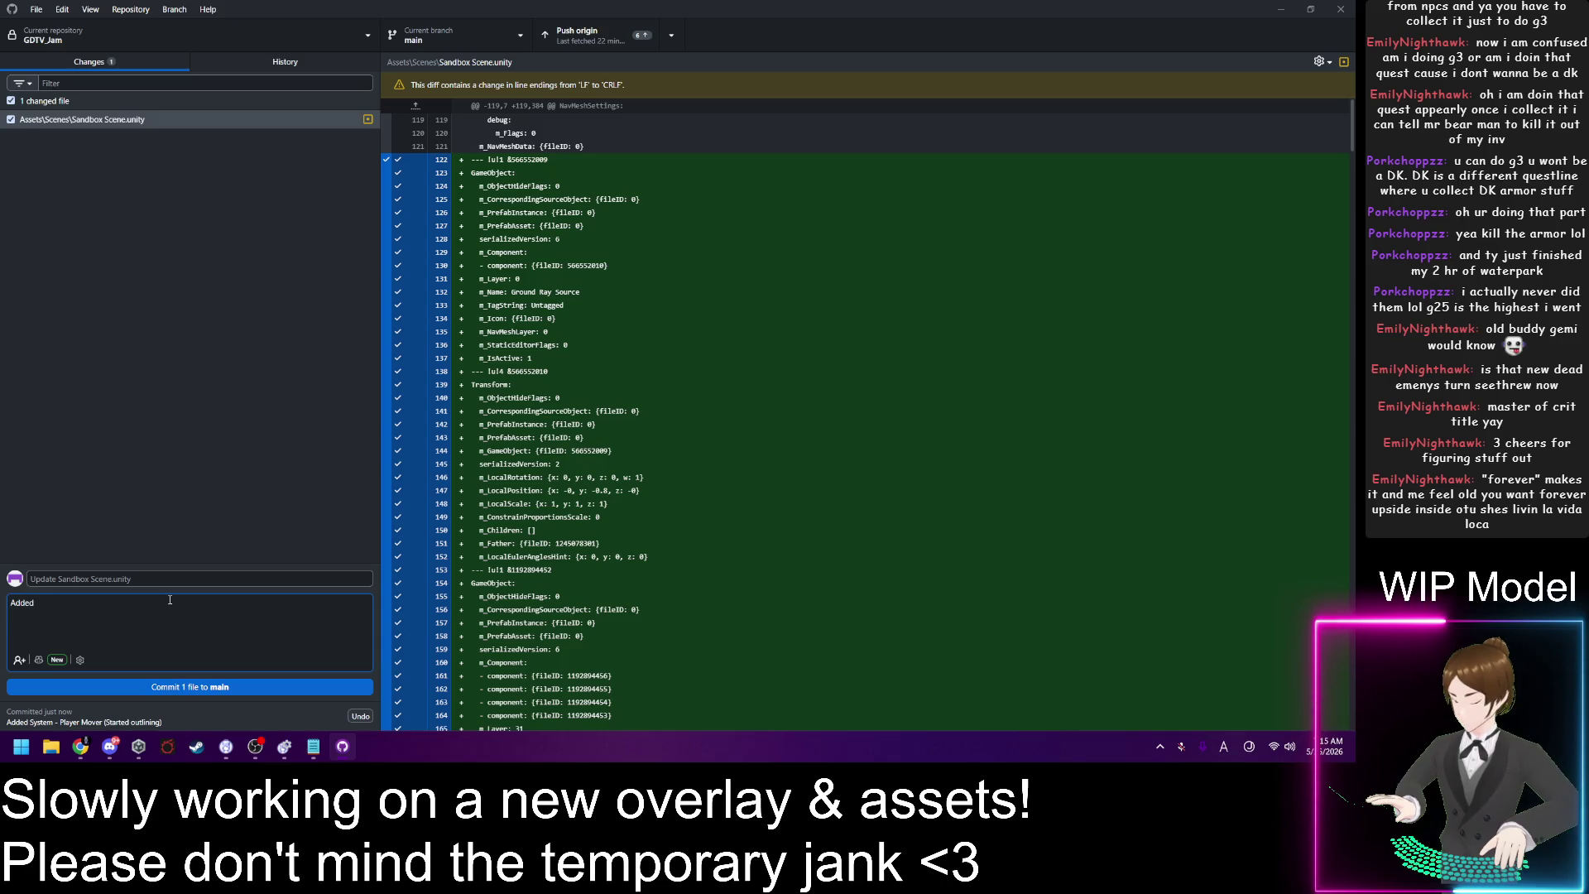
{"action": "type", "text": " Ground pl"}
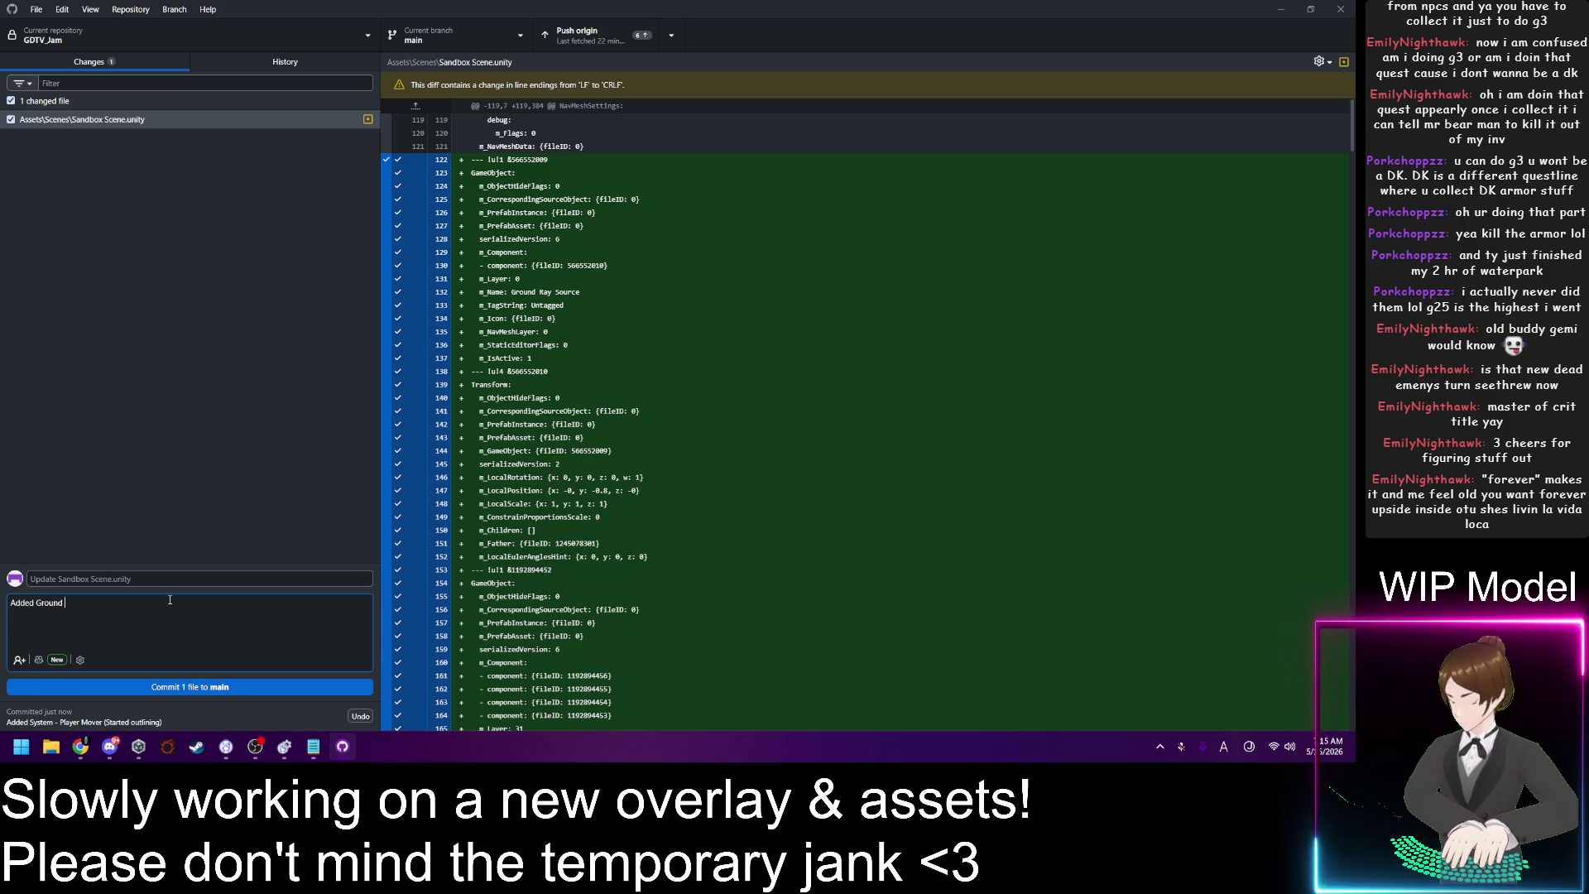
{"action": "type", "text": "ane, "}
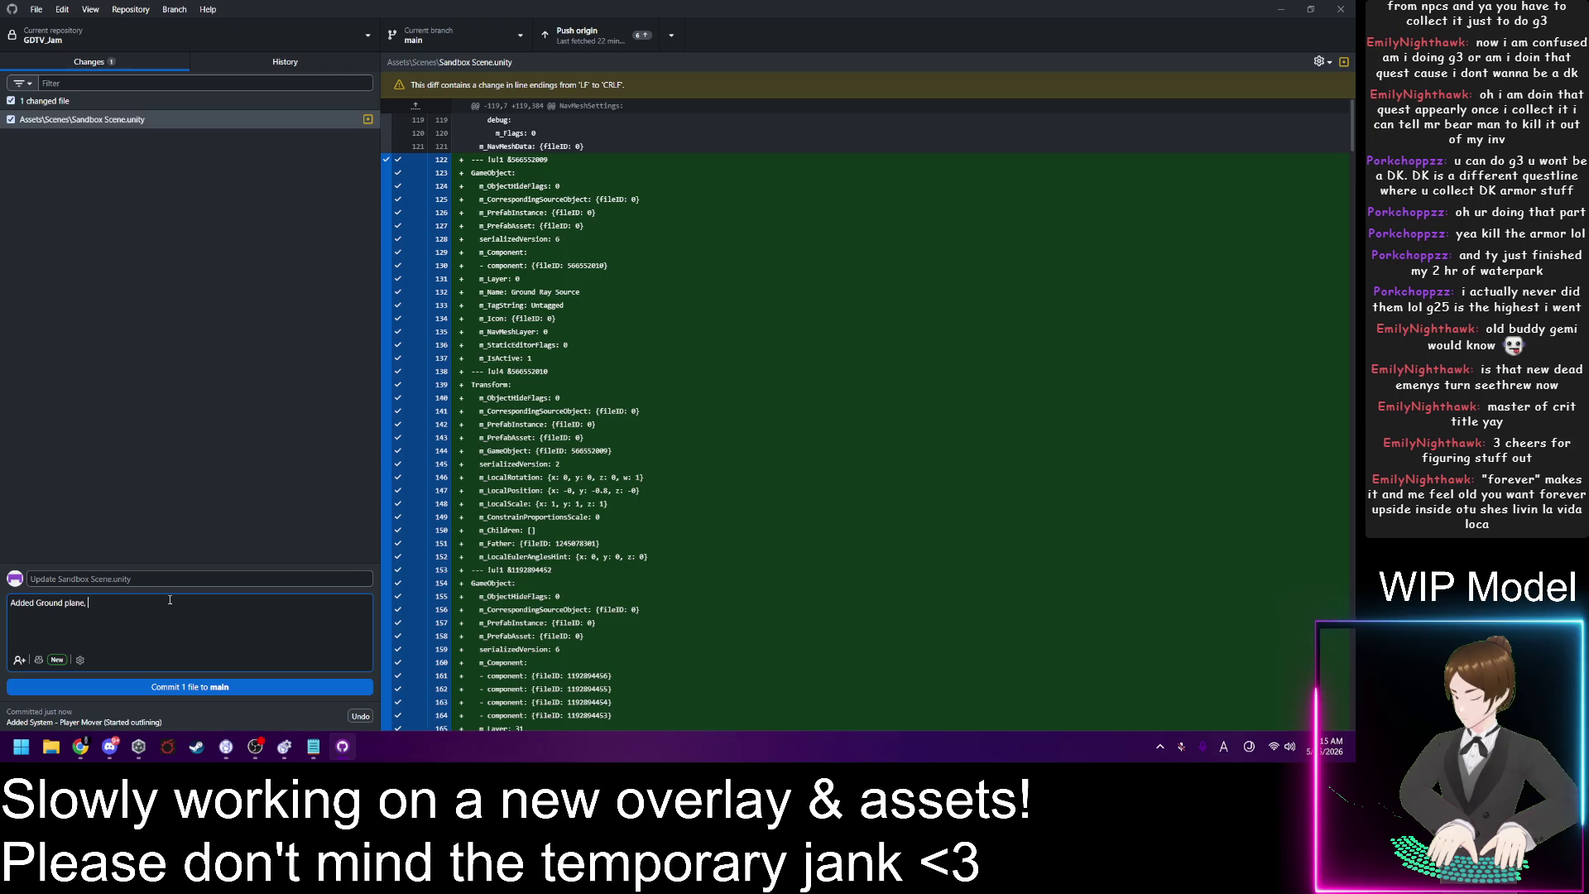
{"action": "type", "text": "Begun a c"}
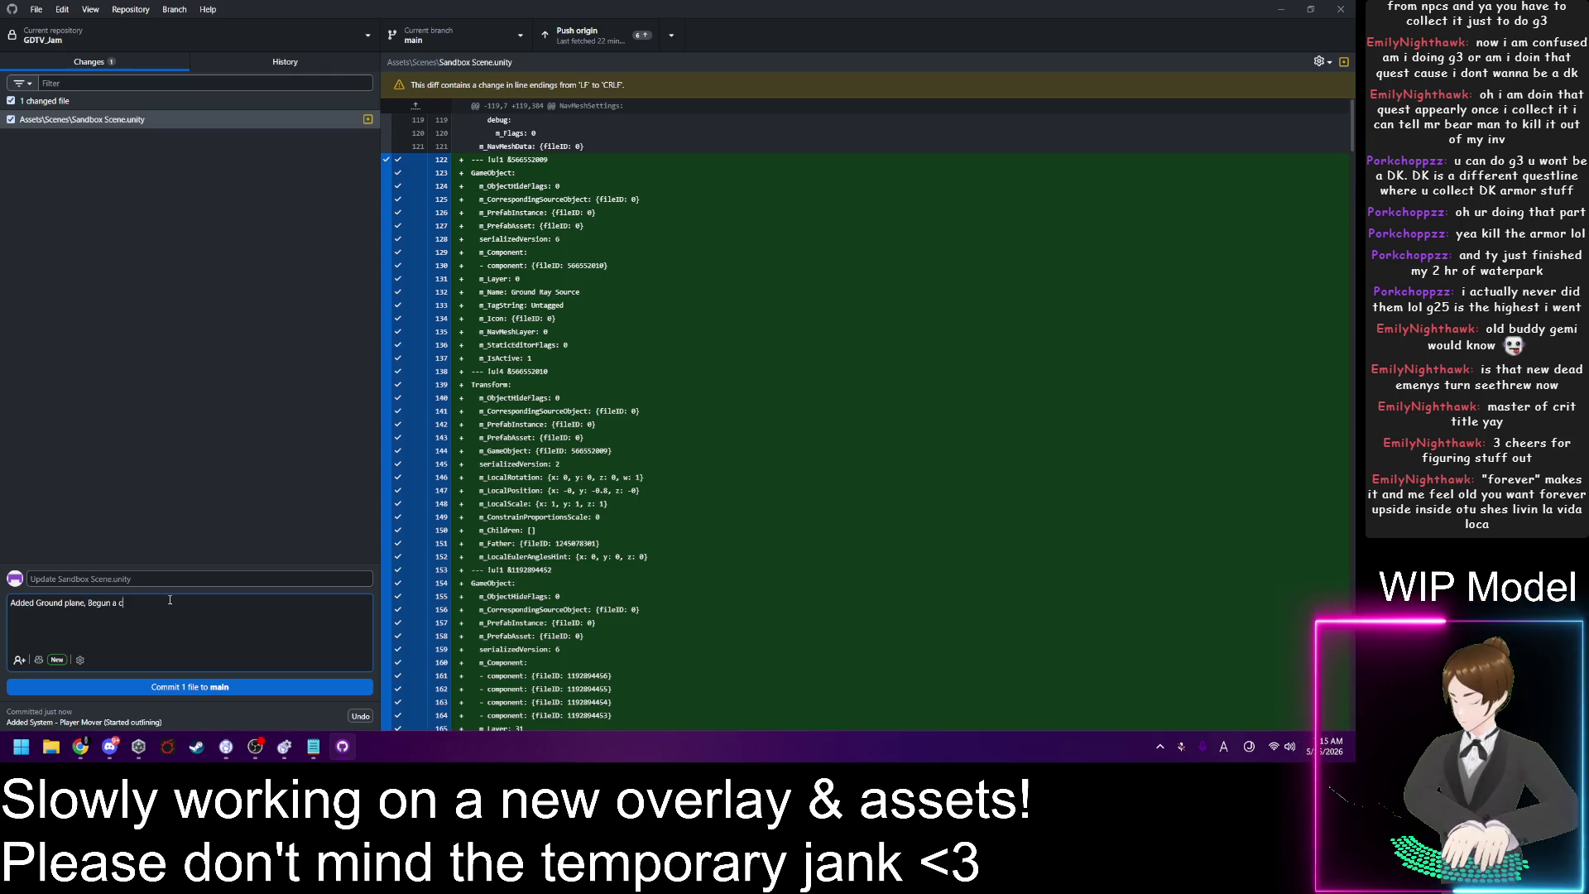
{"action": "type", "text": "haracter cont"}
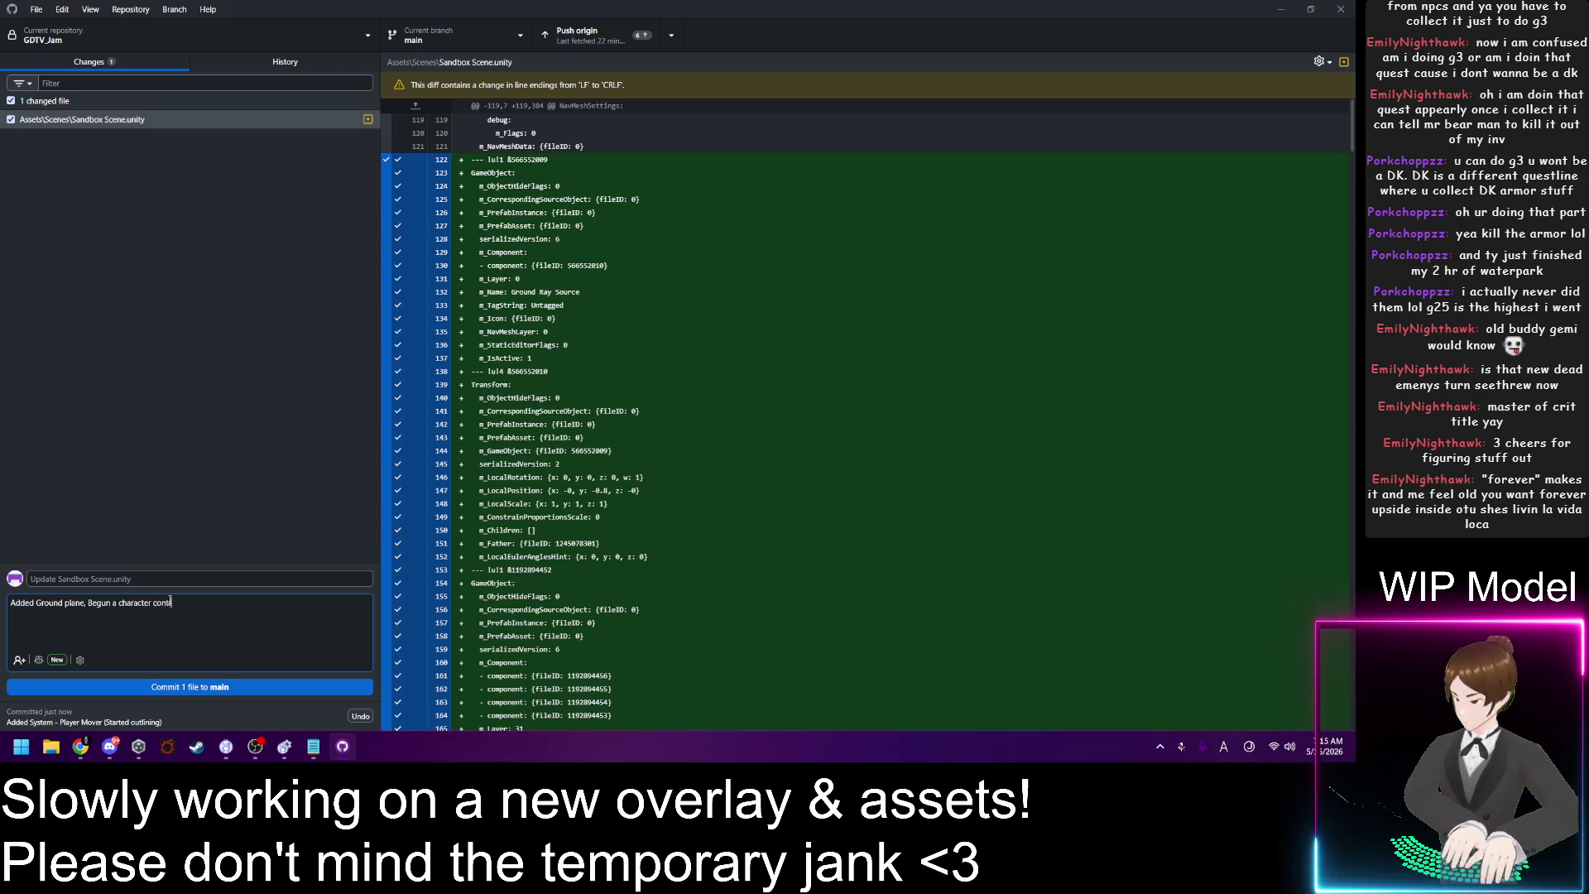
{"action": "type", "text": "roller"}
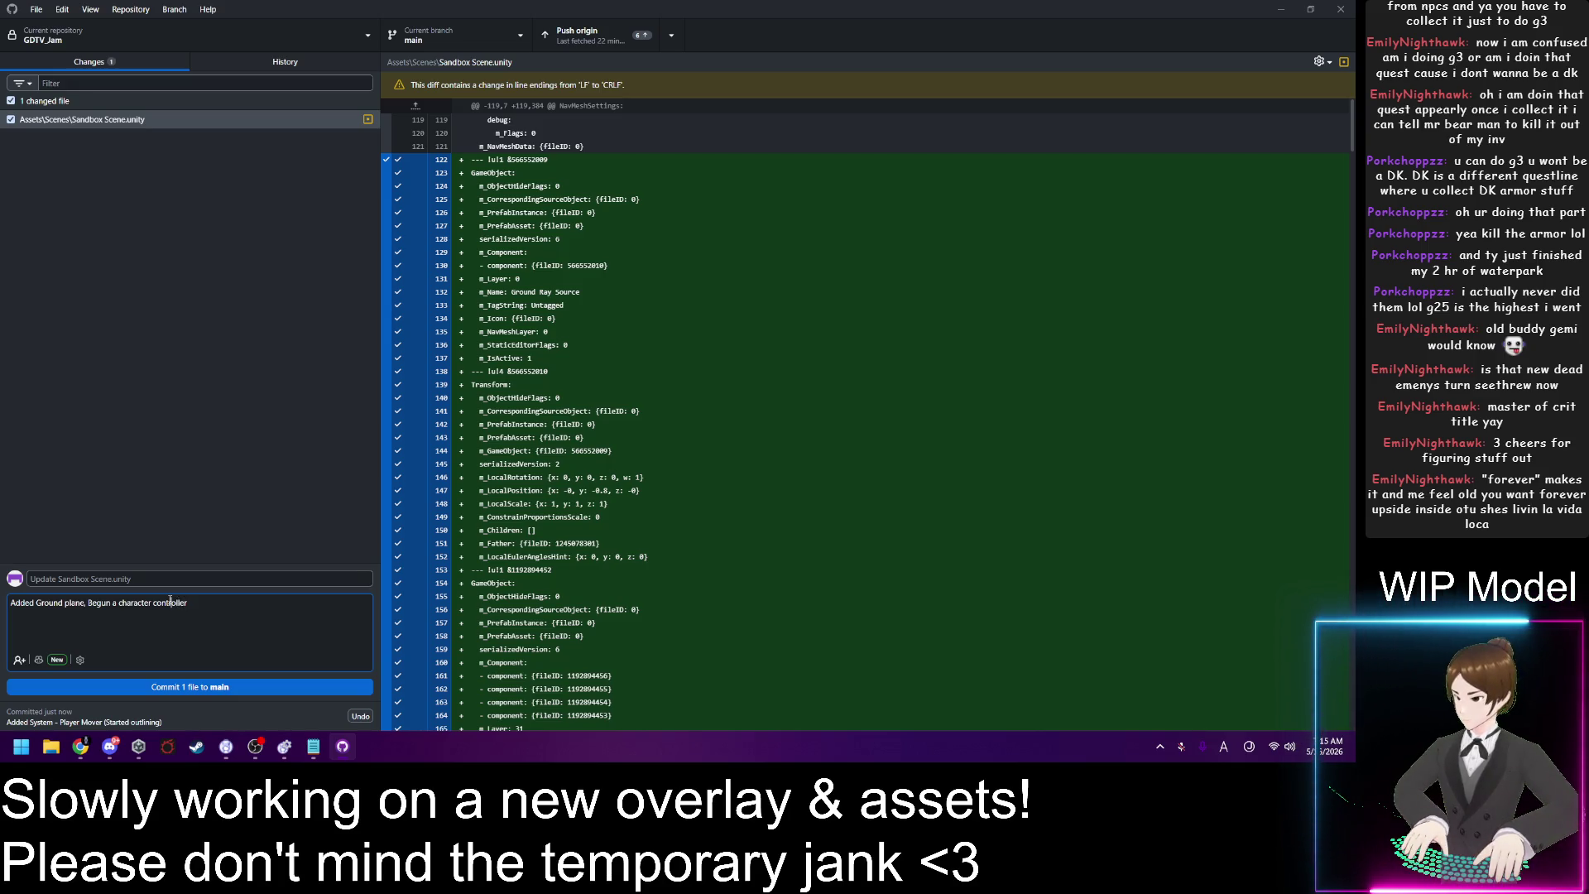
{"action": "key", "text": "Delete"}
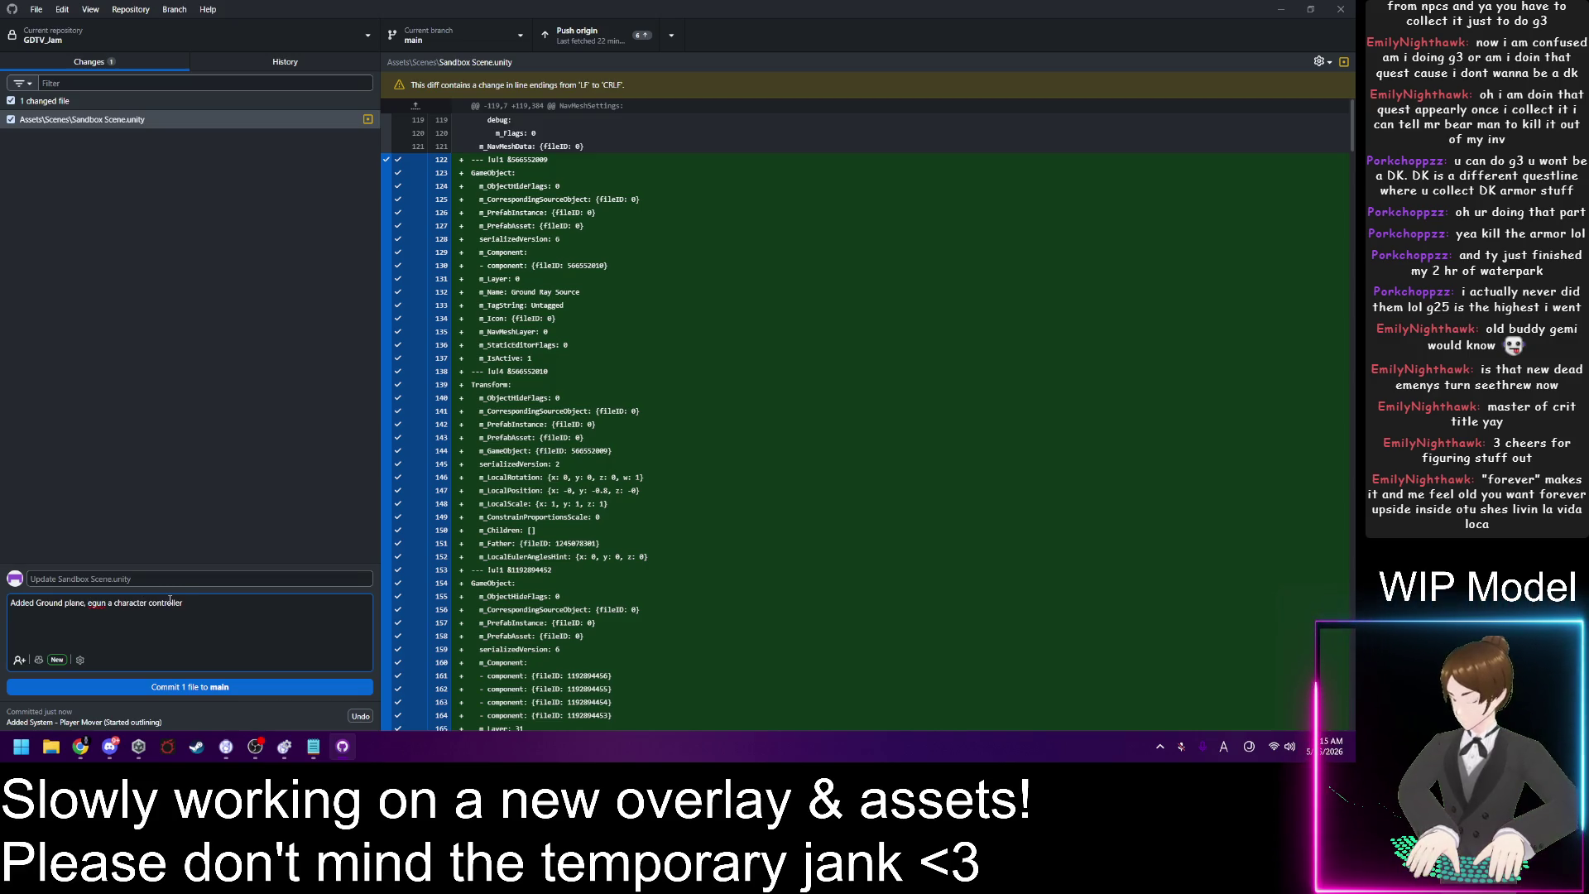
{"action": "type", "text": "b"}
{"action": "key", "text": "Left"}
{"action": "key", "text": "Left"}
{"action": "key", "text": "BackSpace"}
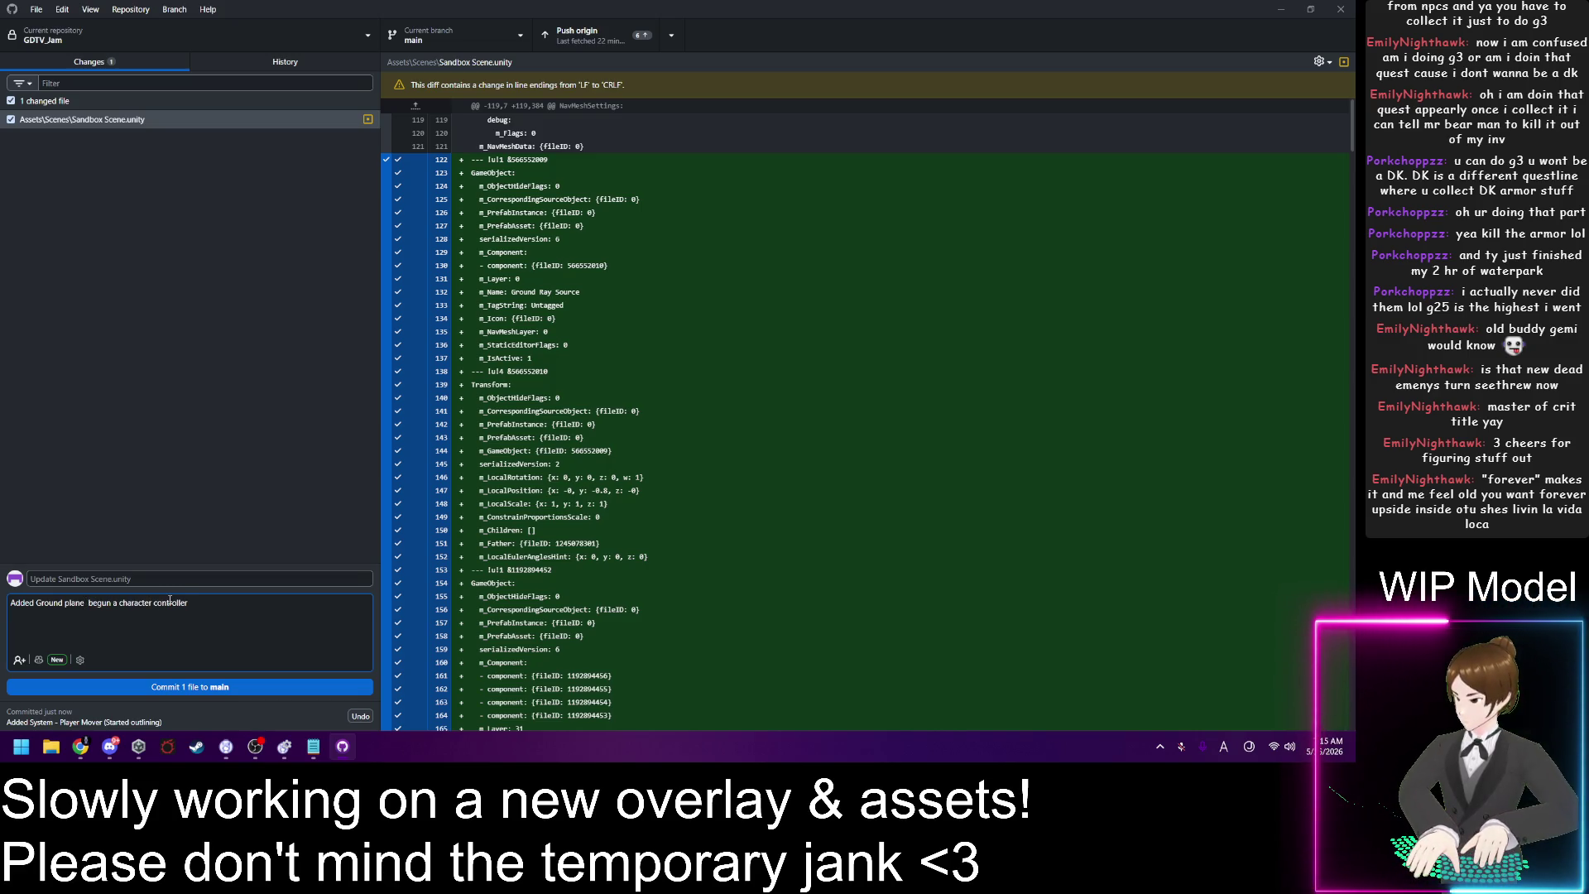
{"action": "type", "text": "and"}
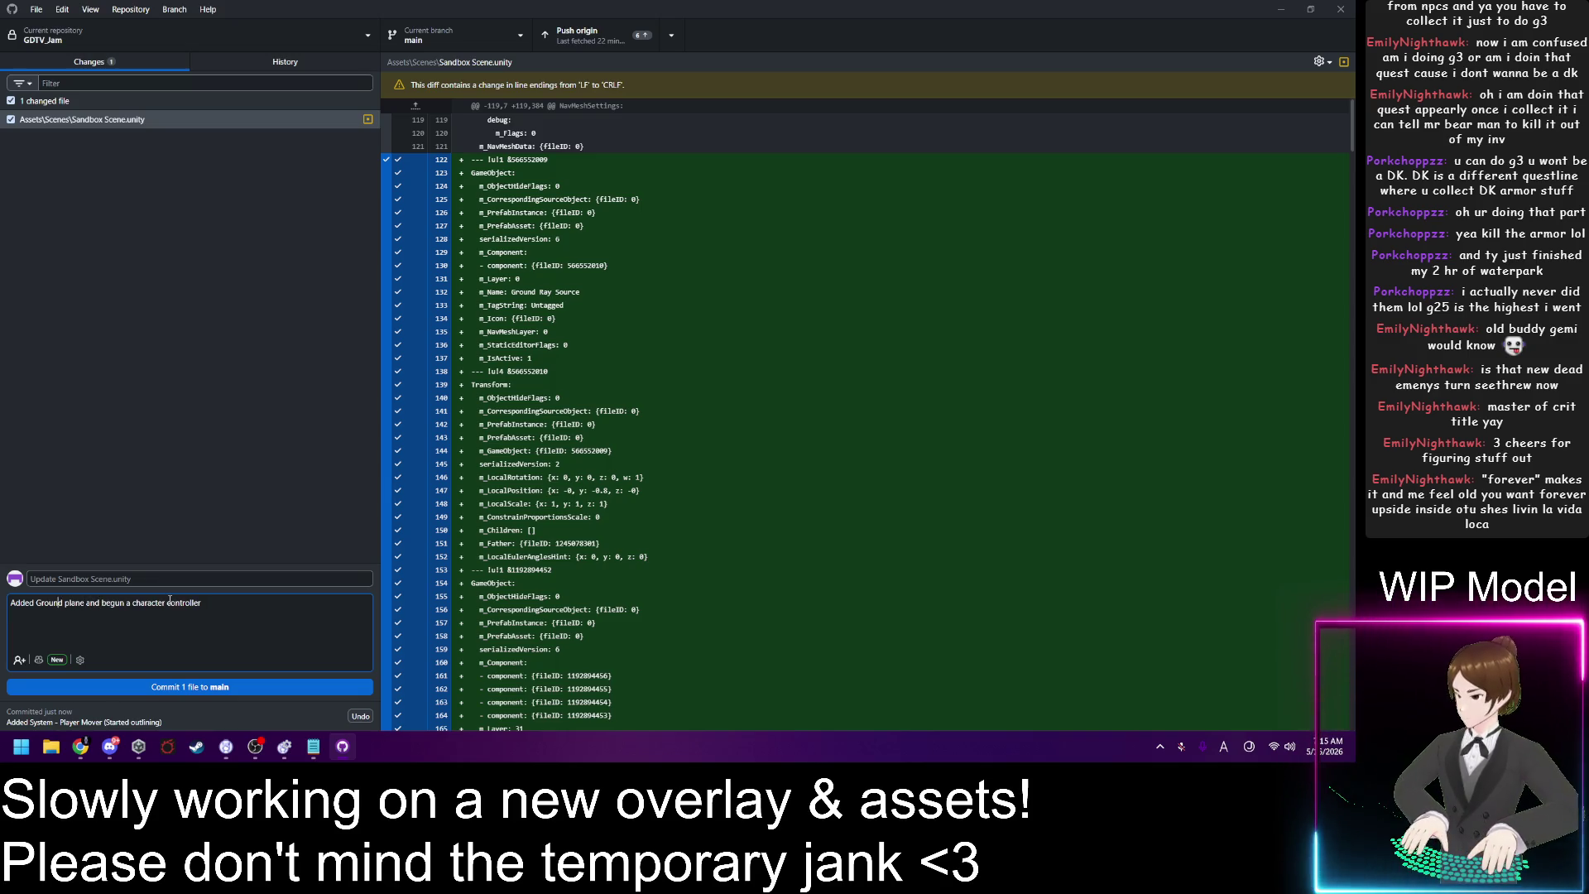
{"action": "key", "text": "Delete"}
{"action": "type", "text": "g"}
{"action": "key", "text": "Left"}
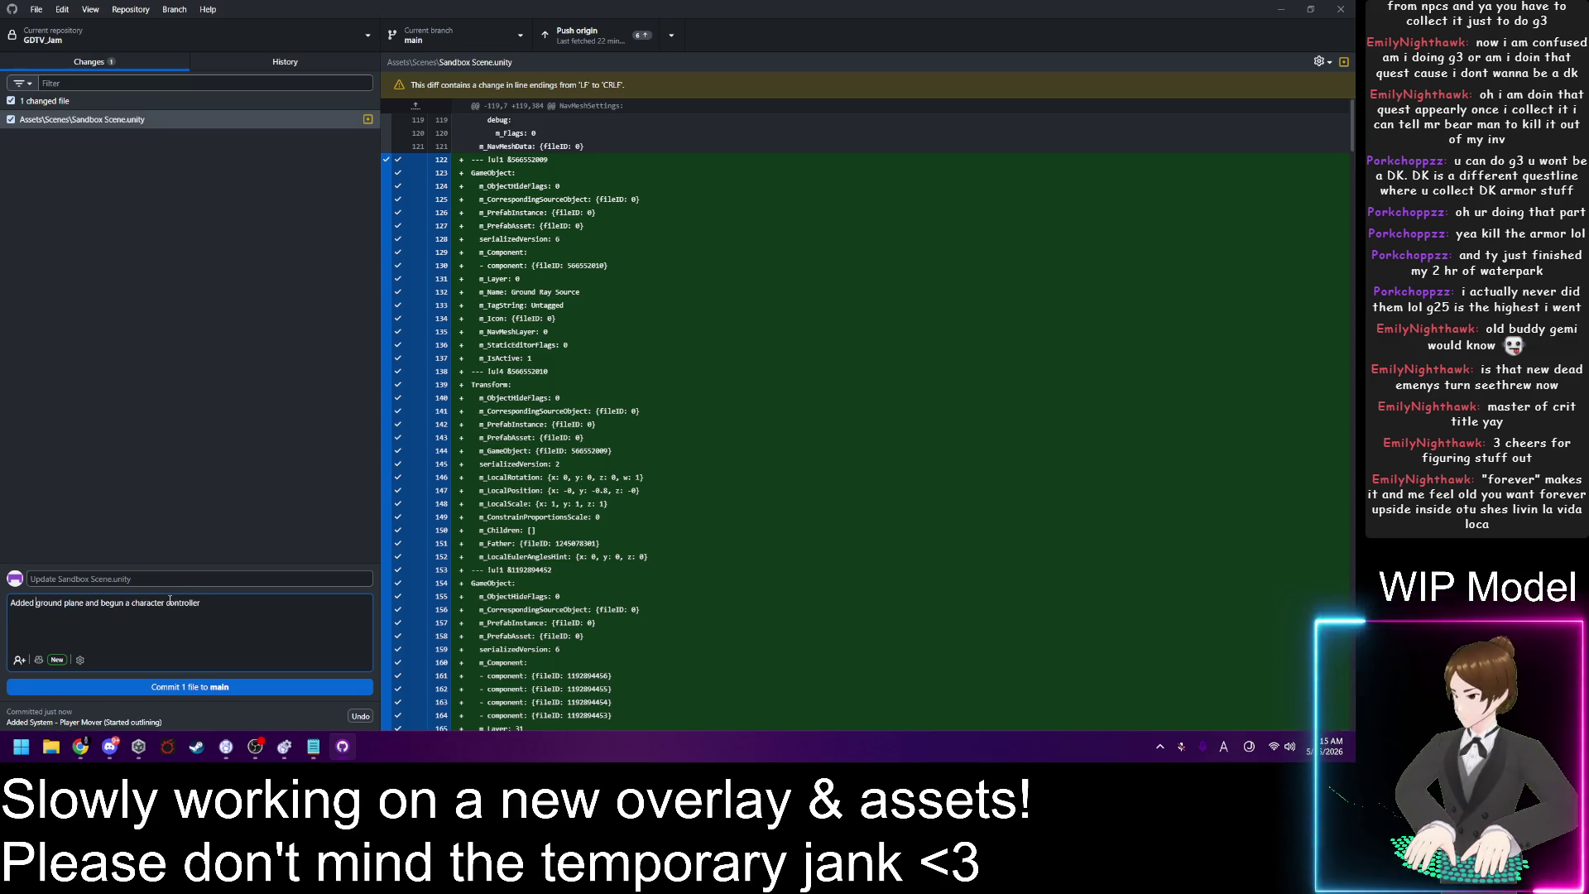
{"action": "type", "text": "a"}
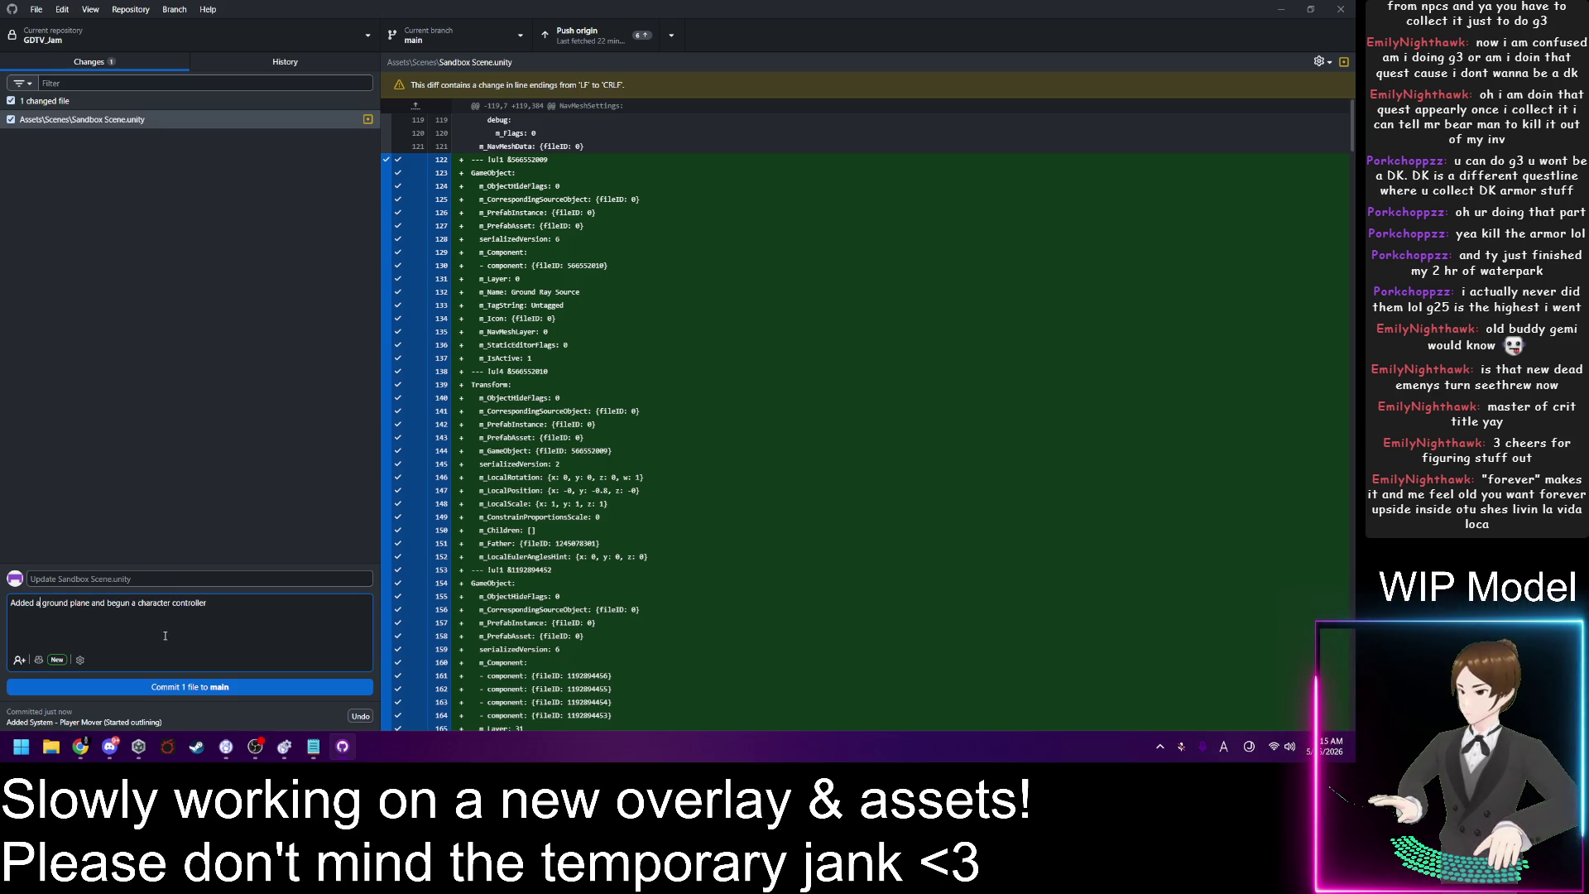
{"action": "left_click", "coordinate": [189, 687]}
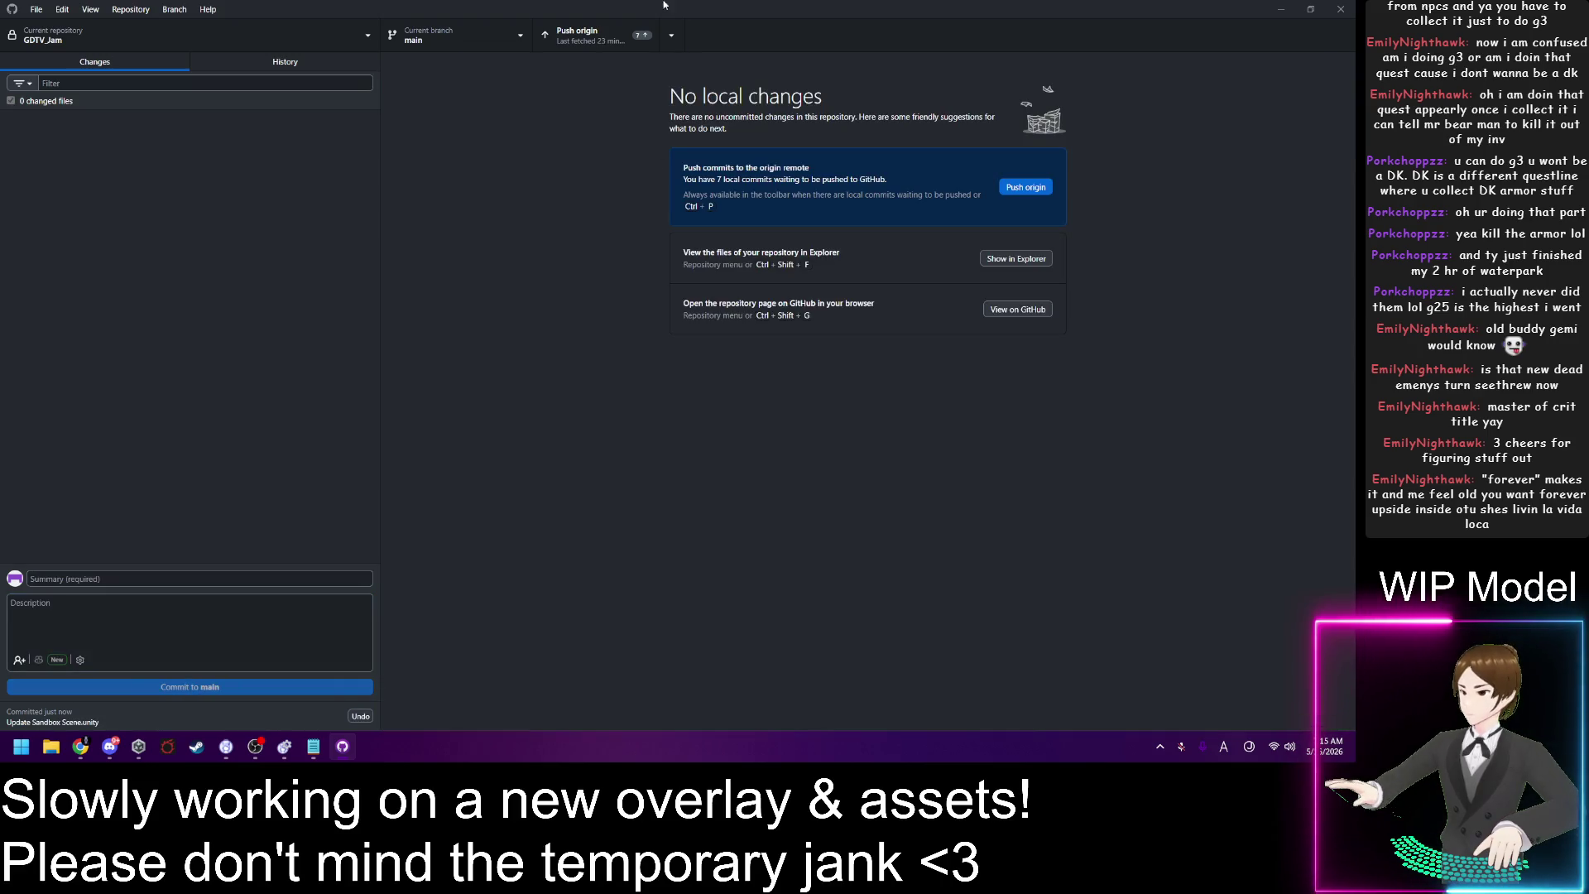
Step: Push the local commits to origin and review the repository's commit history
{"action": "left_click", "coordinate": [596, 42]}
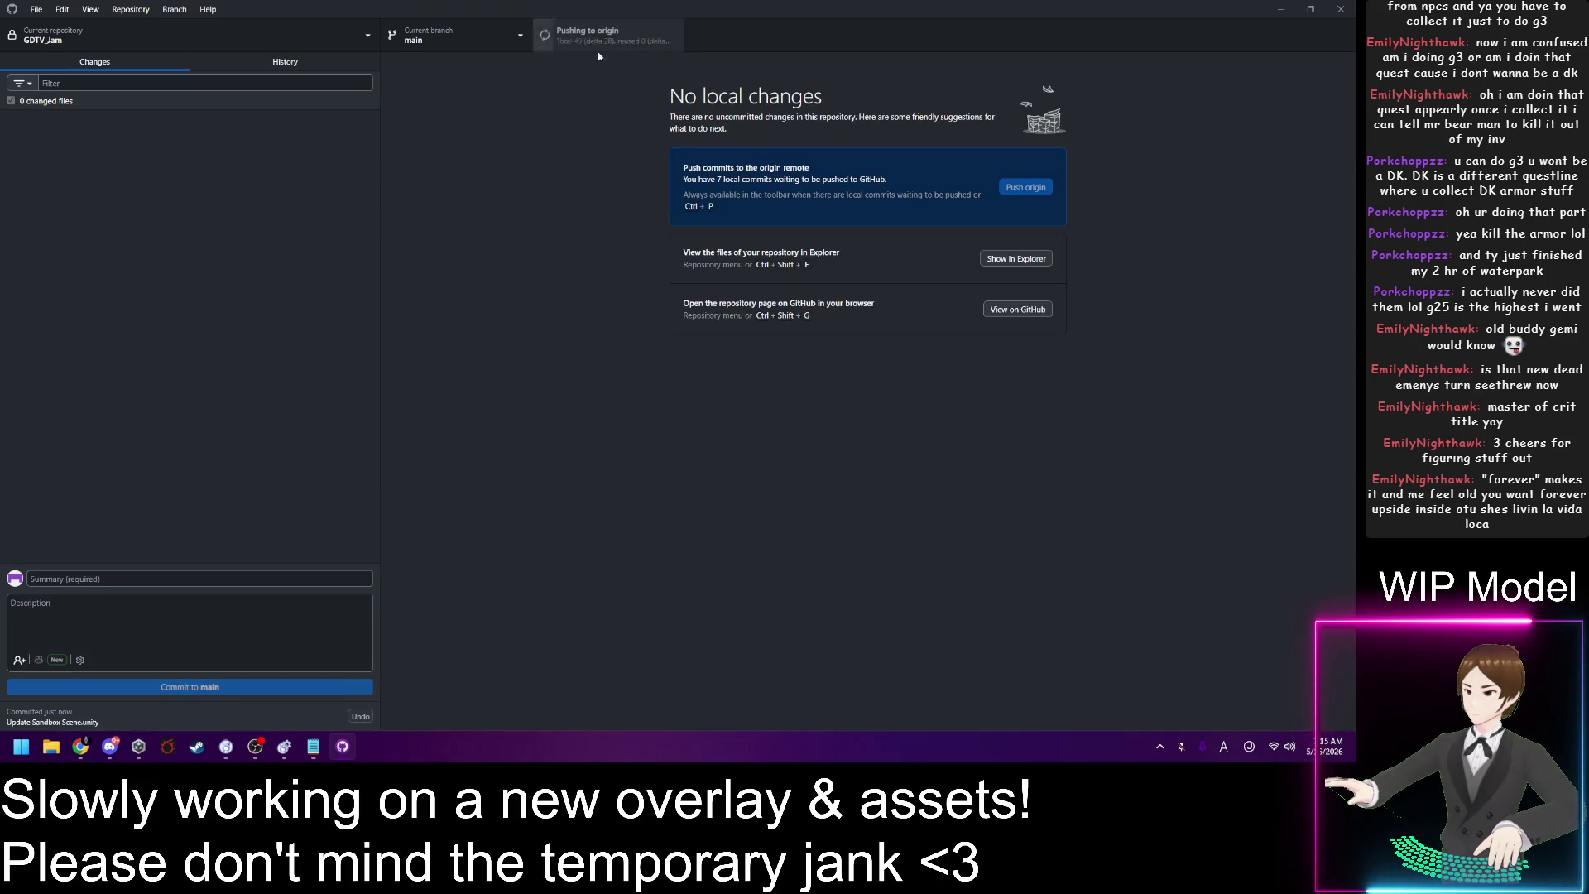
{"action": "left_click", "coordinate": [320, 62]}
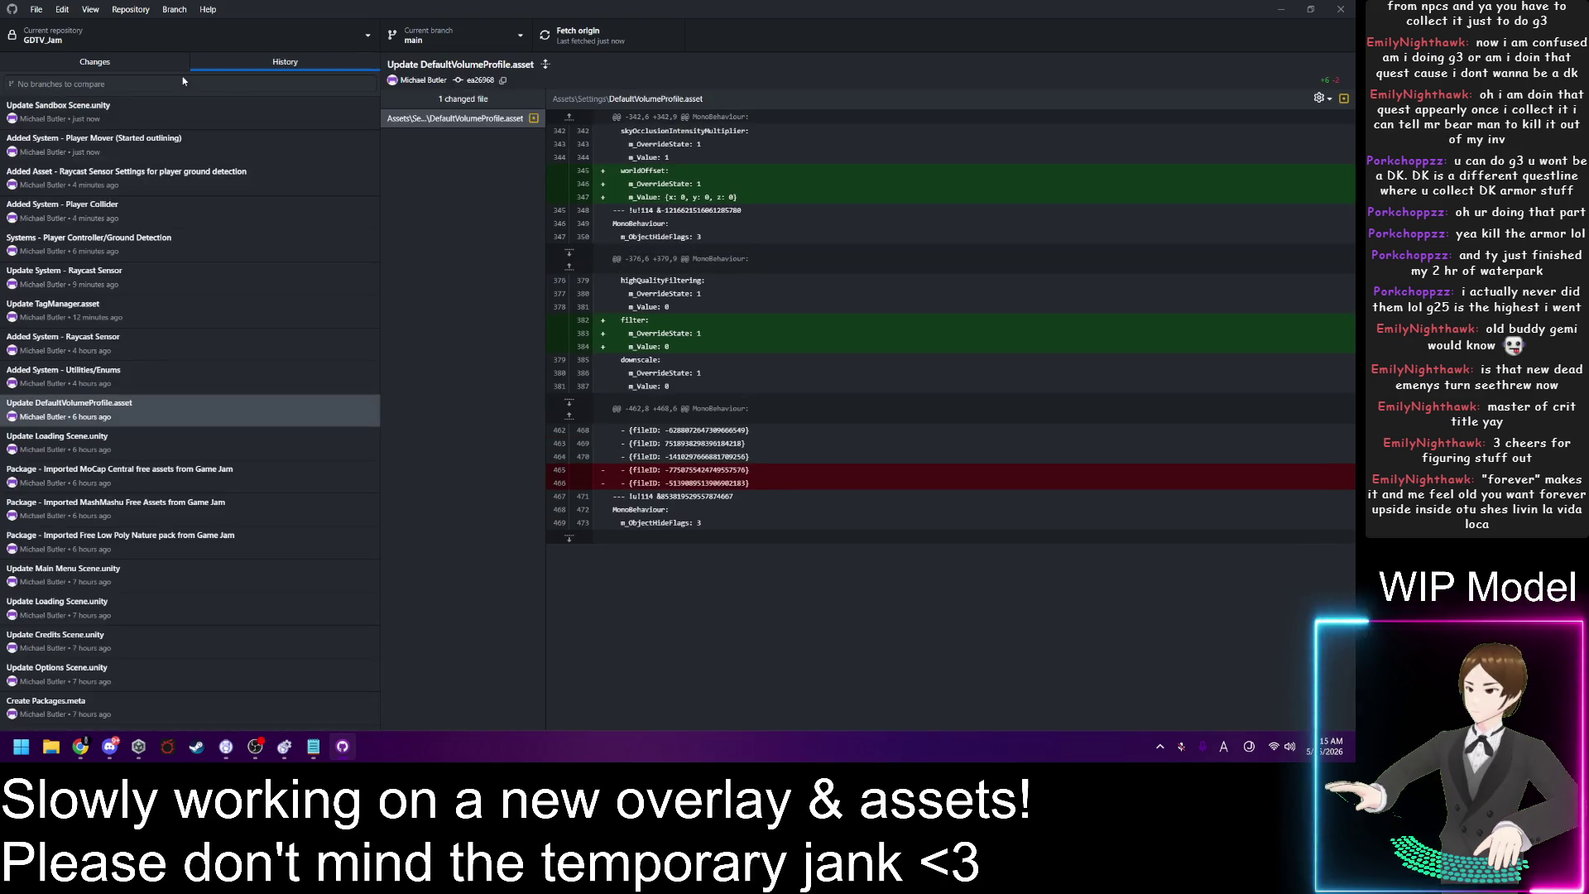
{"action": "left_click", "coordinate": [133, 65]}
{"action": "left_click", "coordinate": [305, 67]}
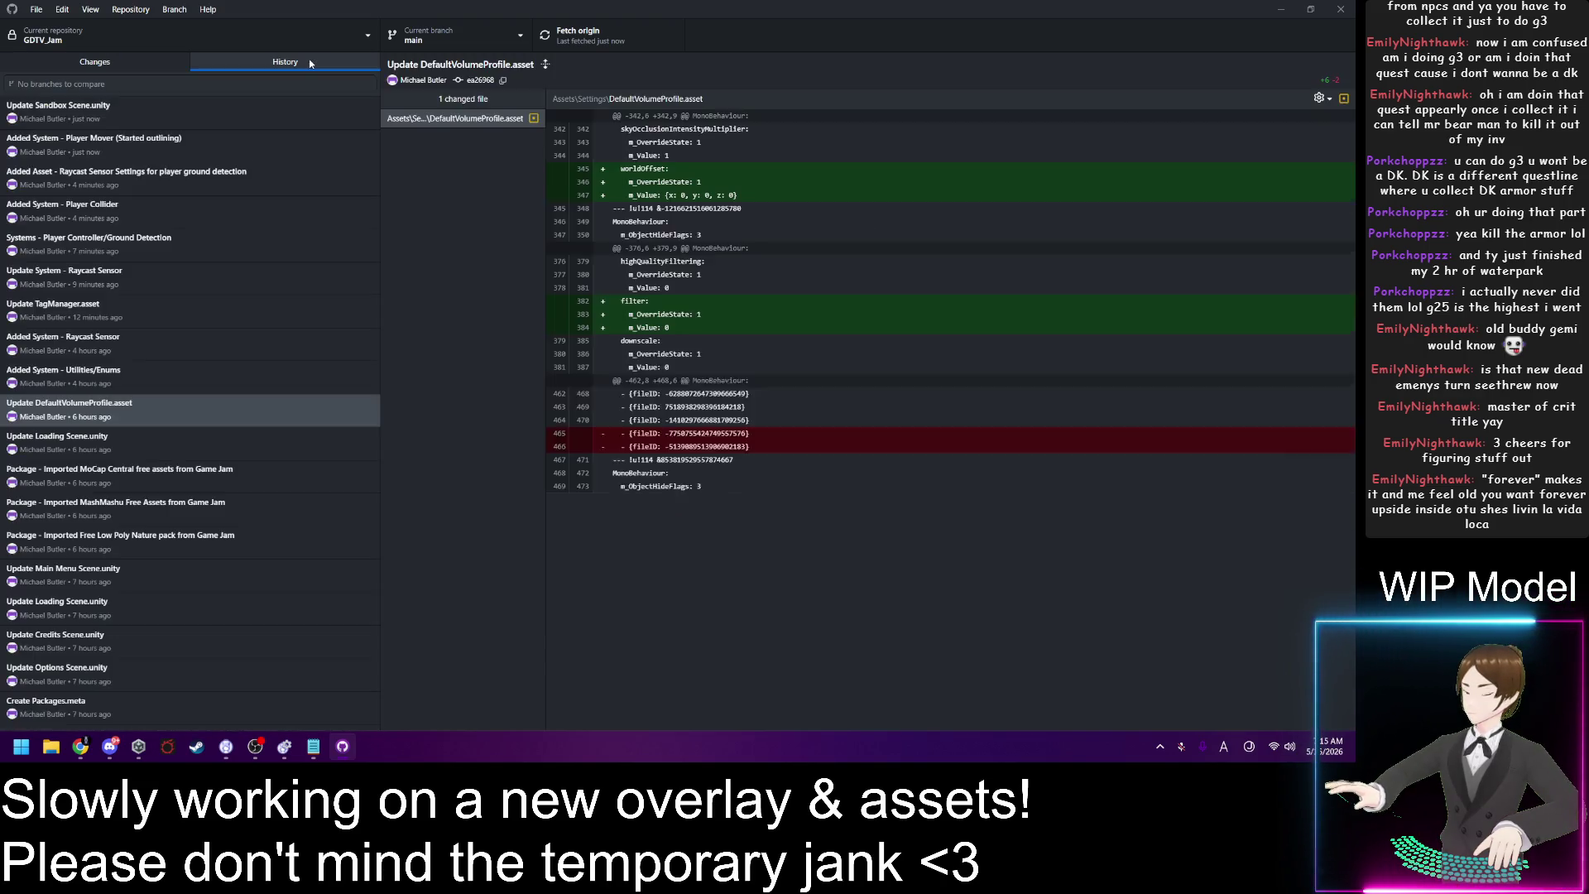
{"action": "scroll", "coordinate": [315, 323], "scroll_direction": "down", "scroll_amount": 3}
{"action": "scroll", "coordinate": [314, 323], "scroll_direction": "down", "scroll_amount": 4}
{"action": "scroll", "coordinate": [309, 339], "scroll_direction": "up", "scroll_amount": 8}
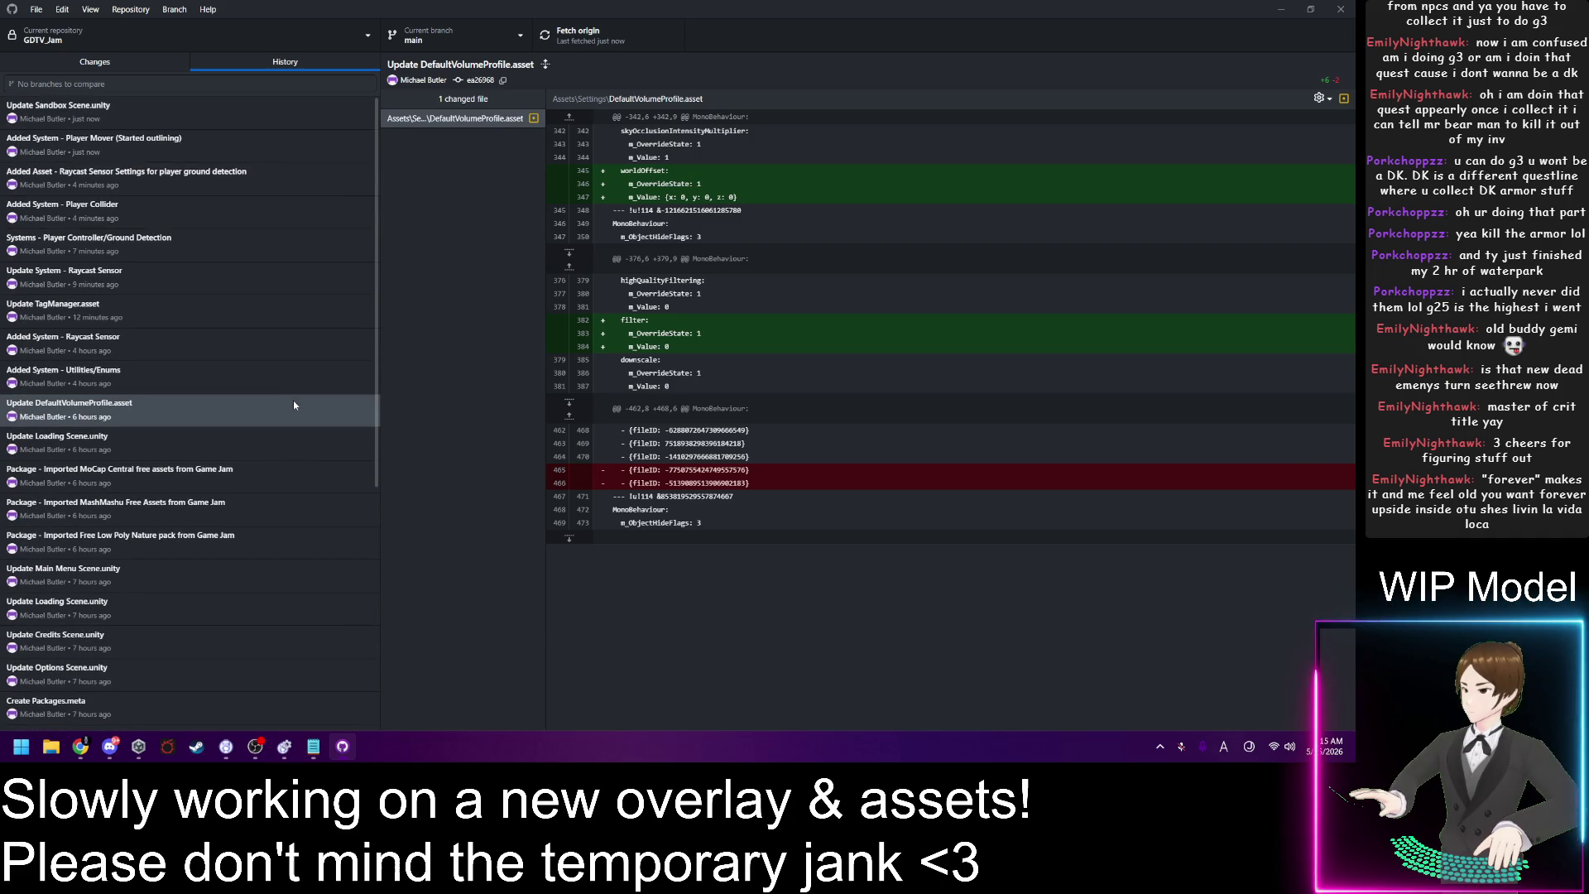
{"action": "left_click", "coordinate": [106, 67]}
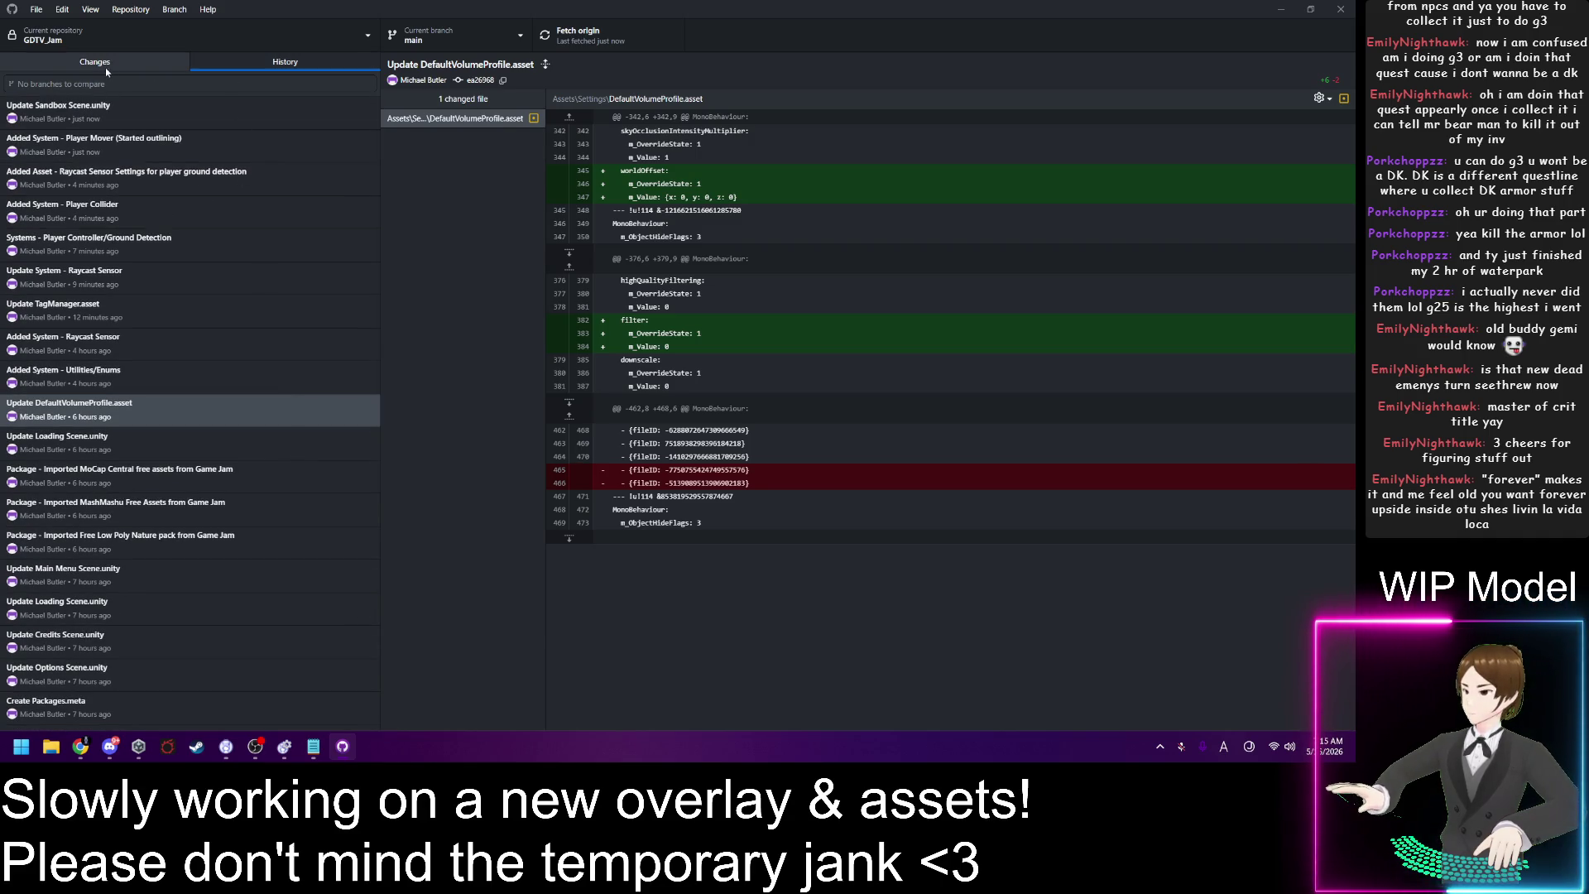
Step: Bring up the window switcher and dismiss it without switching windows
{"action": "key", "text": "alt+Tab"}
{"action": "key", "text": "alt+Tab"}
{"action": "key", "text": "alt+Tab"}
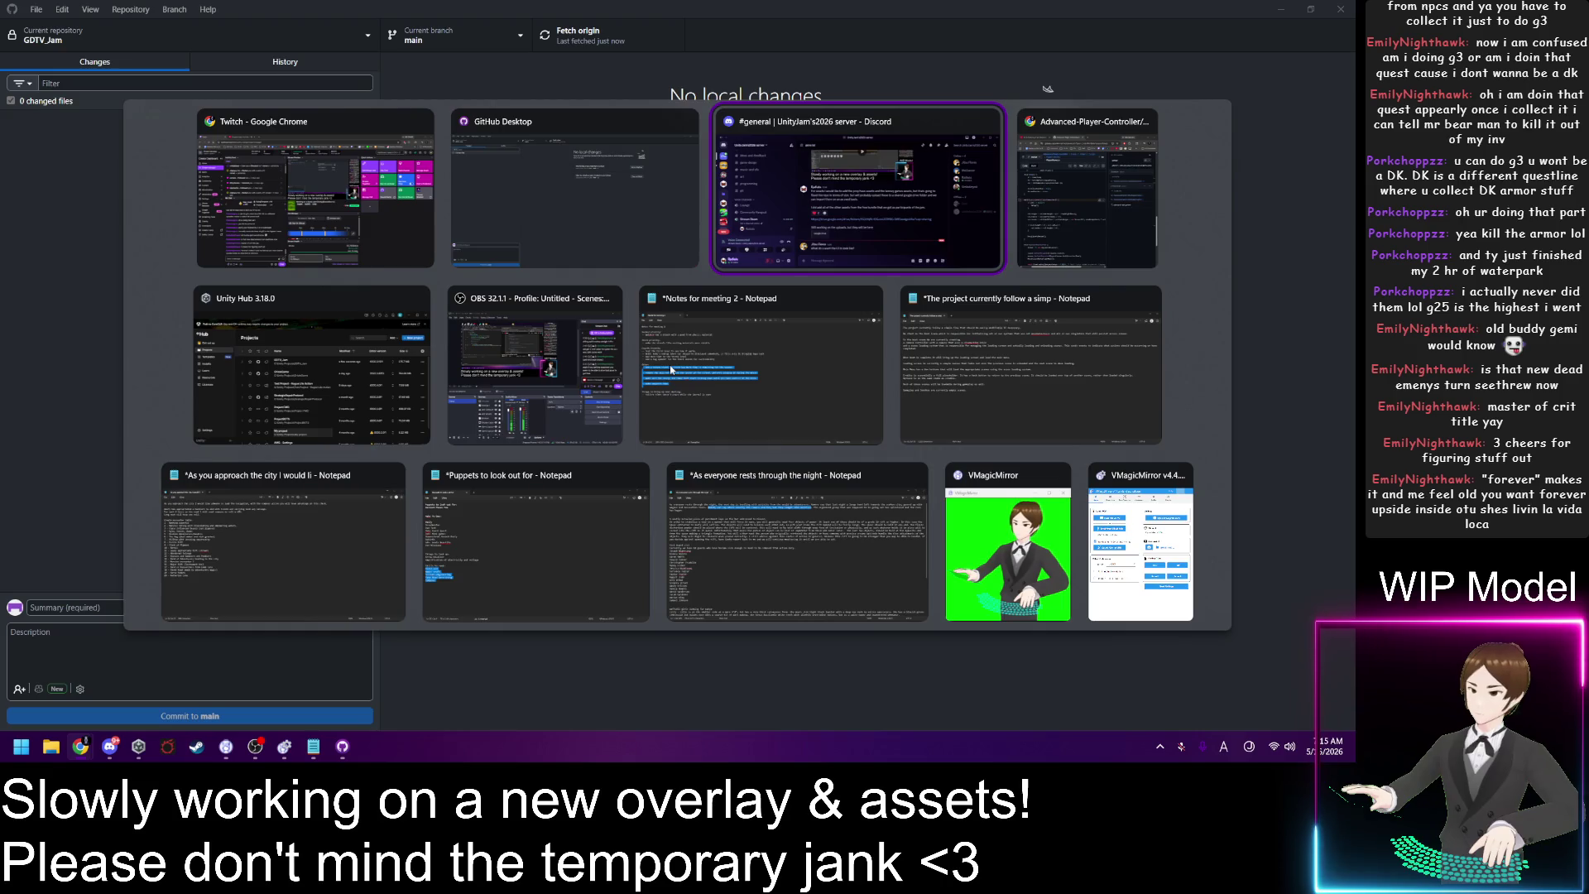
{"action": "key", "text": "Escape"}
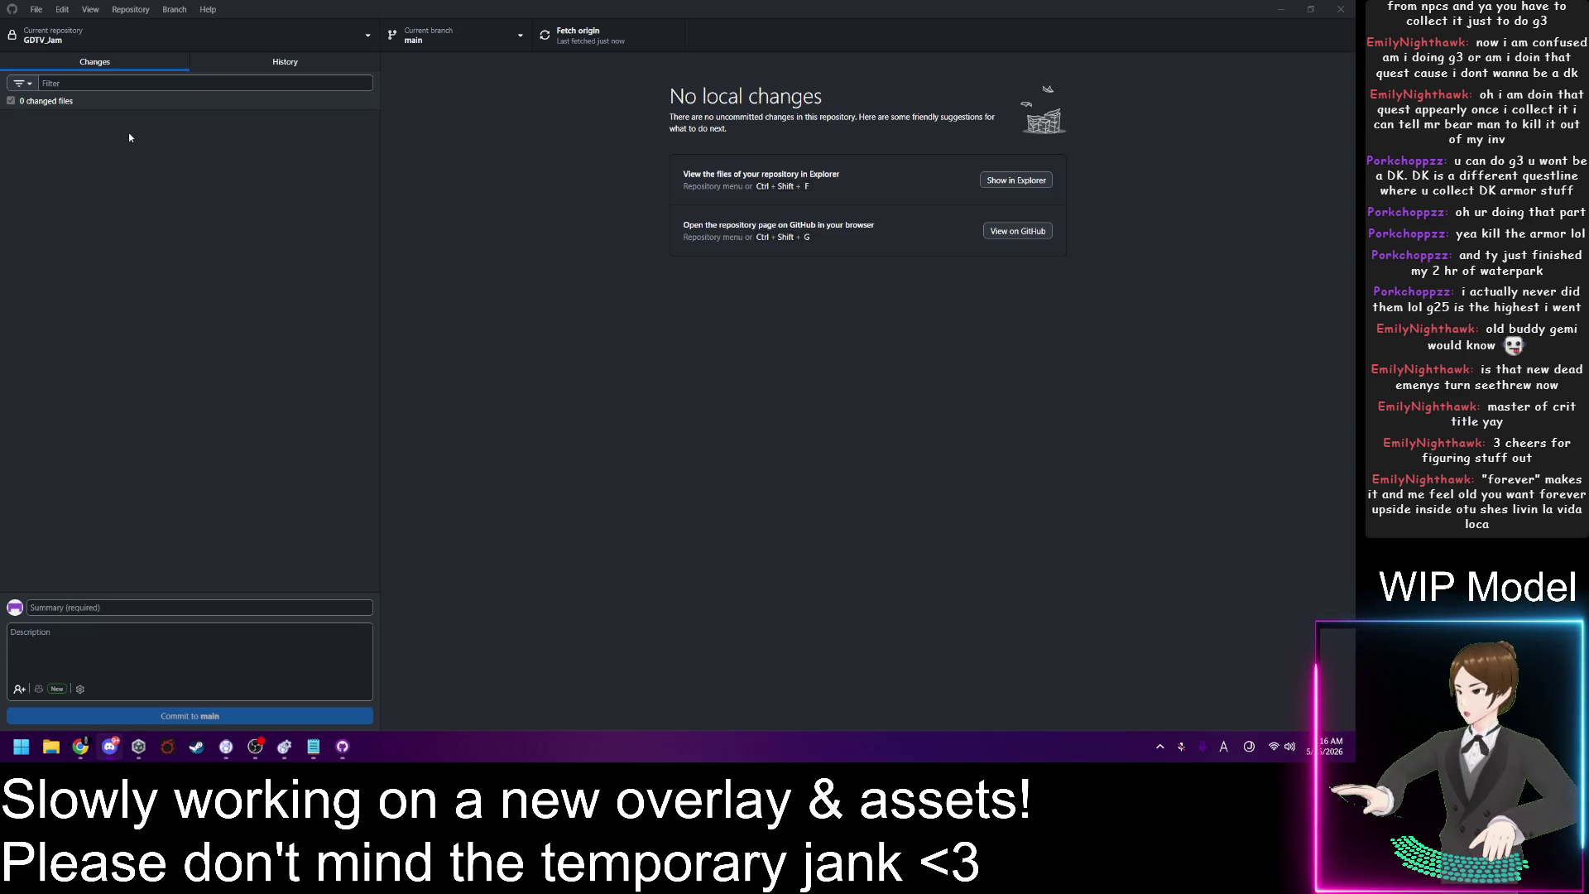
{"action": "mouse_move", "coordinate": [255, 750]}
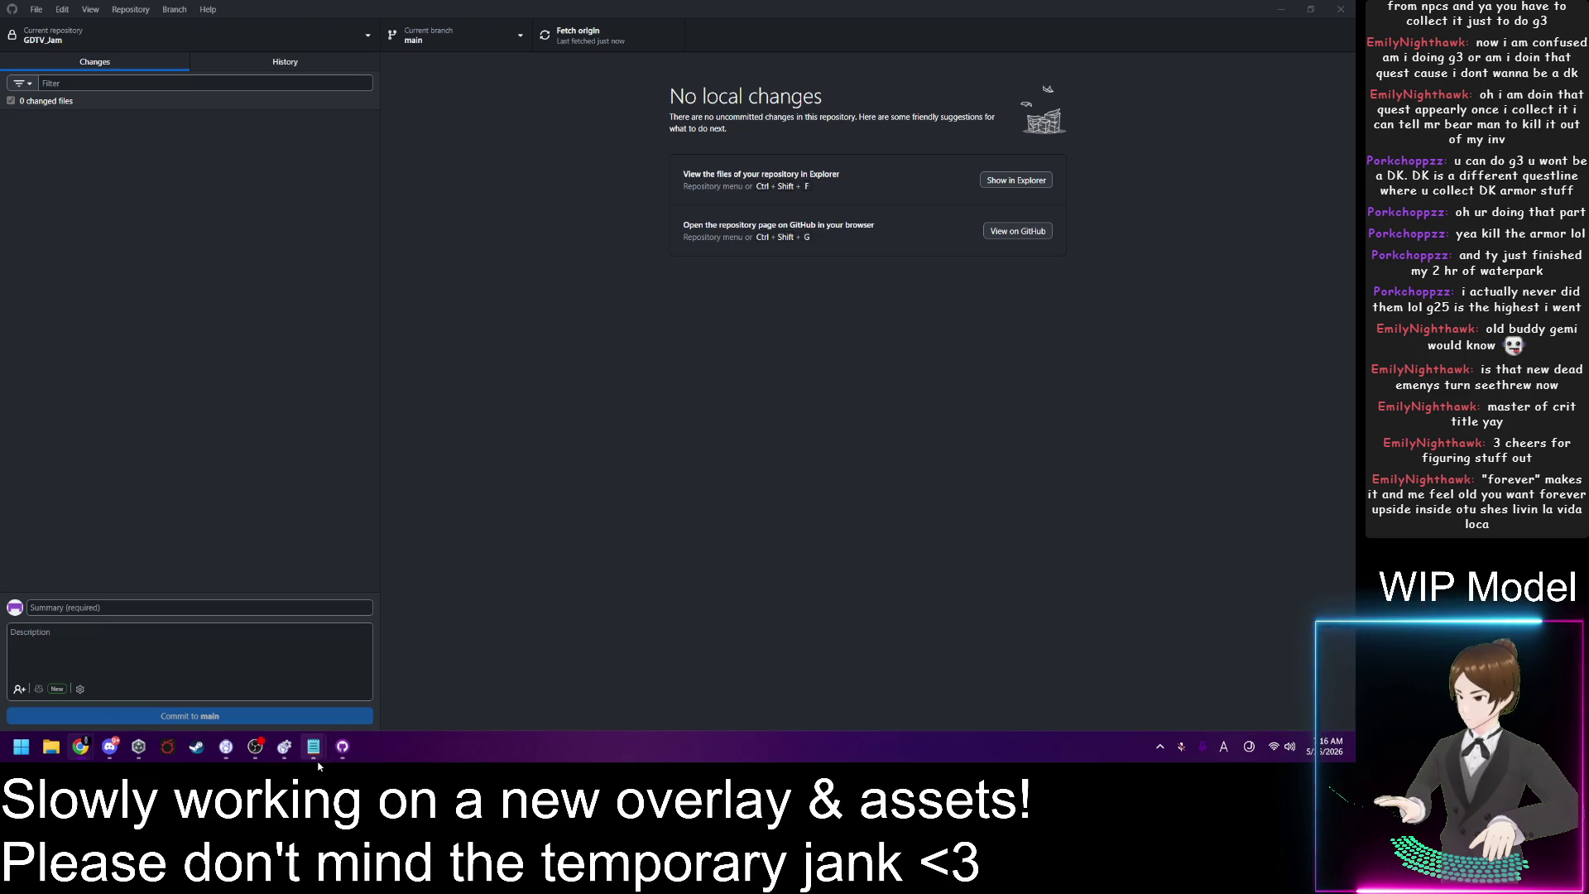
Step: Minimise GitHub Desktop from the taskbar to reveal Unity Hub and the Chrome code page
{"action": "mouse_move", "coordinate": [348, 749]}
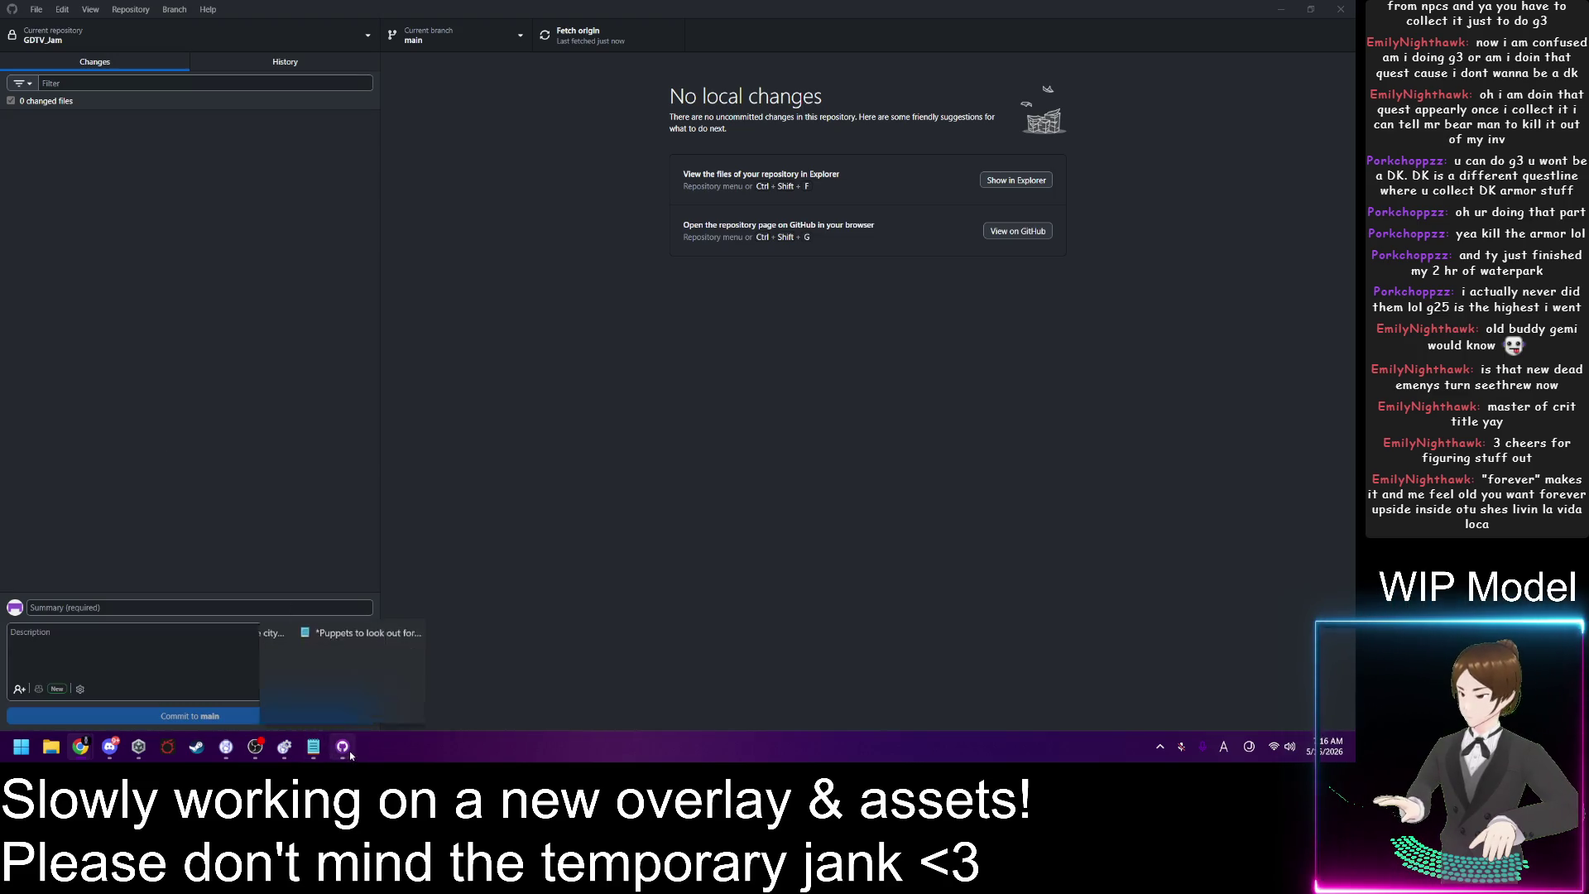
{"action": "left_click", "coordinate": [116, 751]}
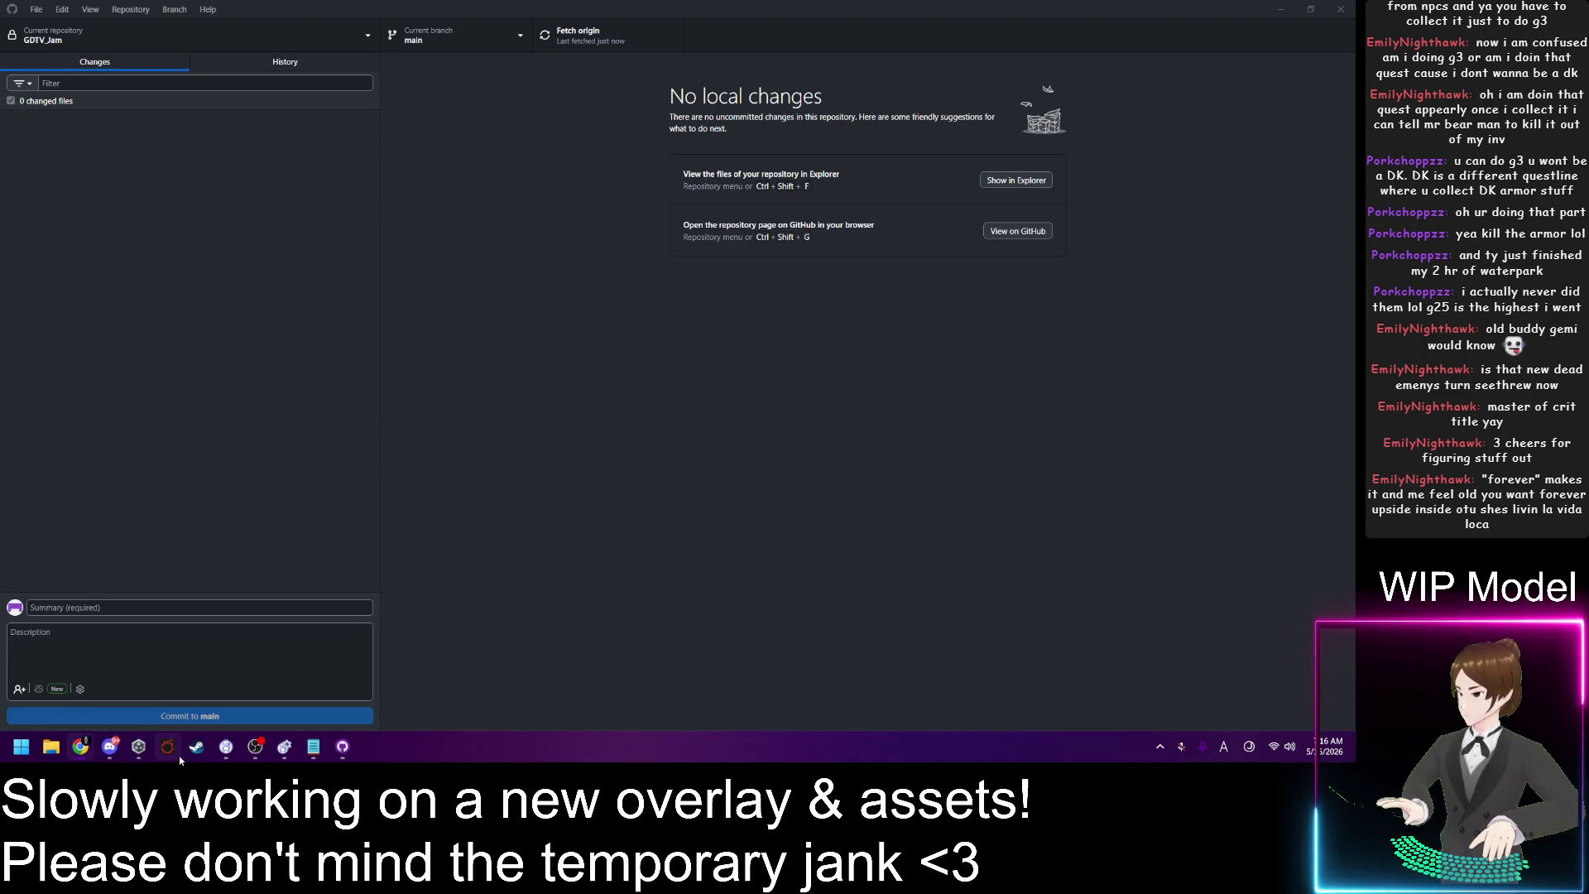
{"action": "left_click", "coordinate": [342, 748]}
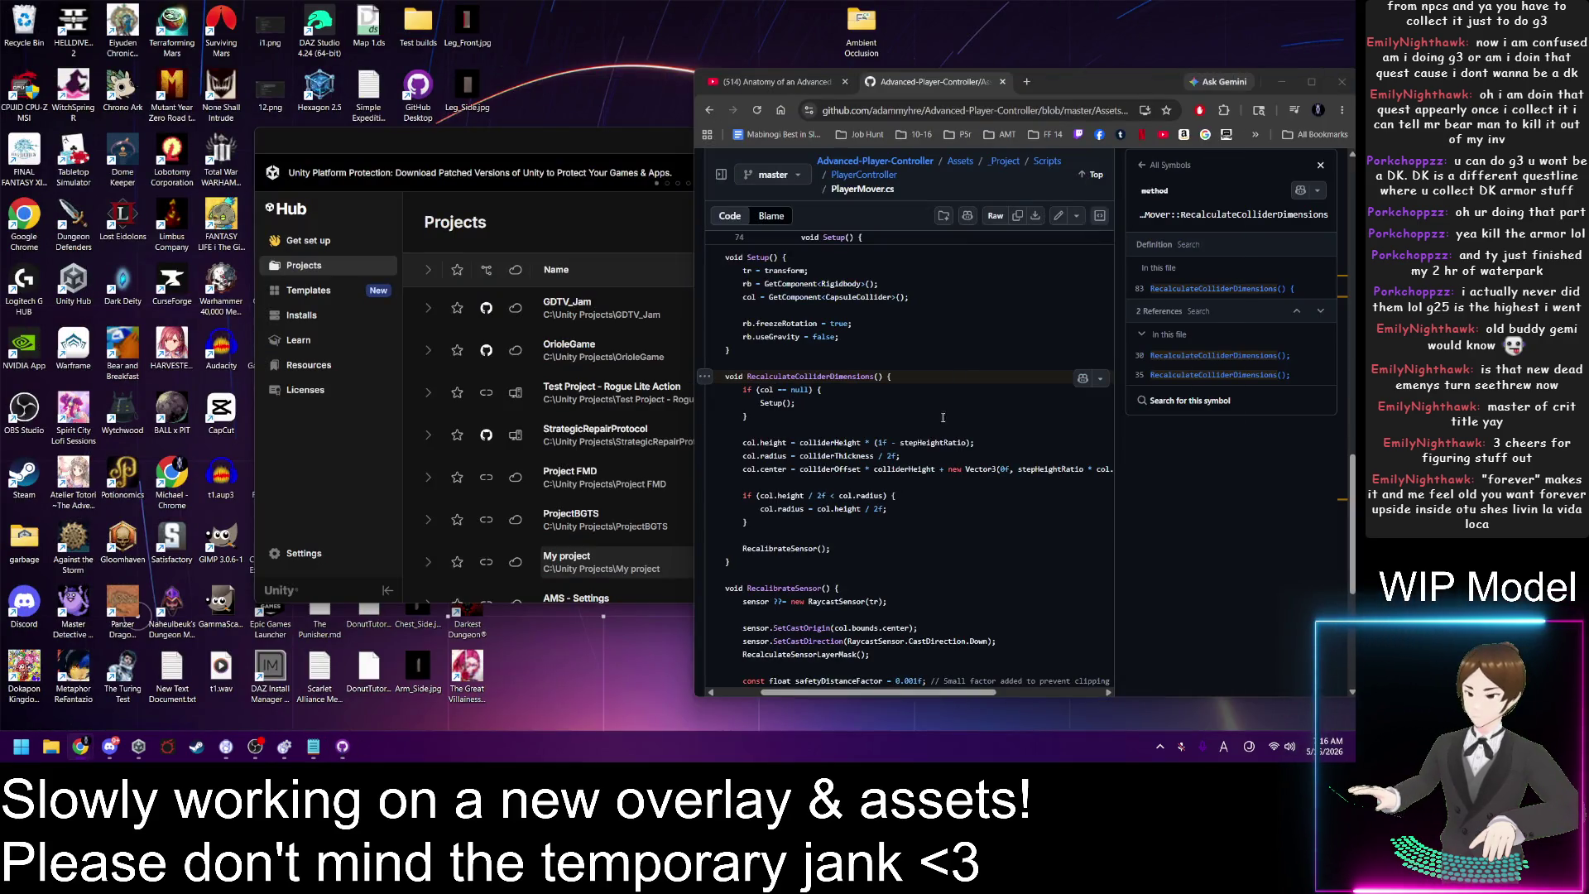
Step: Launch the GDTV_Jam project in Unity from the Unity Hub Projects list
{"action": "scroll", "coordinate": [911, 467], "scroll_direction": "down", "scroll_amount": 3}
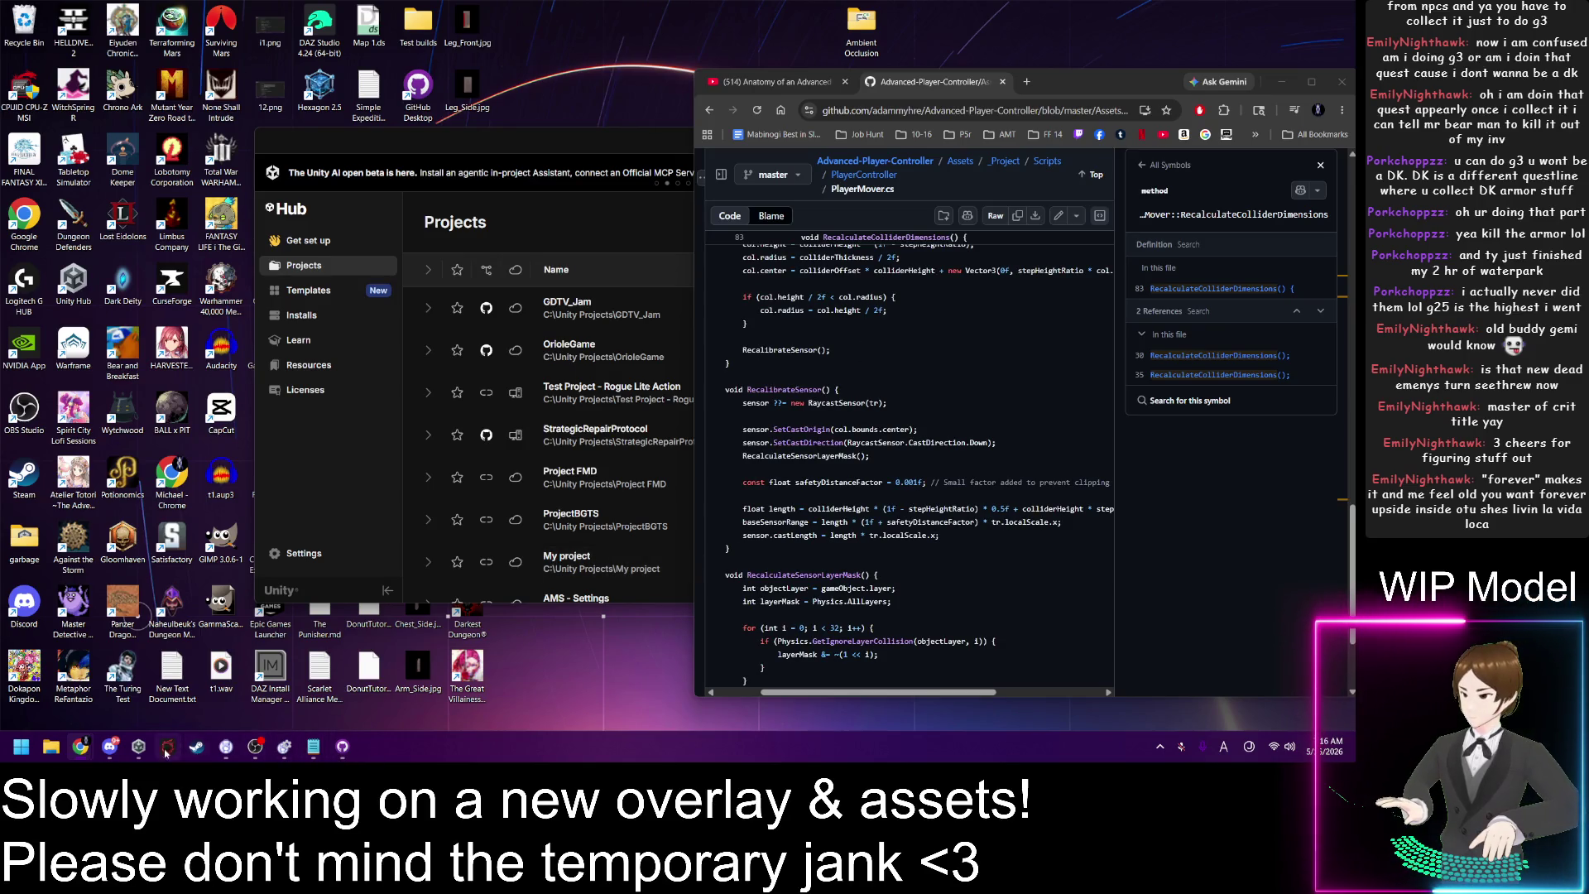
{"action": "left_click", "coordinate": [112, 747]}
{"action": "left_click", "coordinate": [634, 317]}
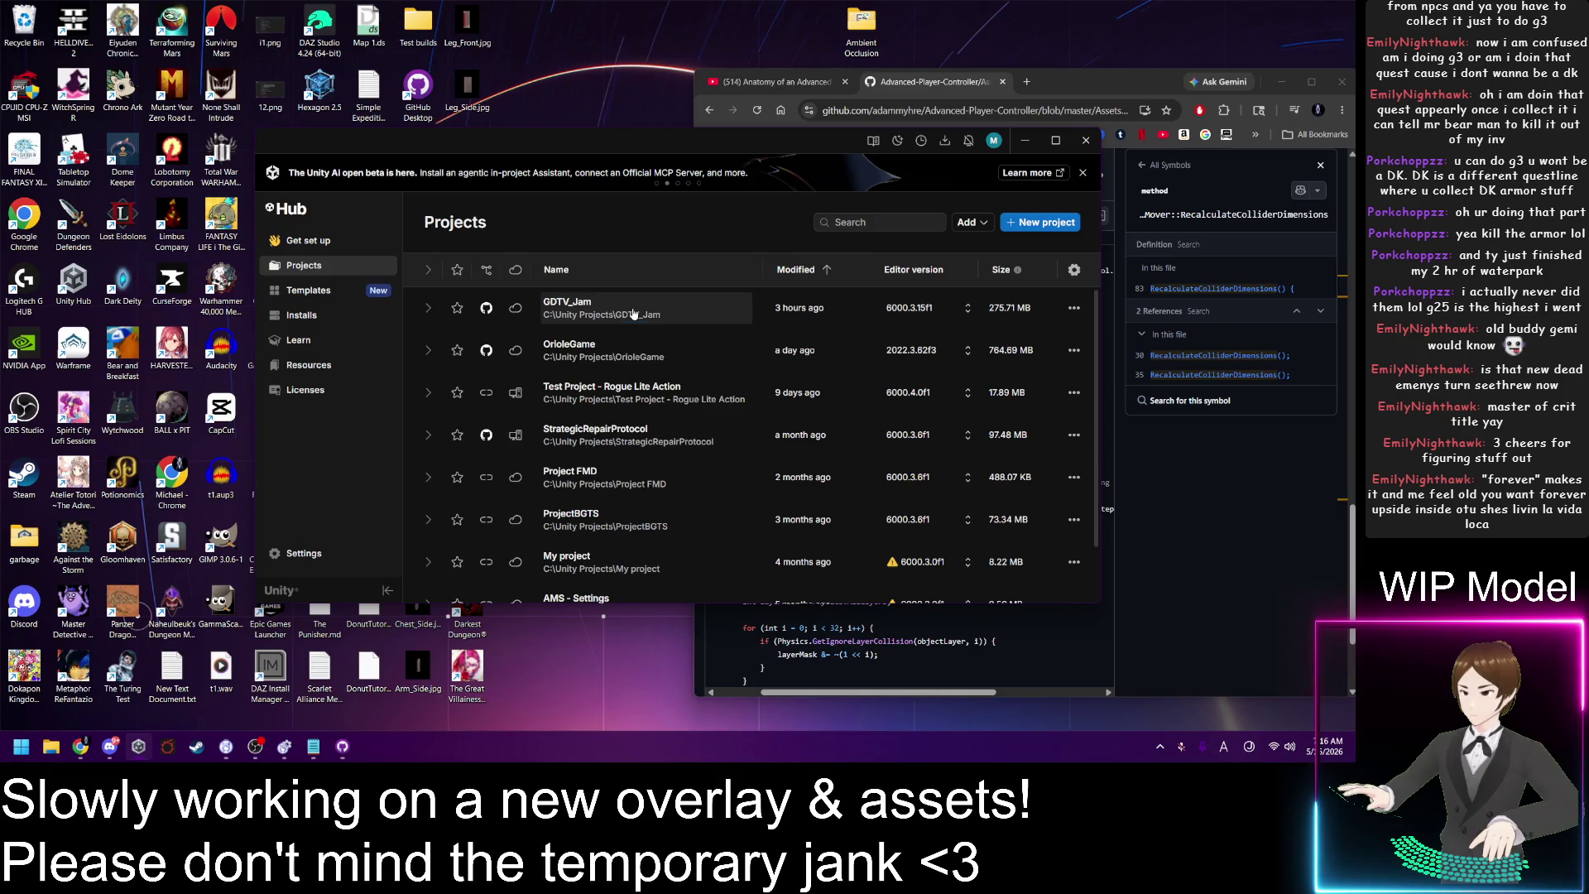
Step: Read through PlayerMover.cs on the GitHub page in Chrome while the editor loads
{"action": "left_click", "coordinate": [1240, 542]}
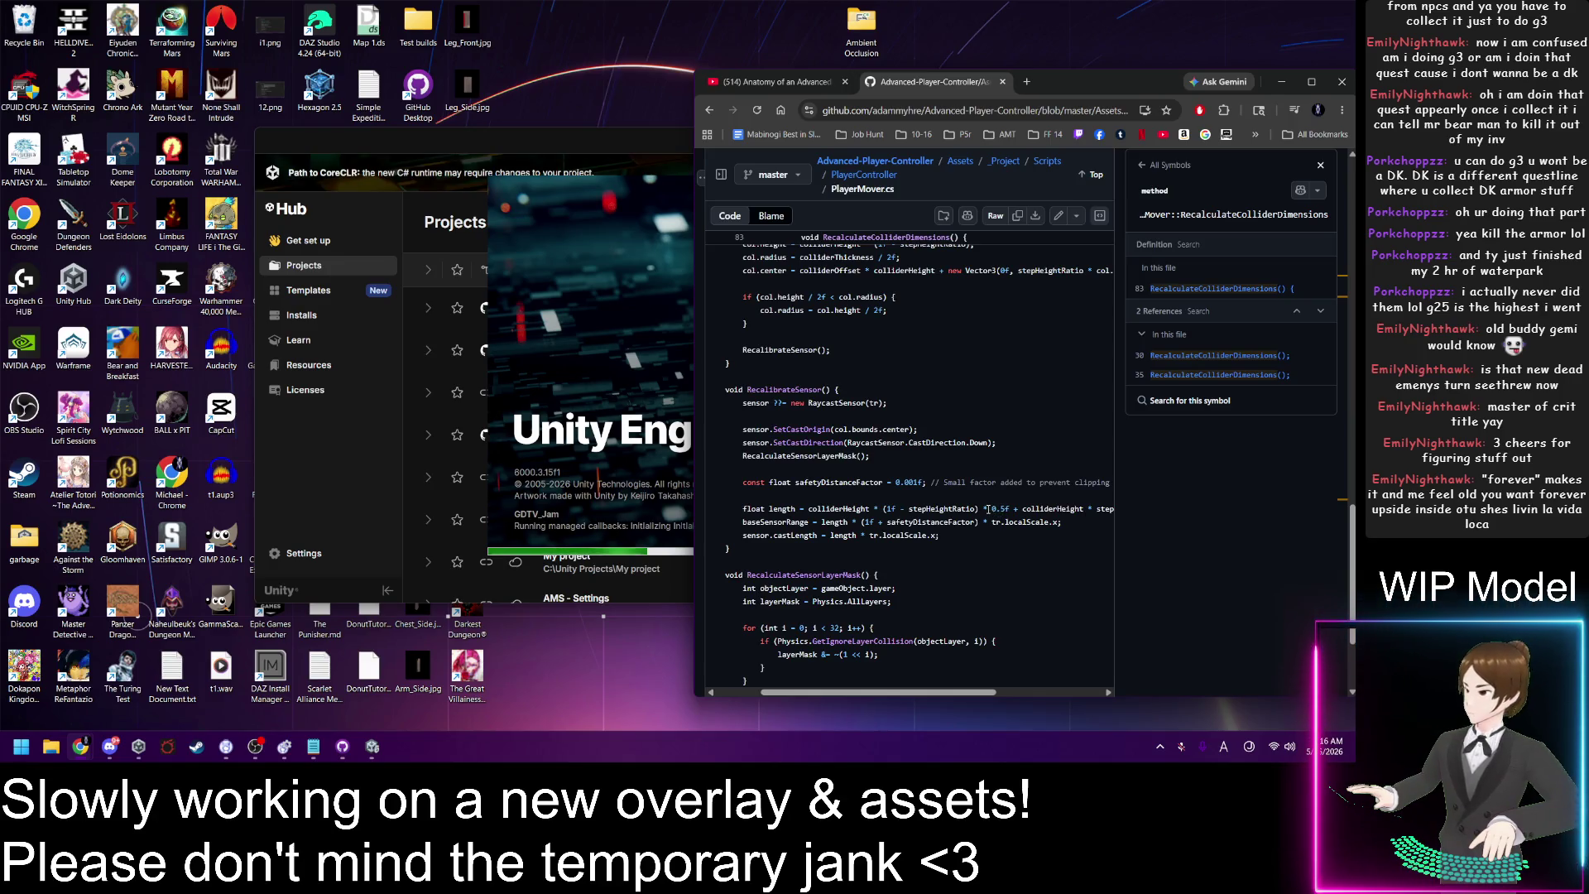
{"action": "scroll", "coordinate": [989, 509], "scroll_direction": "up", "scroll_amount": 2}
{"action": "scroll", "coordinate": [989, 509], "scroll_direction": "up", "scroll_amount": 5}
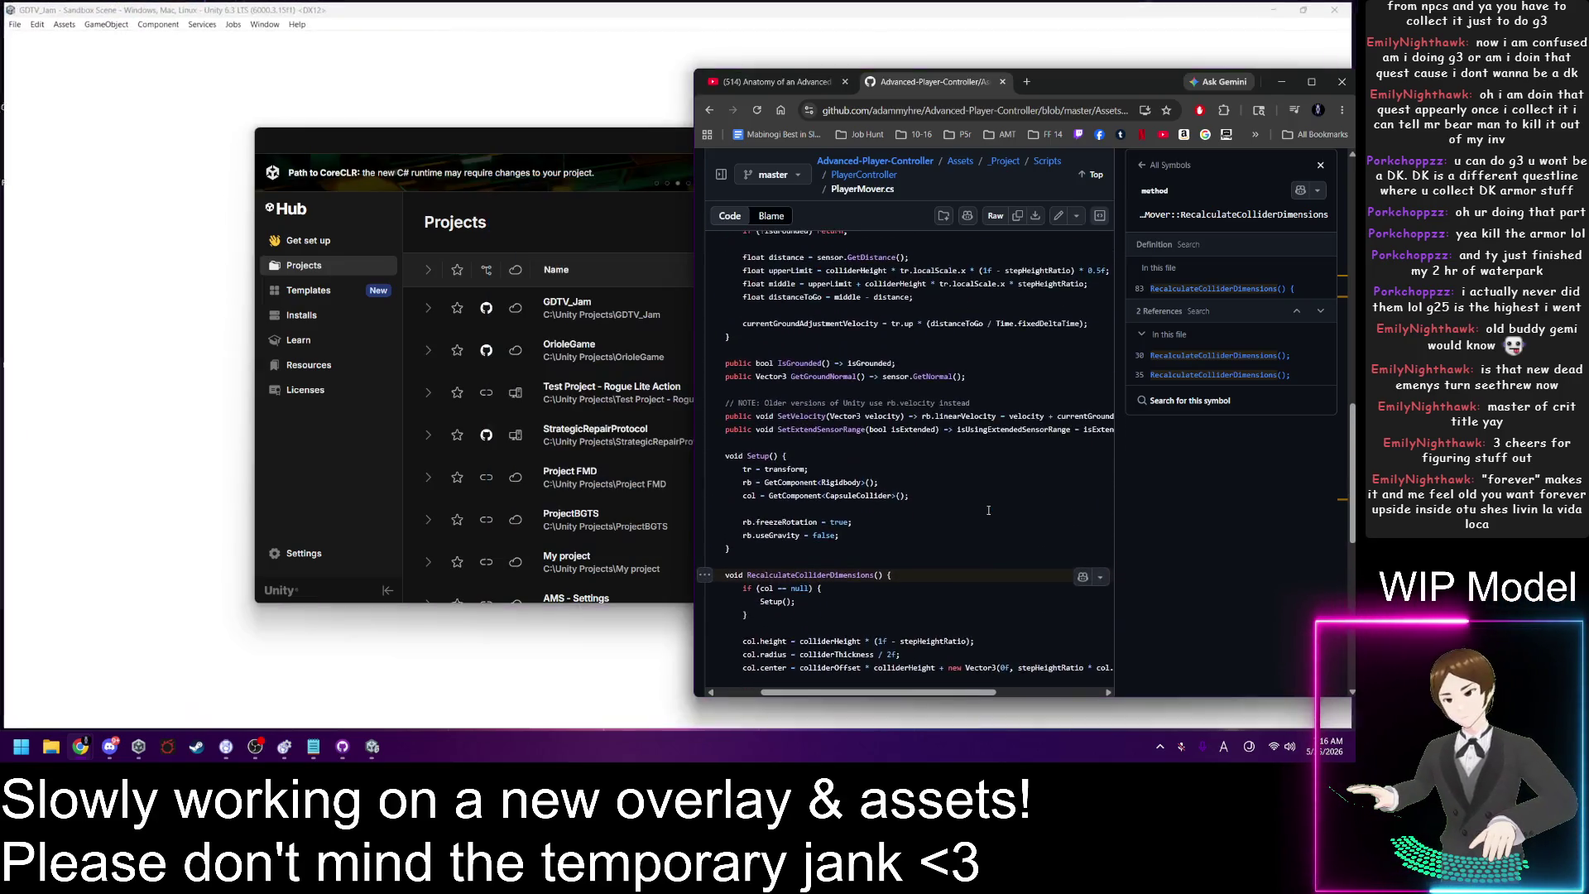
{"action": "scroll", "coordinate": [988, 509], "scroll_direction": "up", "scroll_amount": 10}
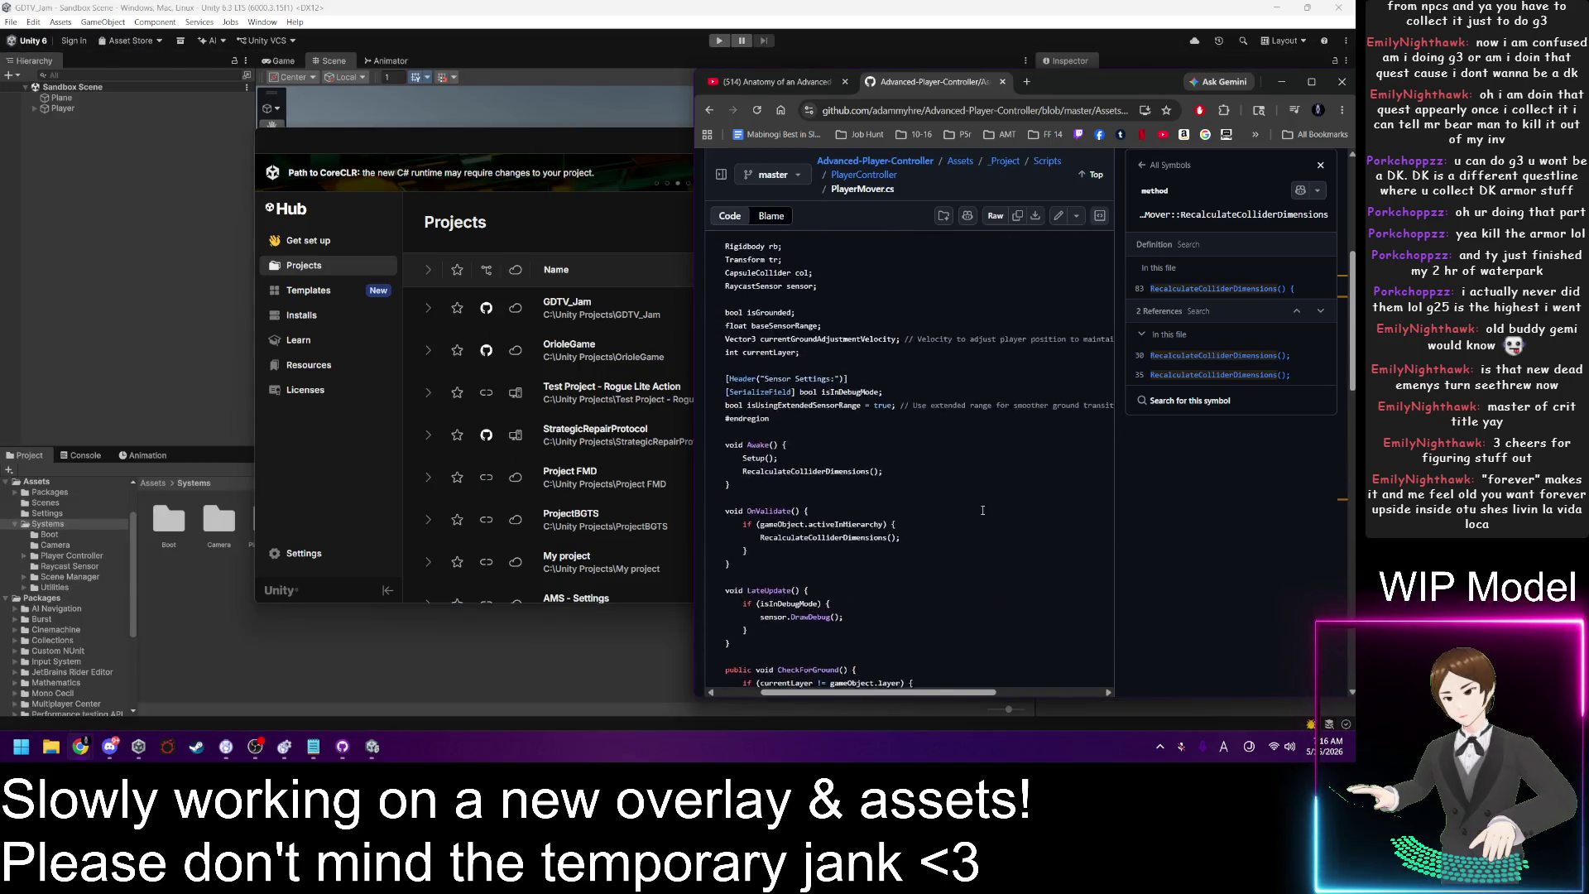
{"action": "scroll", "coordinate": [983, 510], "scroll_direction": "up", "scroll_amount": 3}
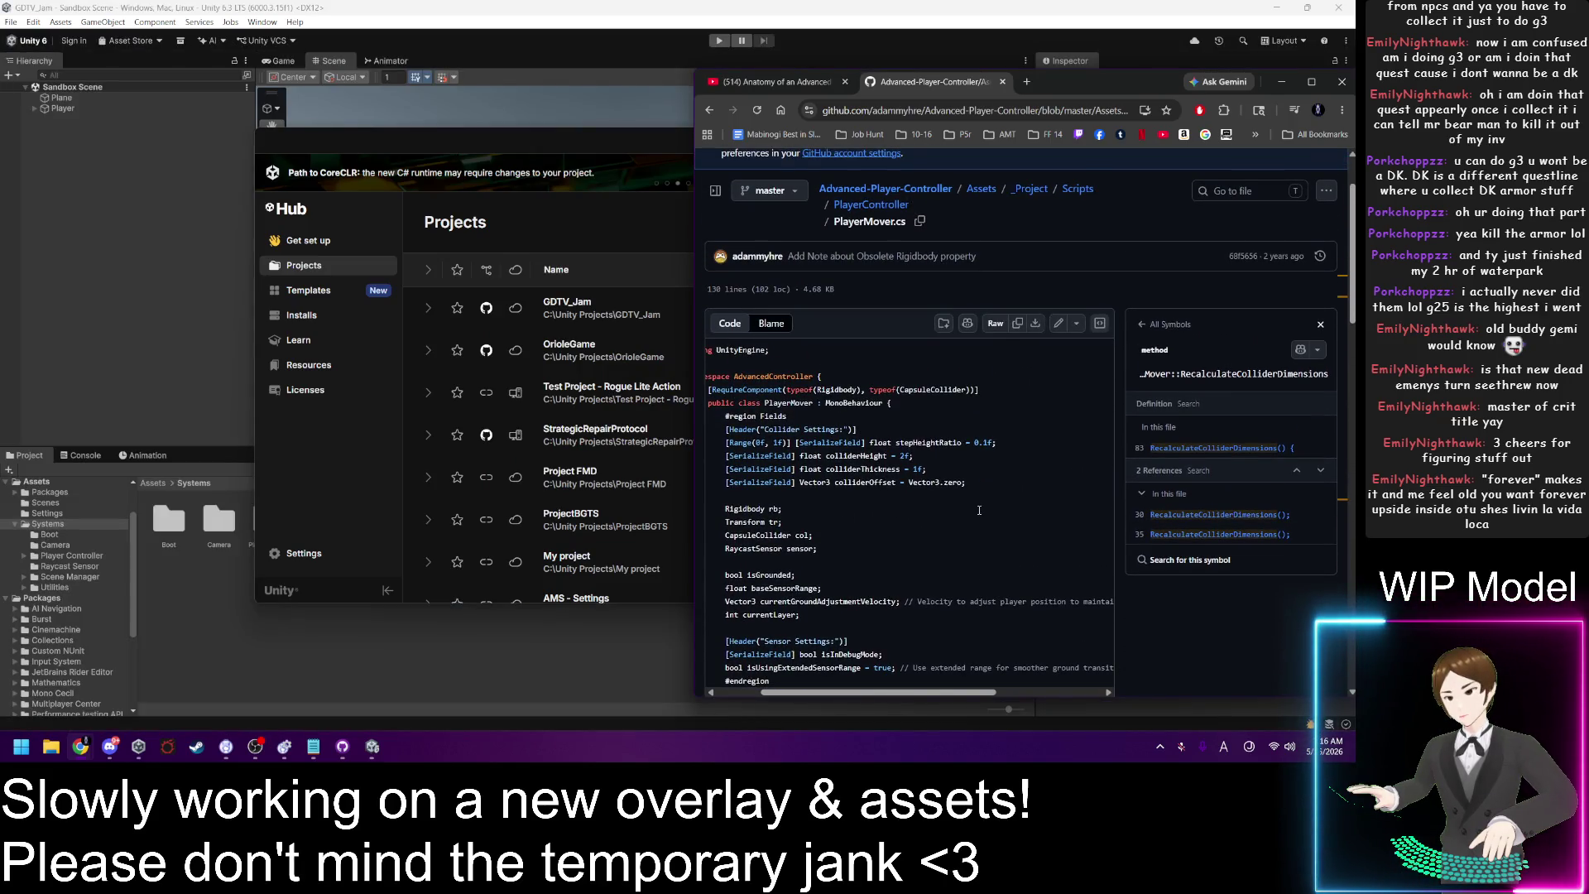
{"action": "scroll", "coordinate": [979, 510], "scroll_direction": "down", "scroll_amount": 6}
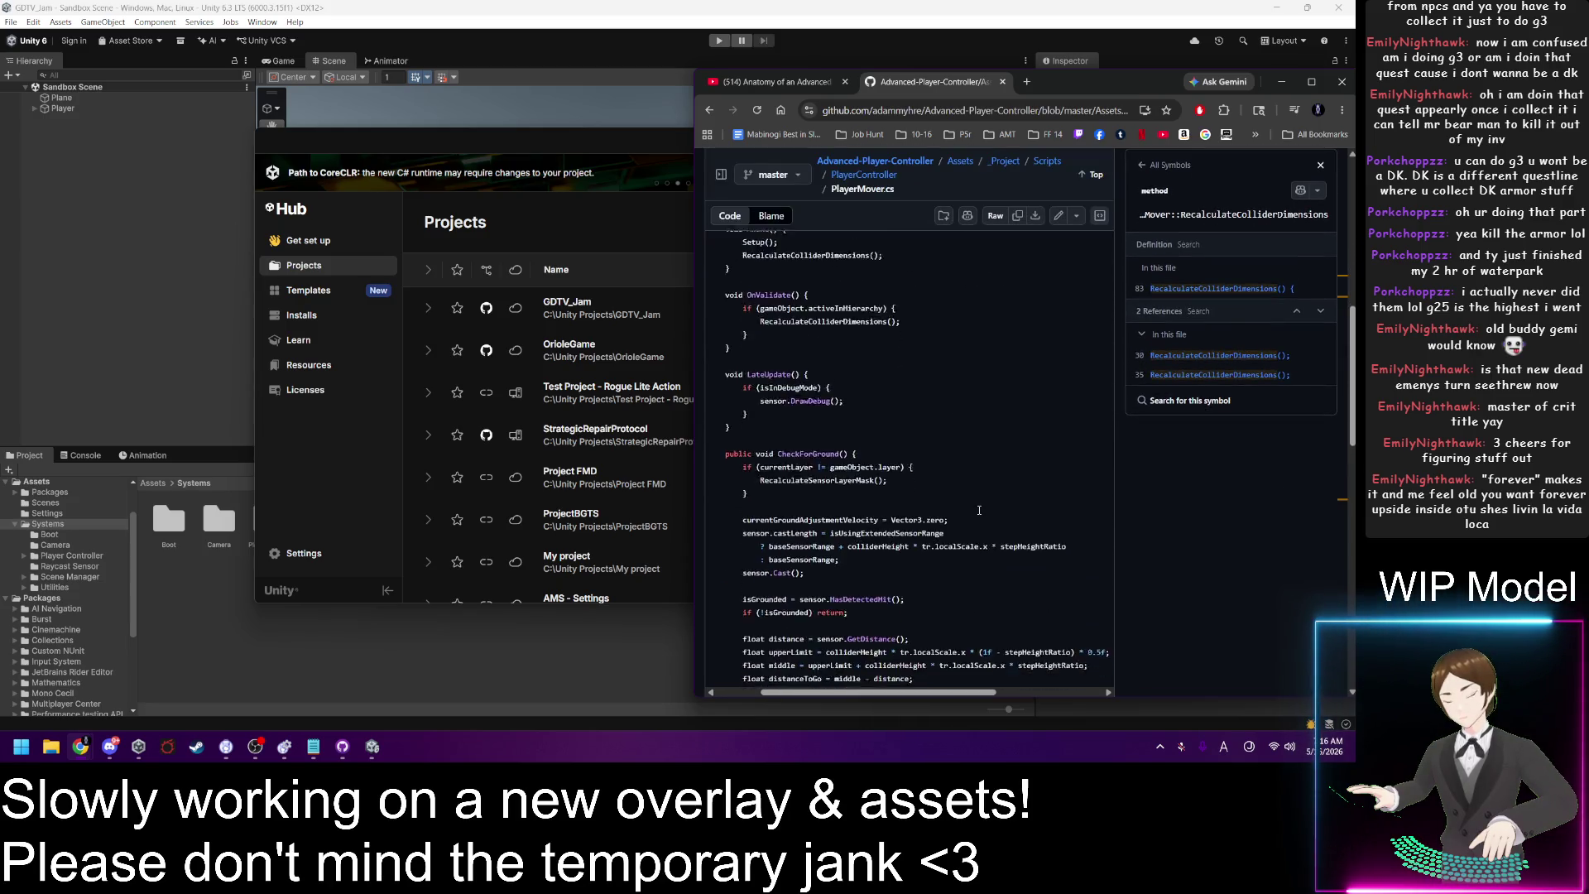
{"action": "scroll", "coordinate": [979, 510], "scroll_direction": "down", "scroll_amount": 5}
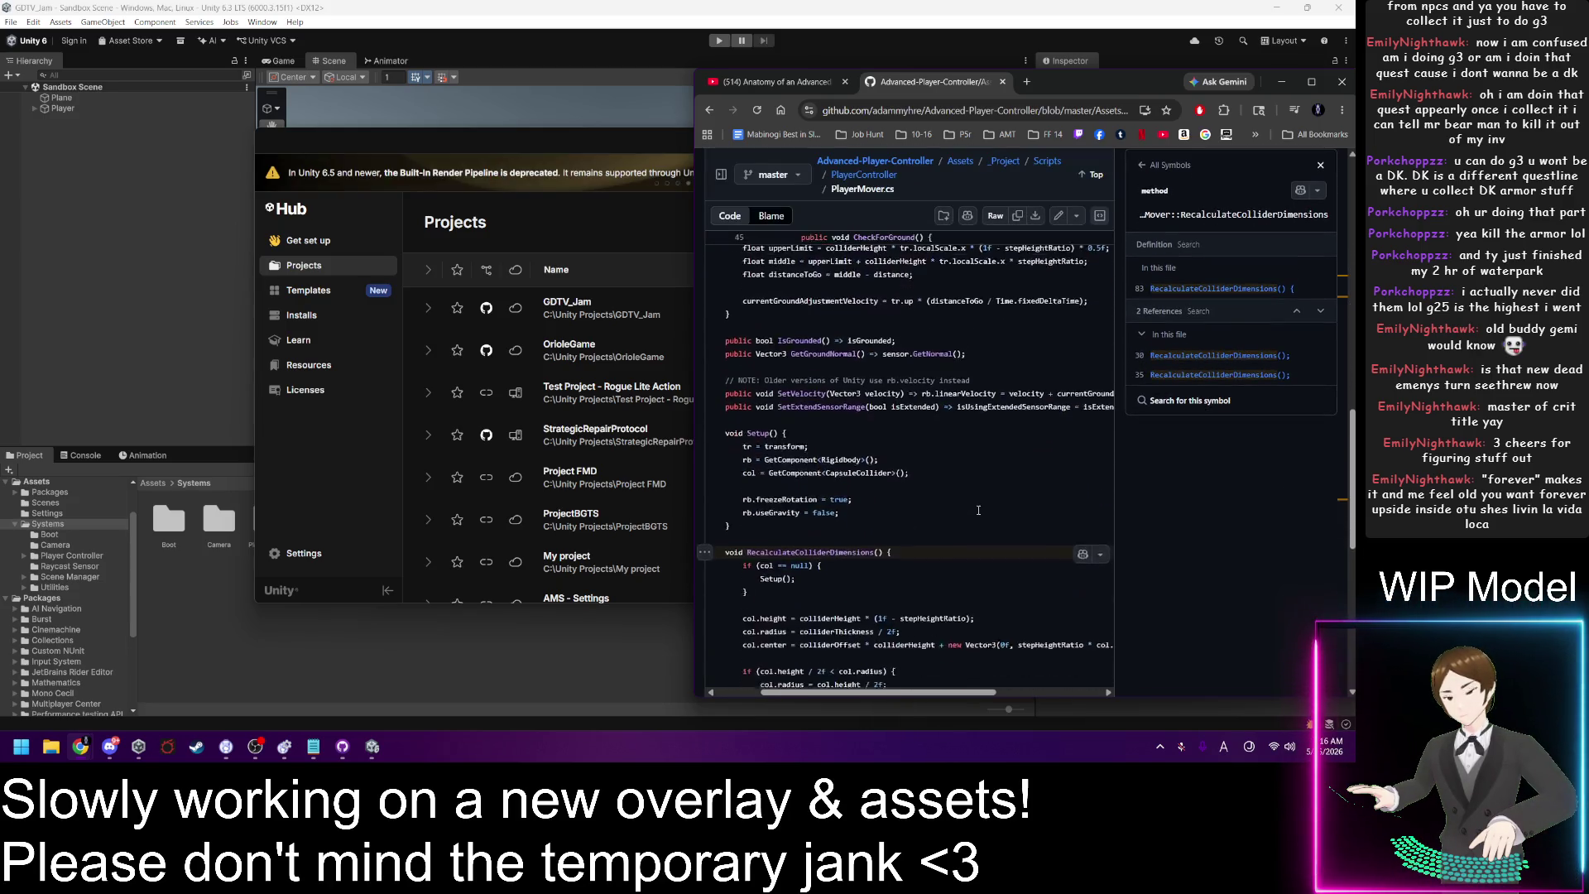
Step: Scroll through the remainder of PlayerMover.cs on GitHub
{"action": "scroll", "coordinate": [979, 511], "scroll_direction": "down", "scroll_amount": 2}
{"action": "scroll", "coordinate": [977, 513], "scroll_direction": "down", "scroll_amount": 3}
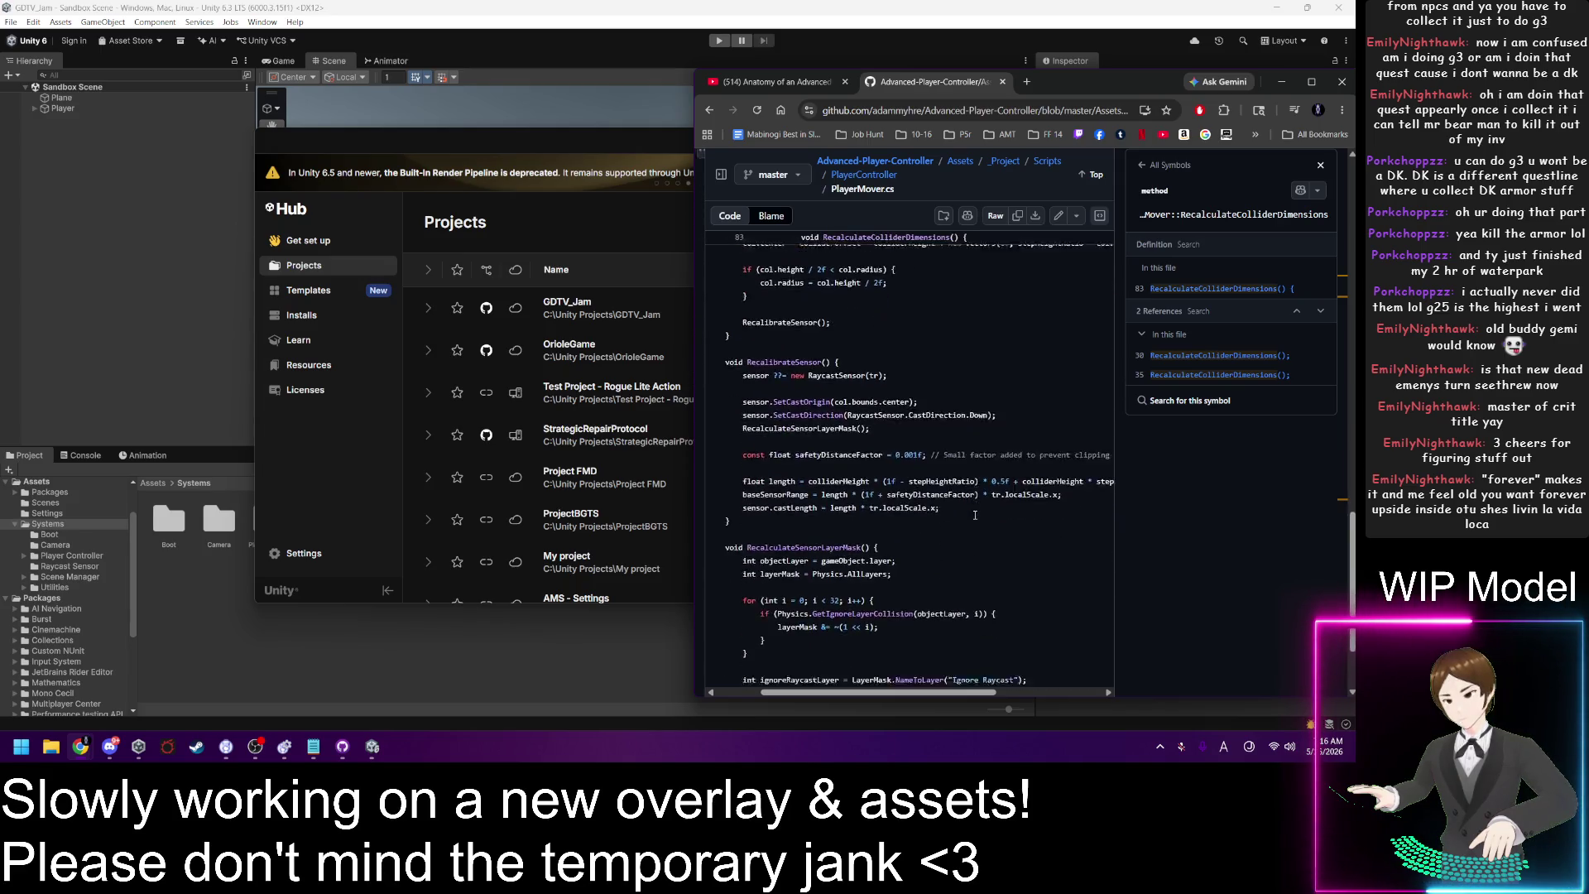
{"action": "scroll", "coordinate": [974, 514], "scroll_direction": "up", "scroll_amount": 3}
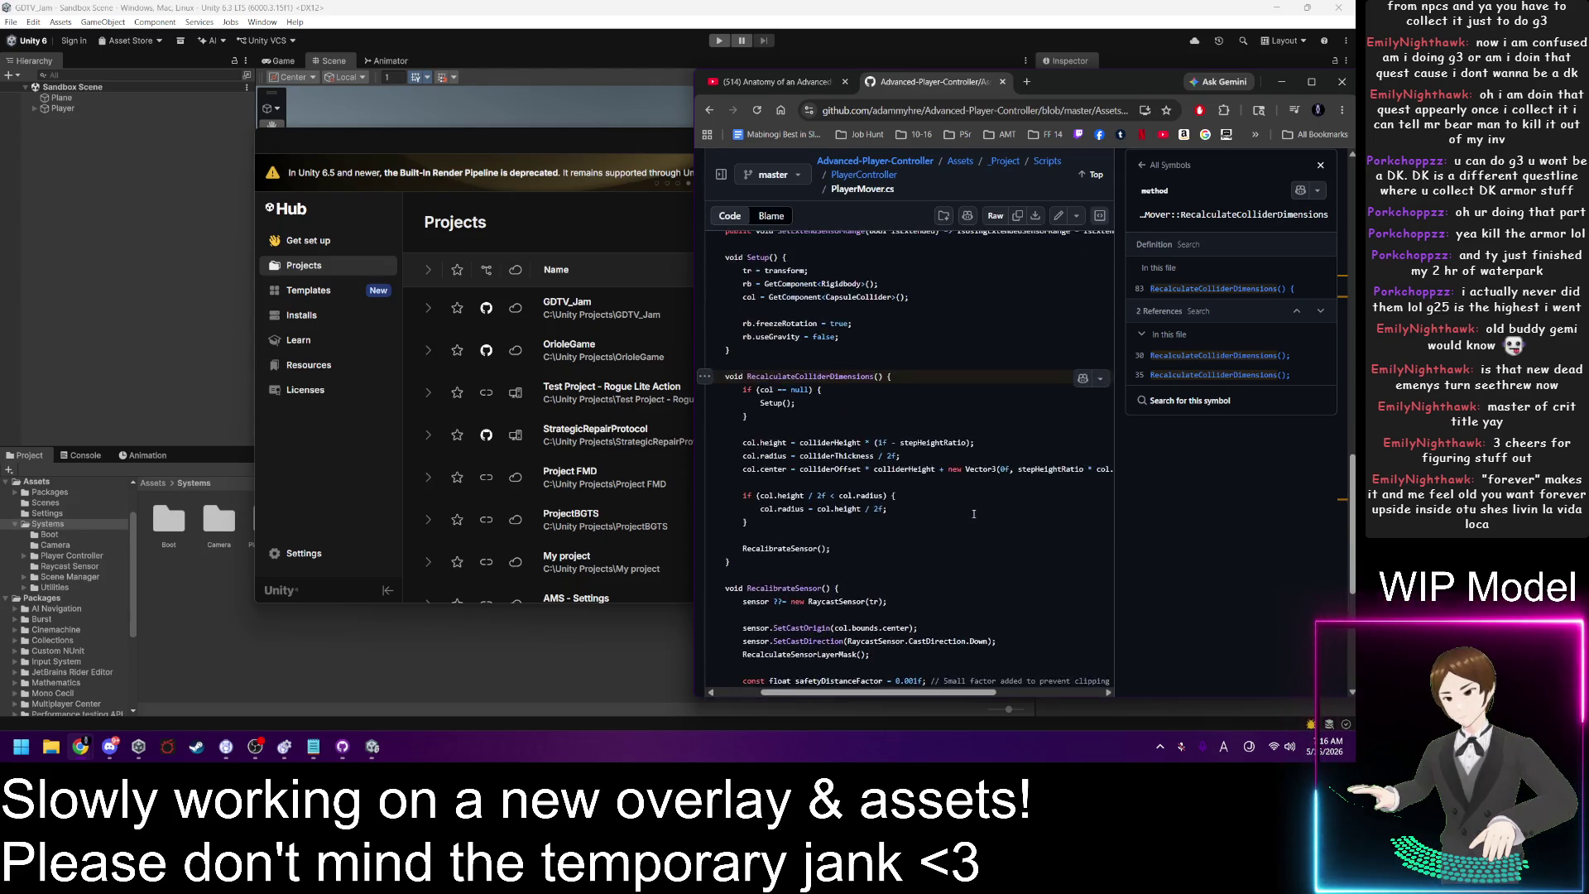
{"action": "scroll", "coordinate": [972, 516], "scroll_direction": "up", "scroll_amount": 10}
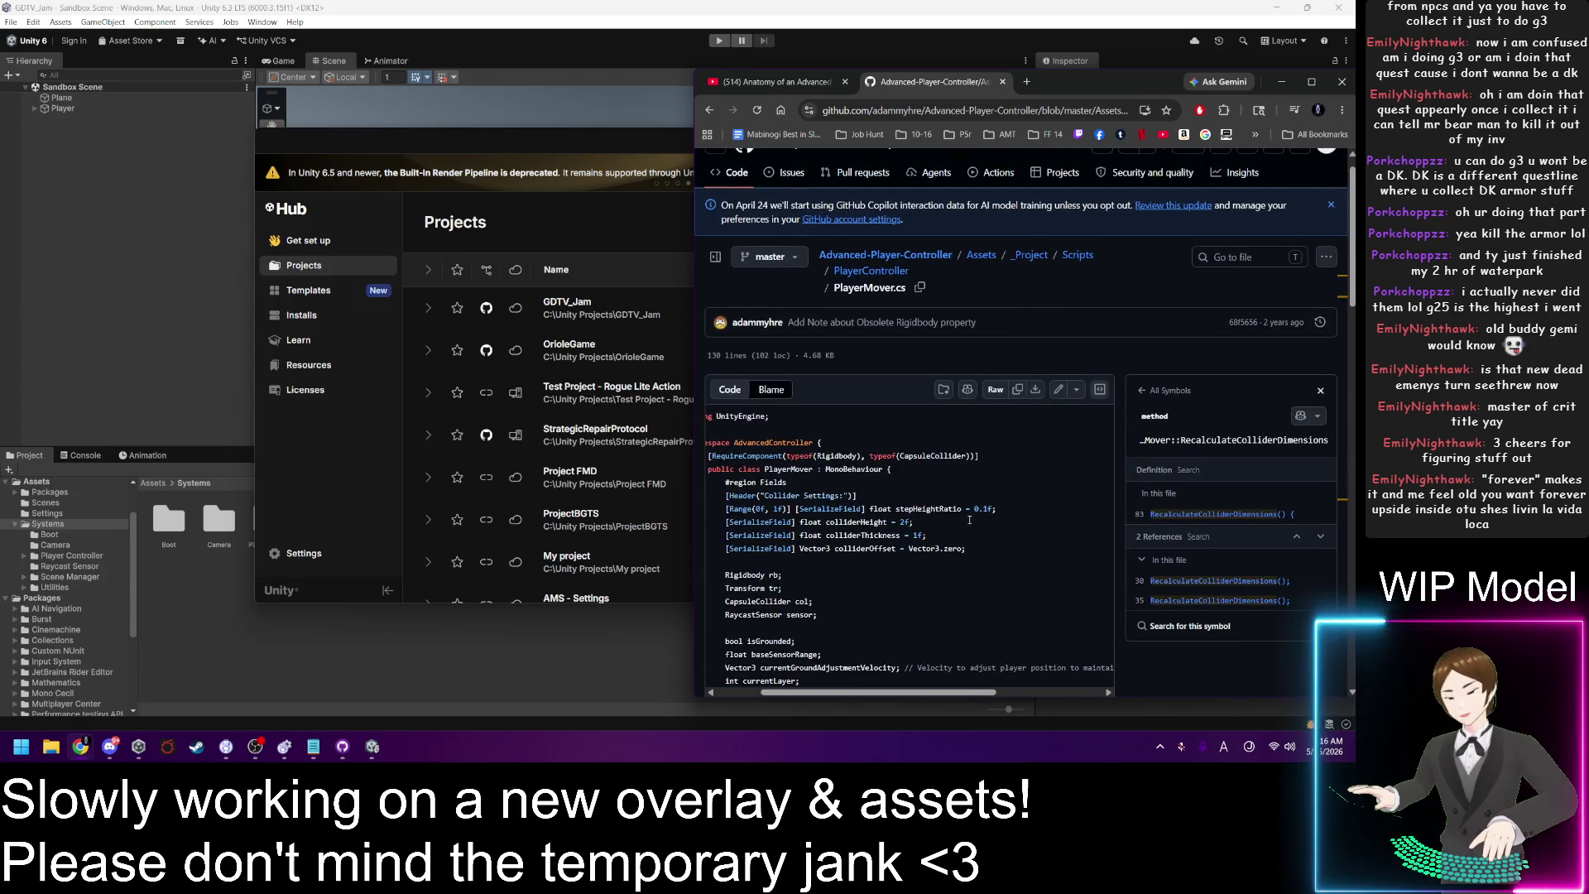
{"action": "scroll", "coordinate": [969, 520], "scroll_direction": "down", "scroll_amount": 3}
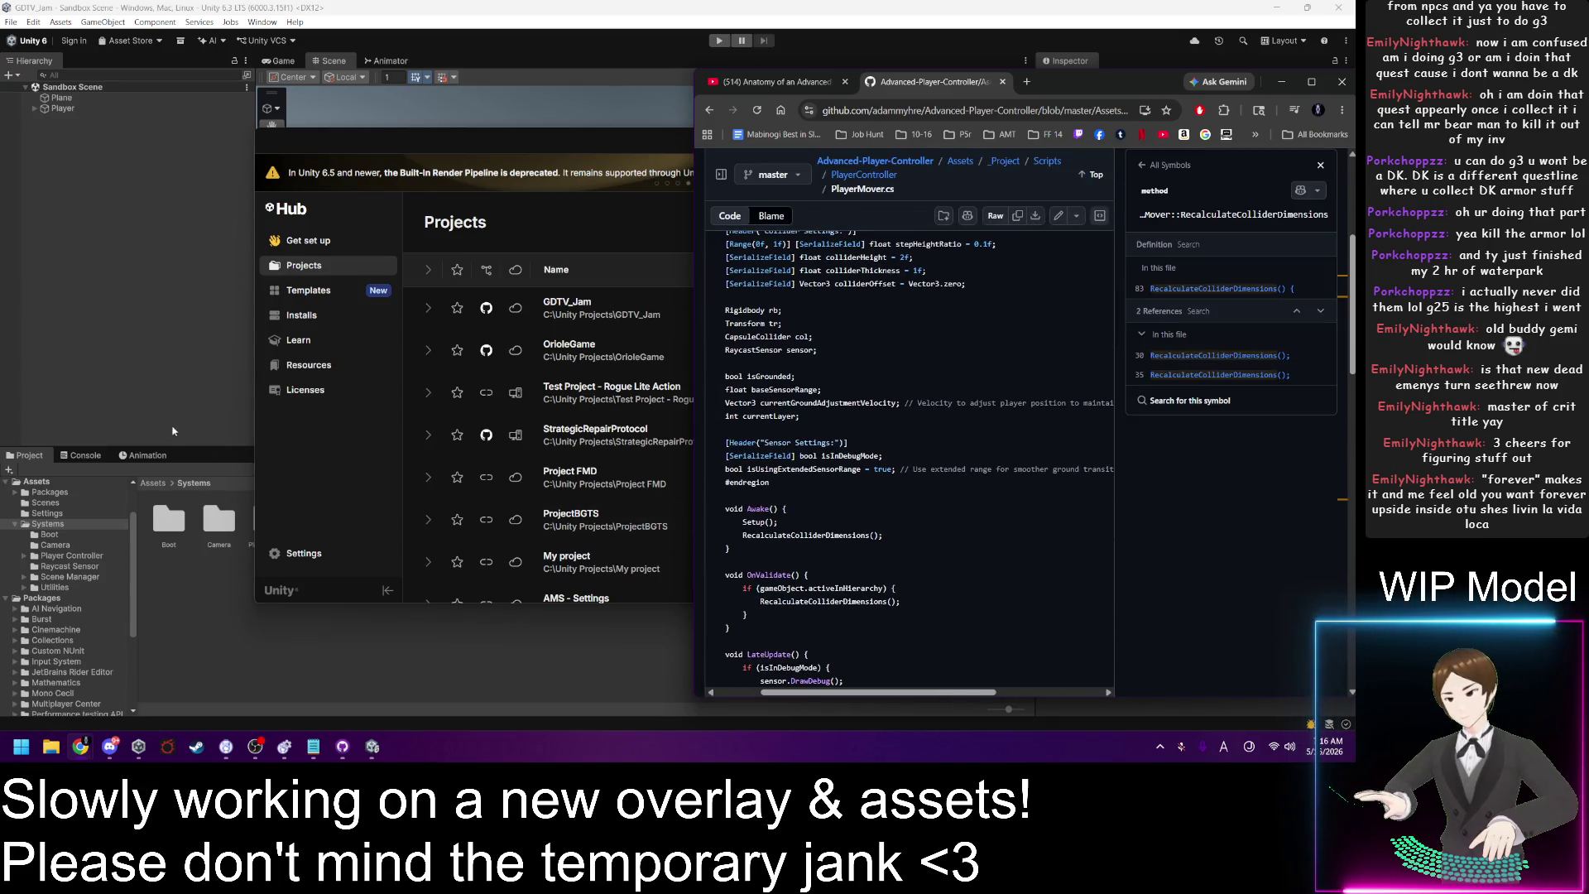
Step: Back in Unity, select Player and expand it to show Player_Mesh and Ground Ray Source
{"action": "left_click", "coordinate": [171, 400]}
{"action": "left_click", "coordinate": [86, 109]}
{"action": "left_click", "coordinate": [34, 109]}
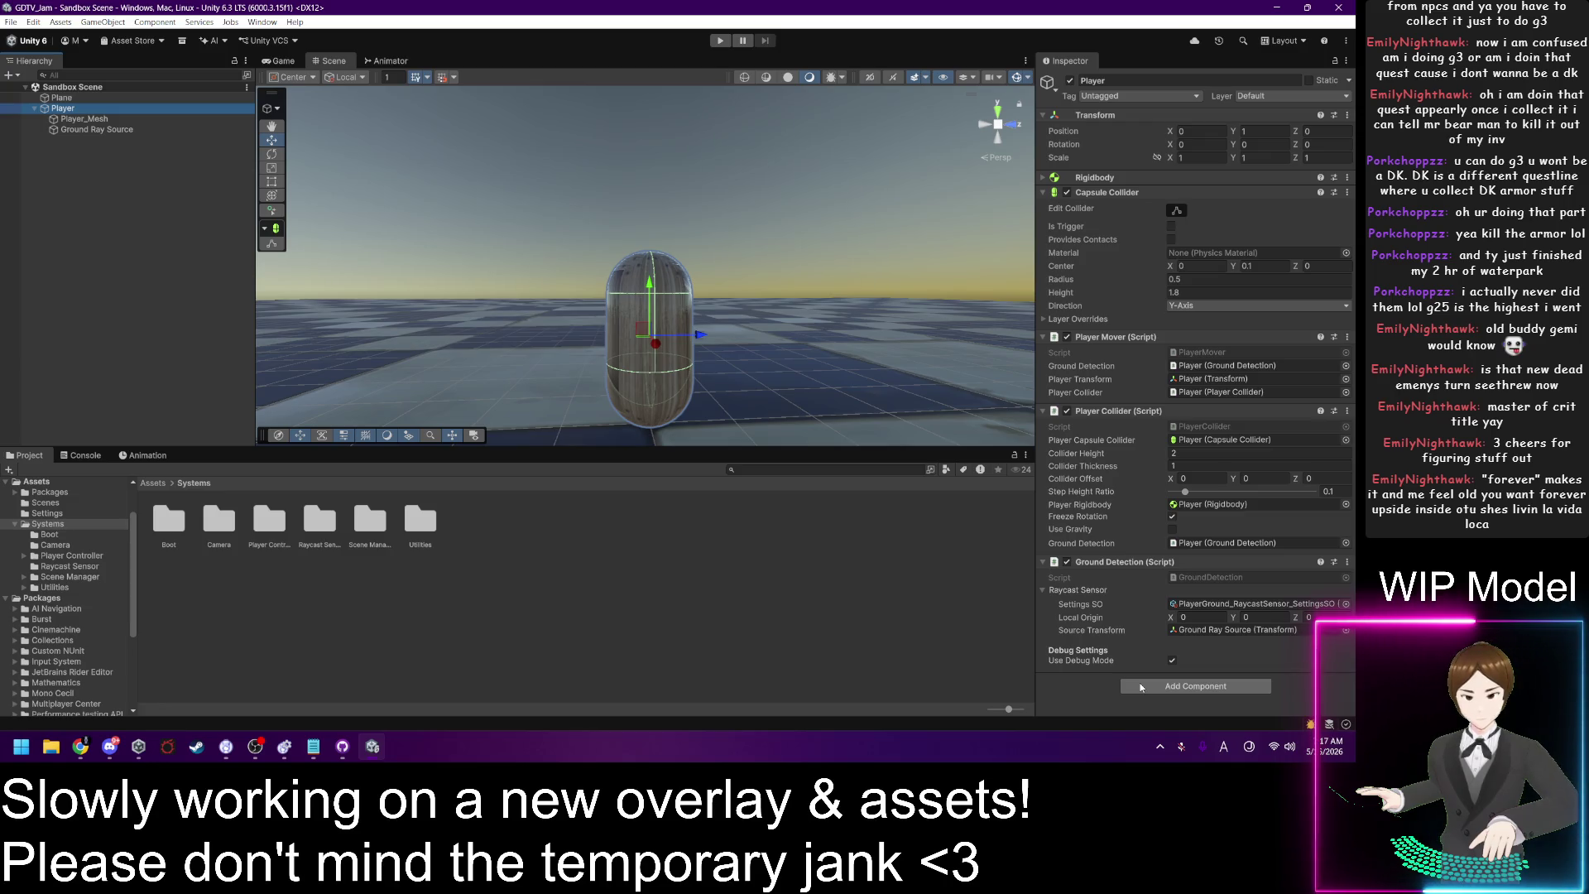
Step: Open InputSystem_Actions from the Assets folder and expand the Move action
{"action": "left_click", "coordinate": [154, 484]}
{"action": "double_click", "coordinate": [370, 521]}
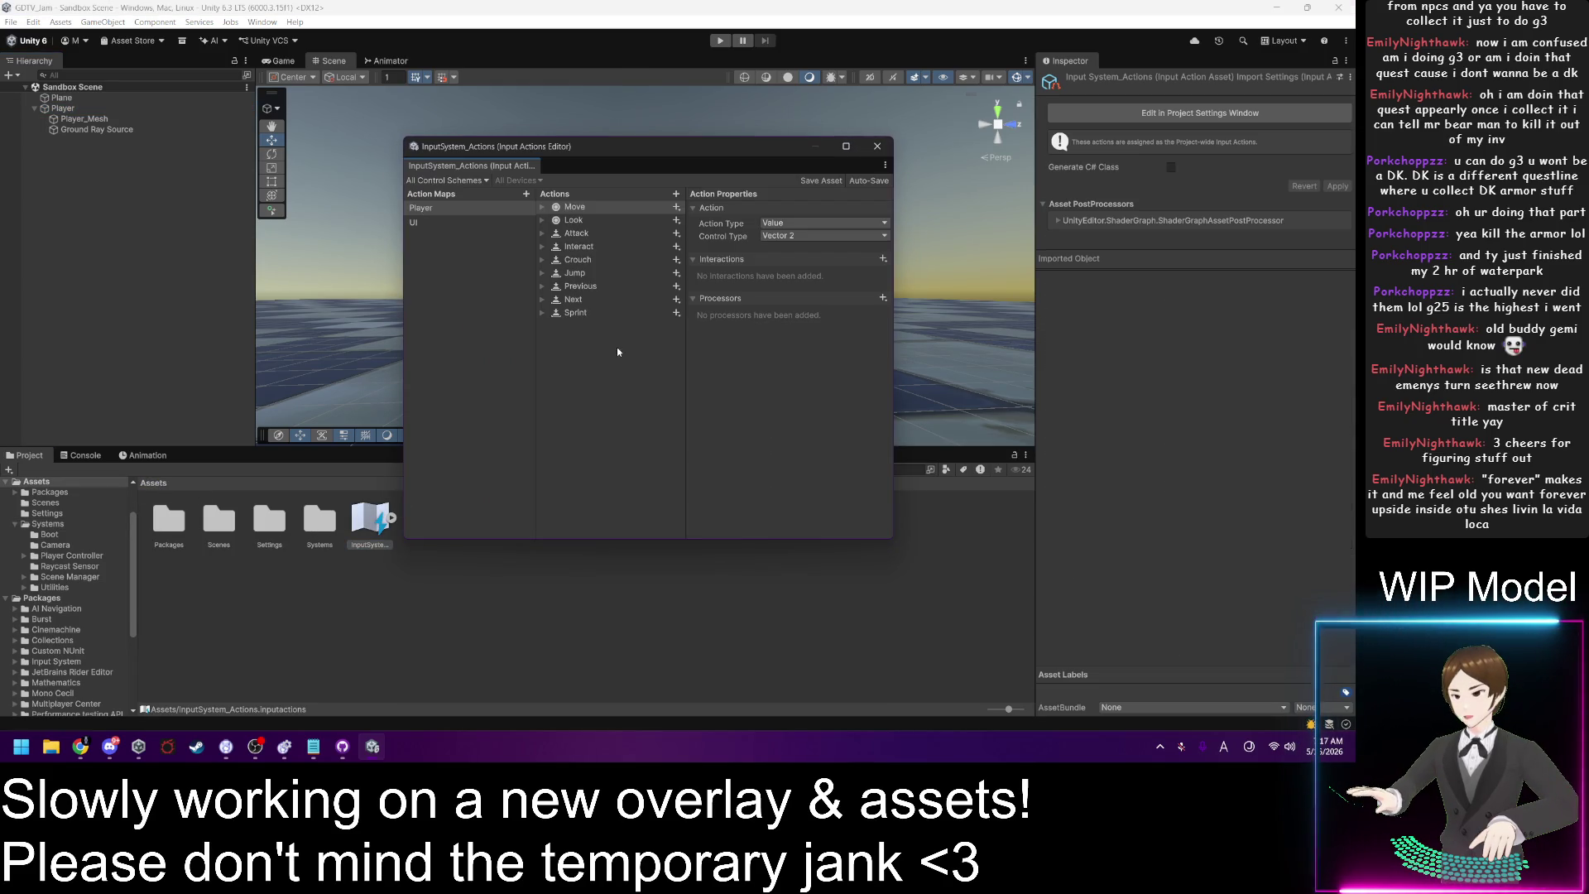
{"action": "left_click", "coordinate": [545, 208]}
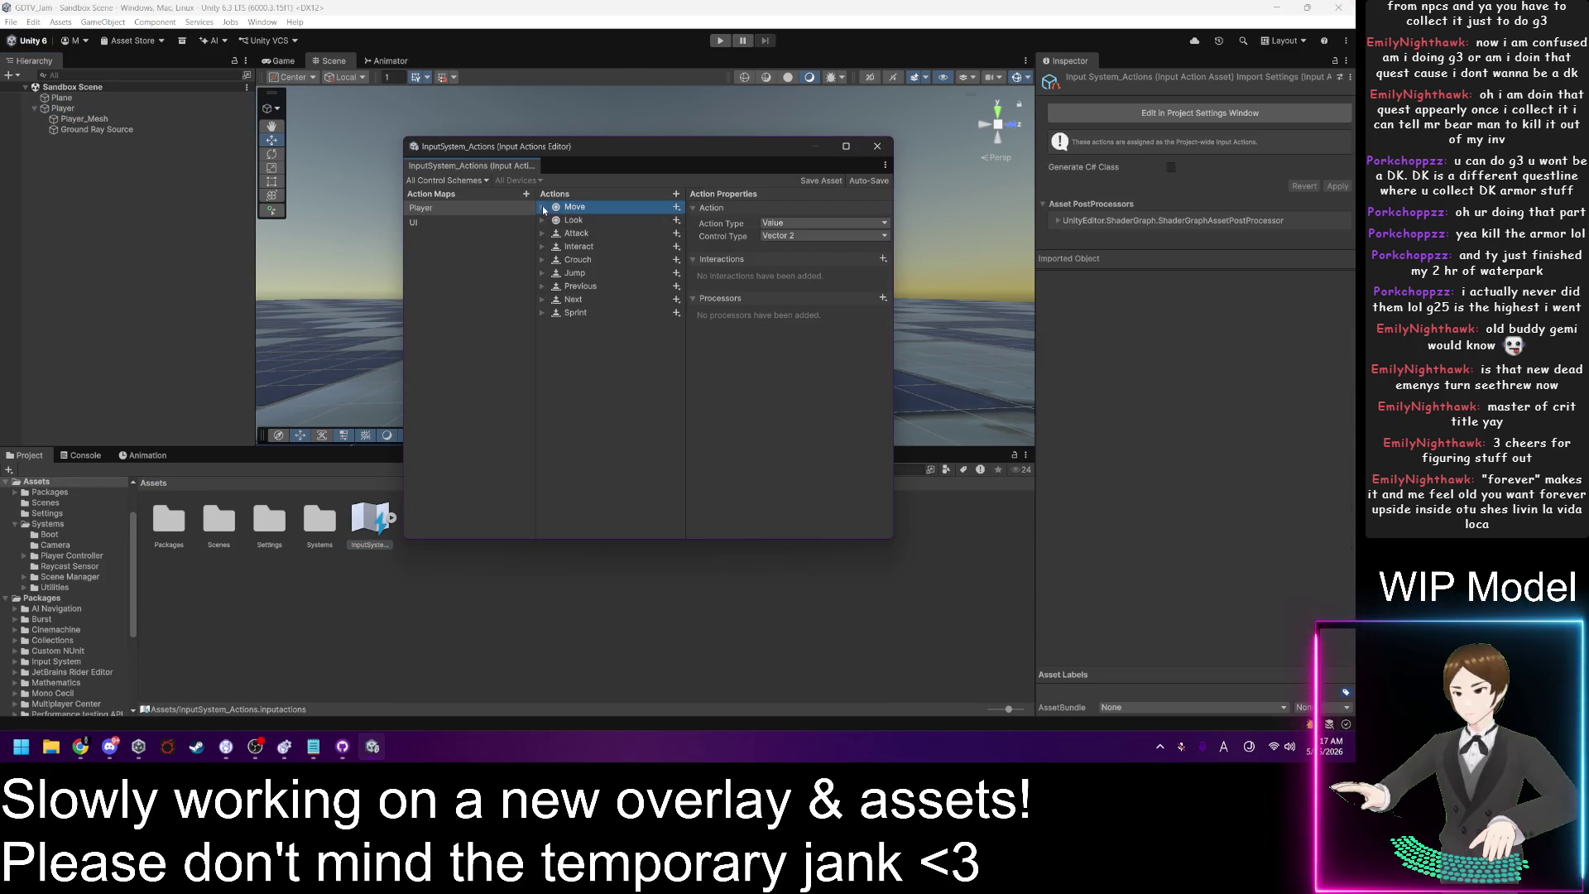
{"action": "left_click", "coordinate": [543, 208]}
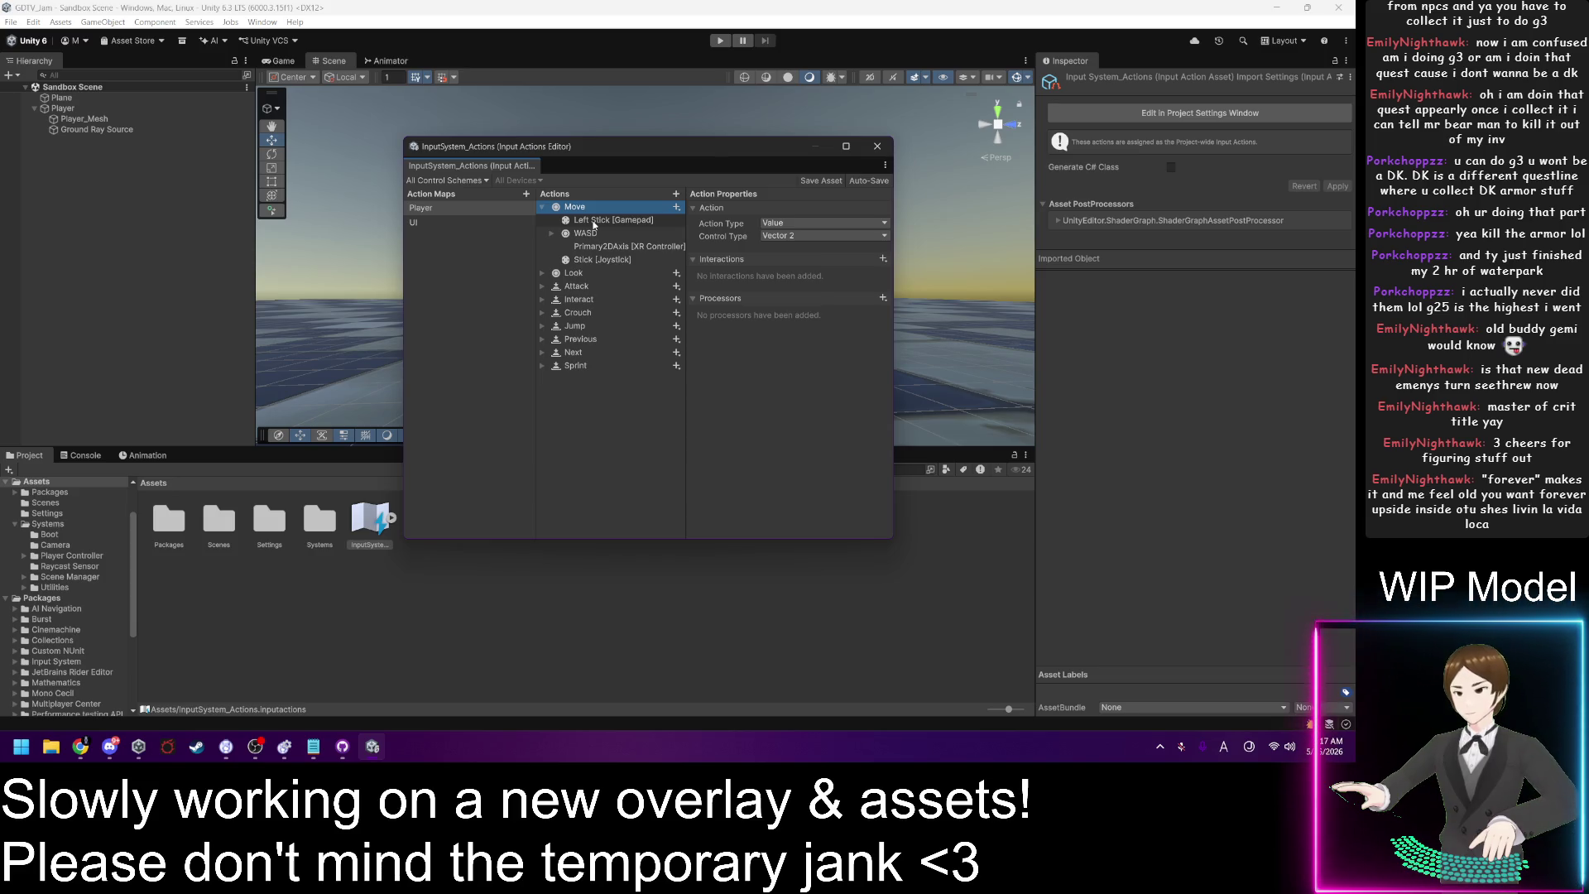
Step: Inspect the Attack action, then Move's Left Stick [Gamepad], WASD and Stick [Joystick] bindings
{"action": "left_click", "coordinate": [589, 286]}
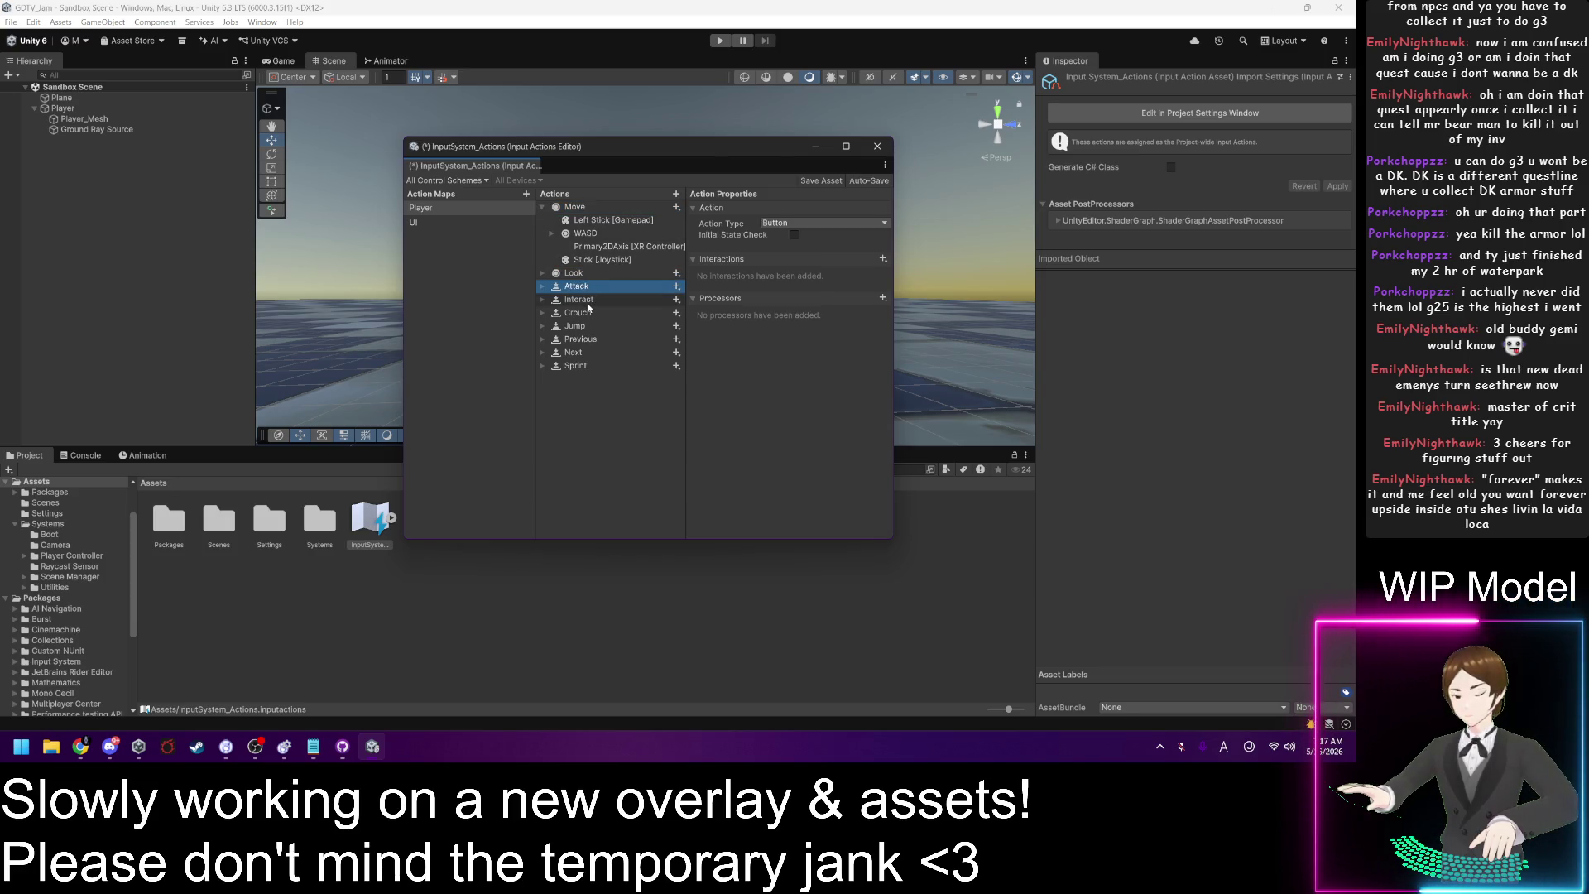
{"action": "key", "text": "Down"}
{"action": "key", "text": "Down"}
{"action": "key", "text": "Down"}
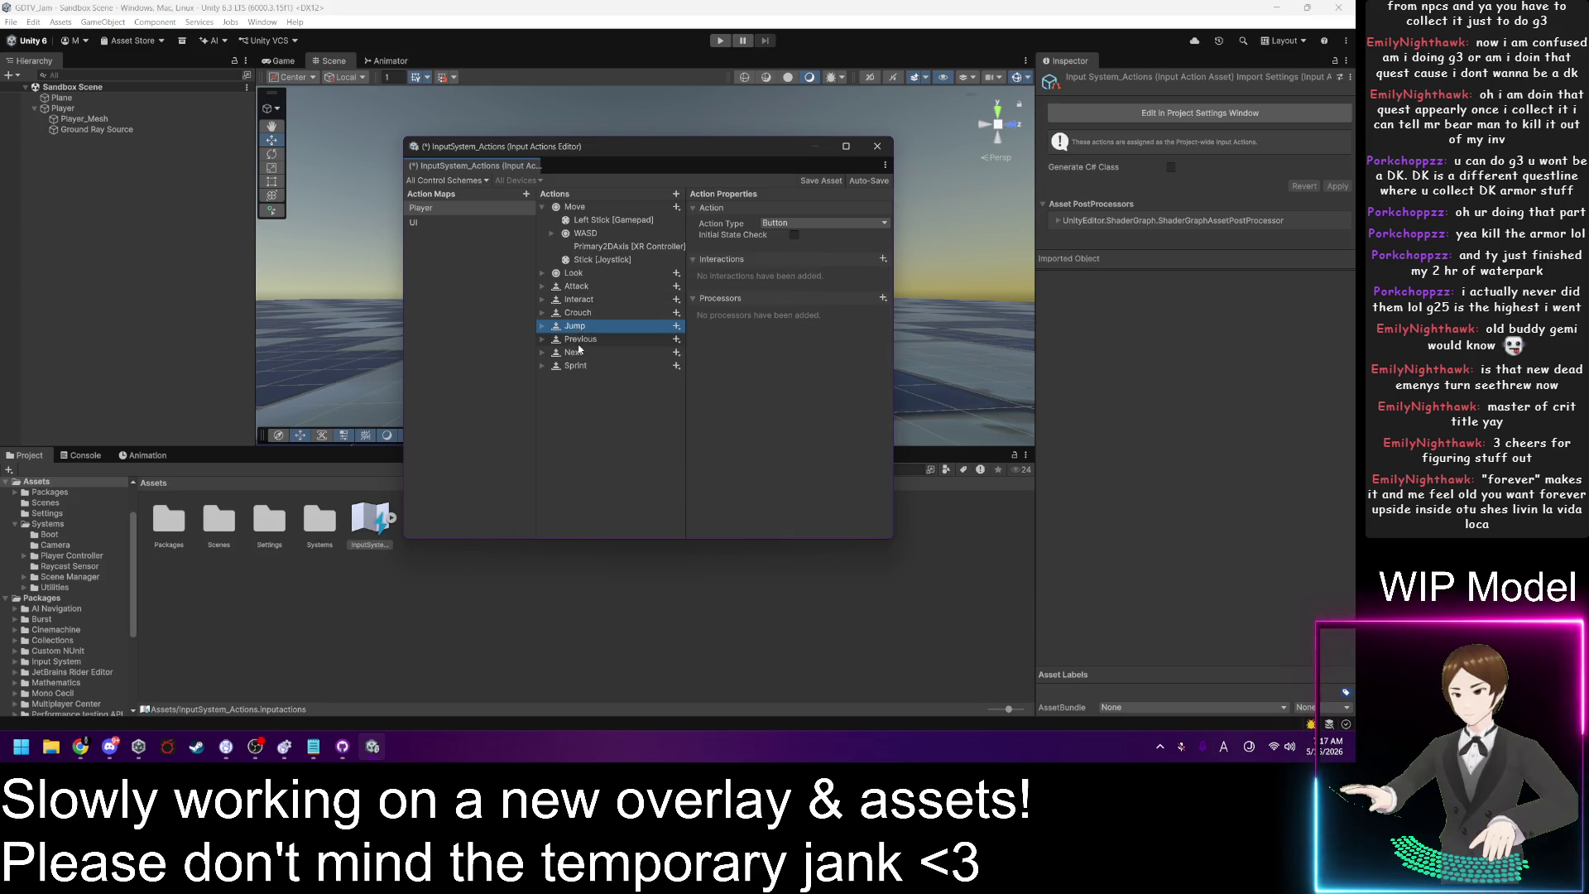
{"action": "left_click", "coordinate": [587, 208]}
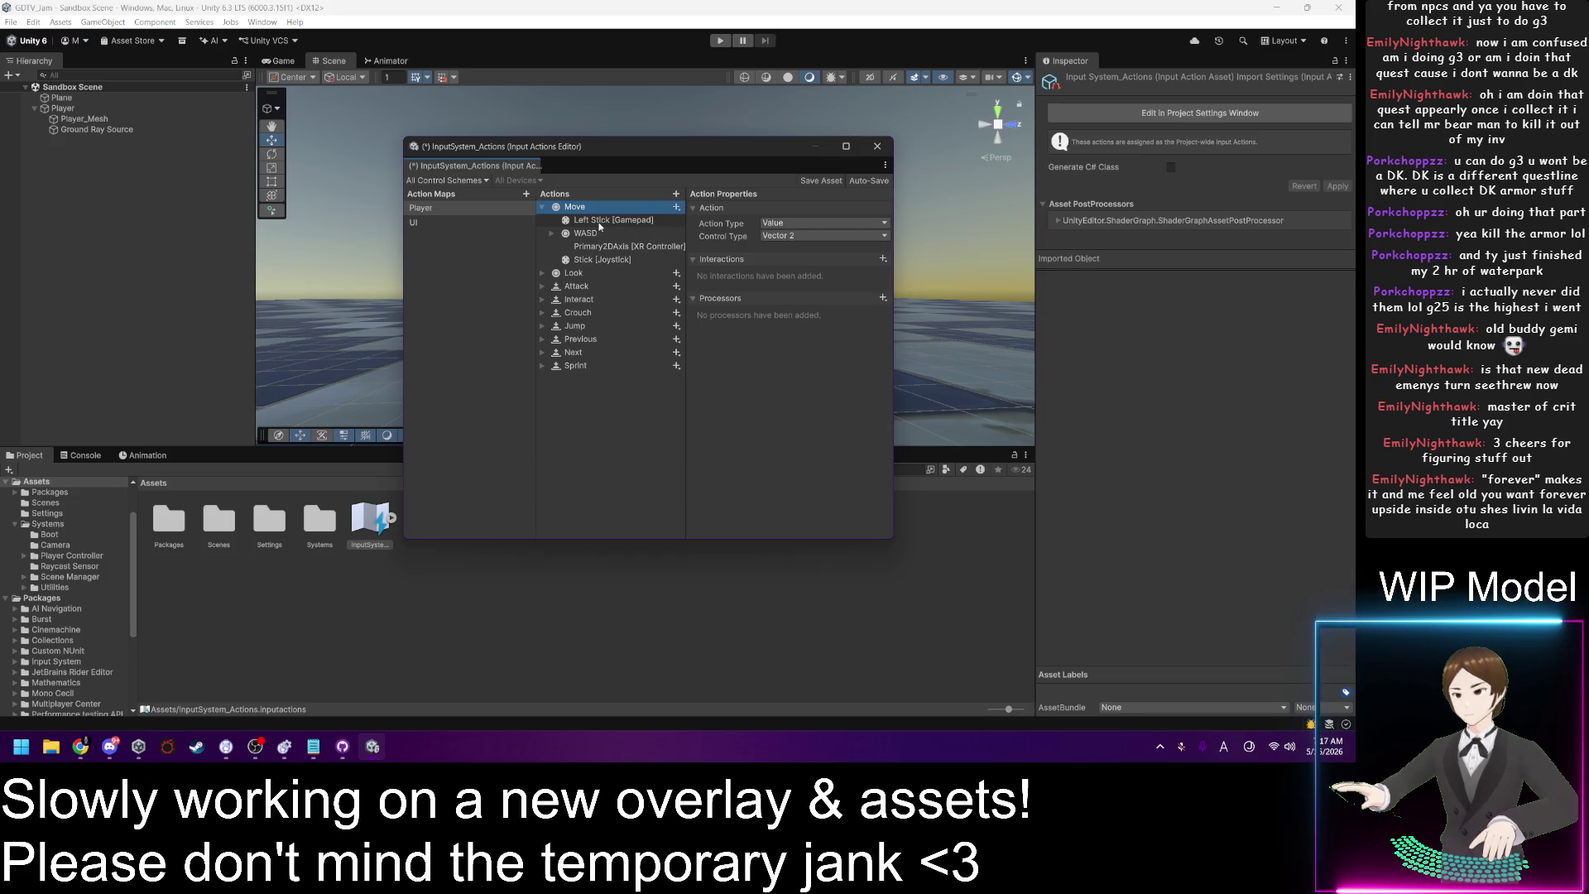
{"action": "left_click", "coordinate": [600, 222]}
{"action": "left_click", "coordinate": [601, 235]}
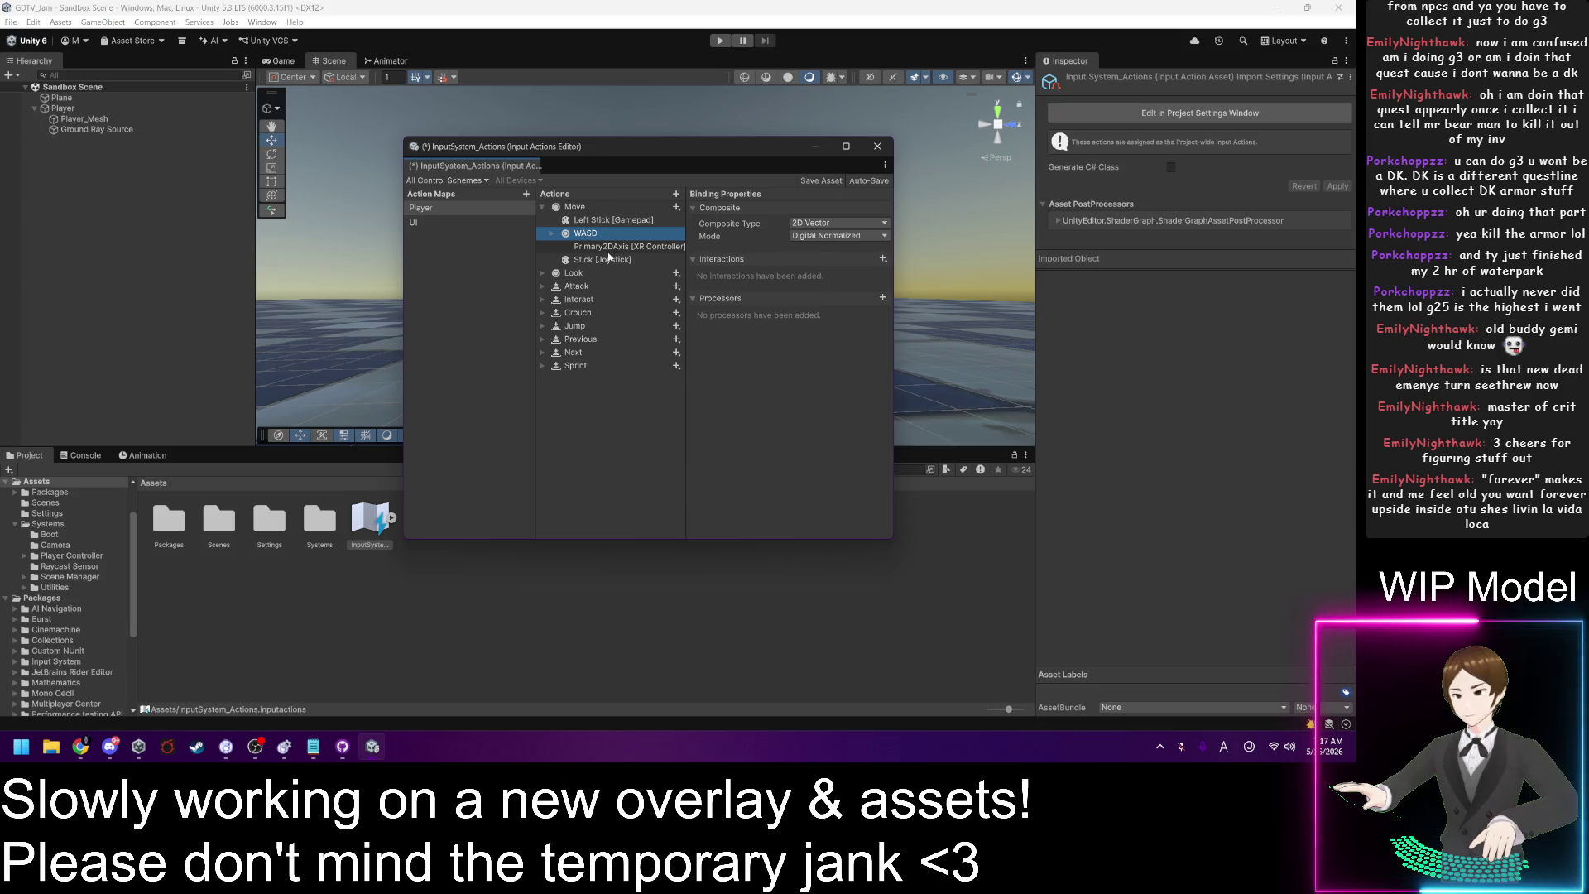
{"action": "left_click", "coordinate": [610, 260]}
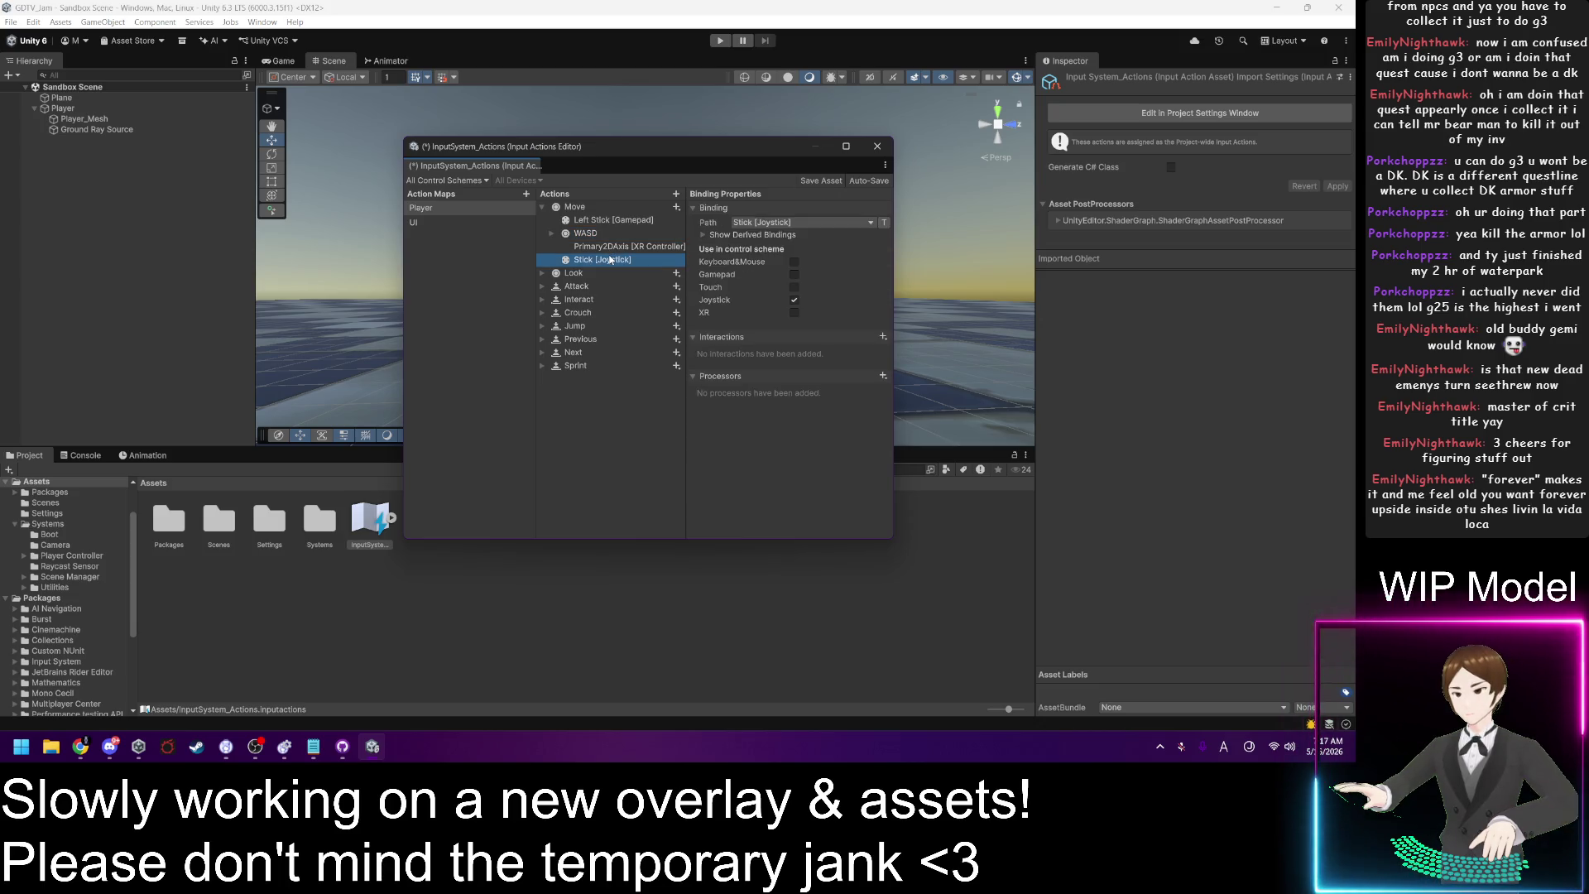
{"action": "left_click", "coordinate": [605, 221]}
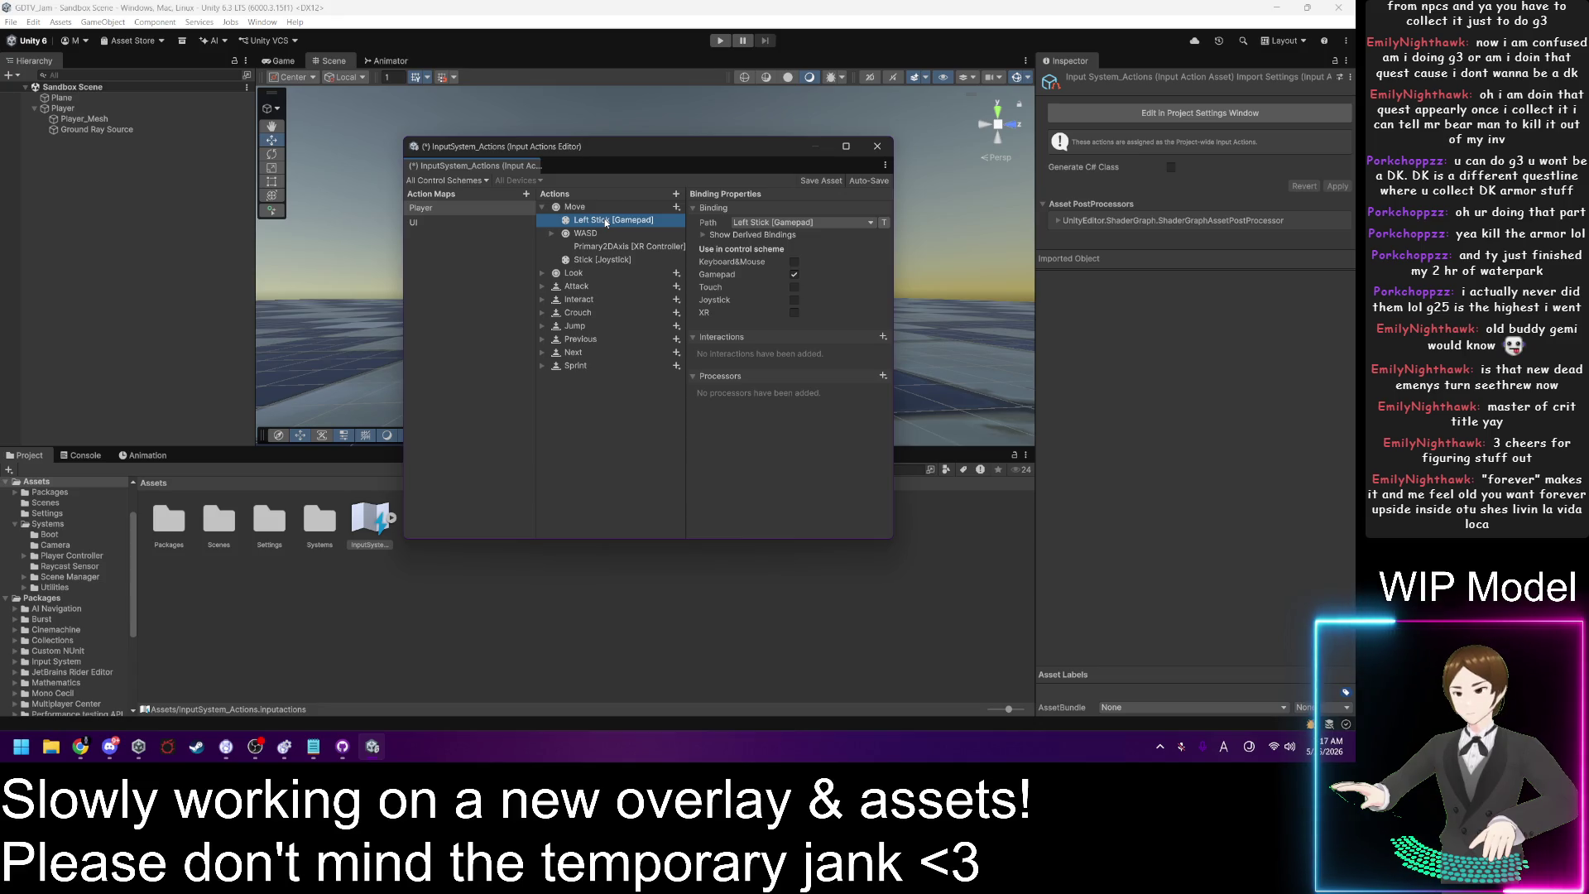
{"action": "left_click", "coordinate": [604, 260]}
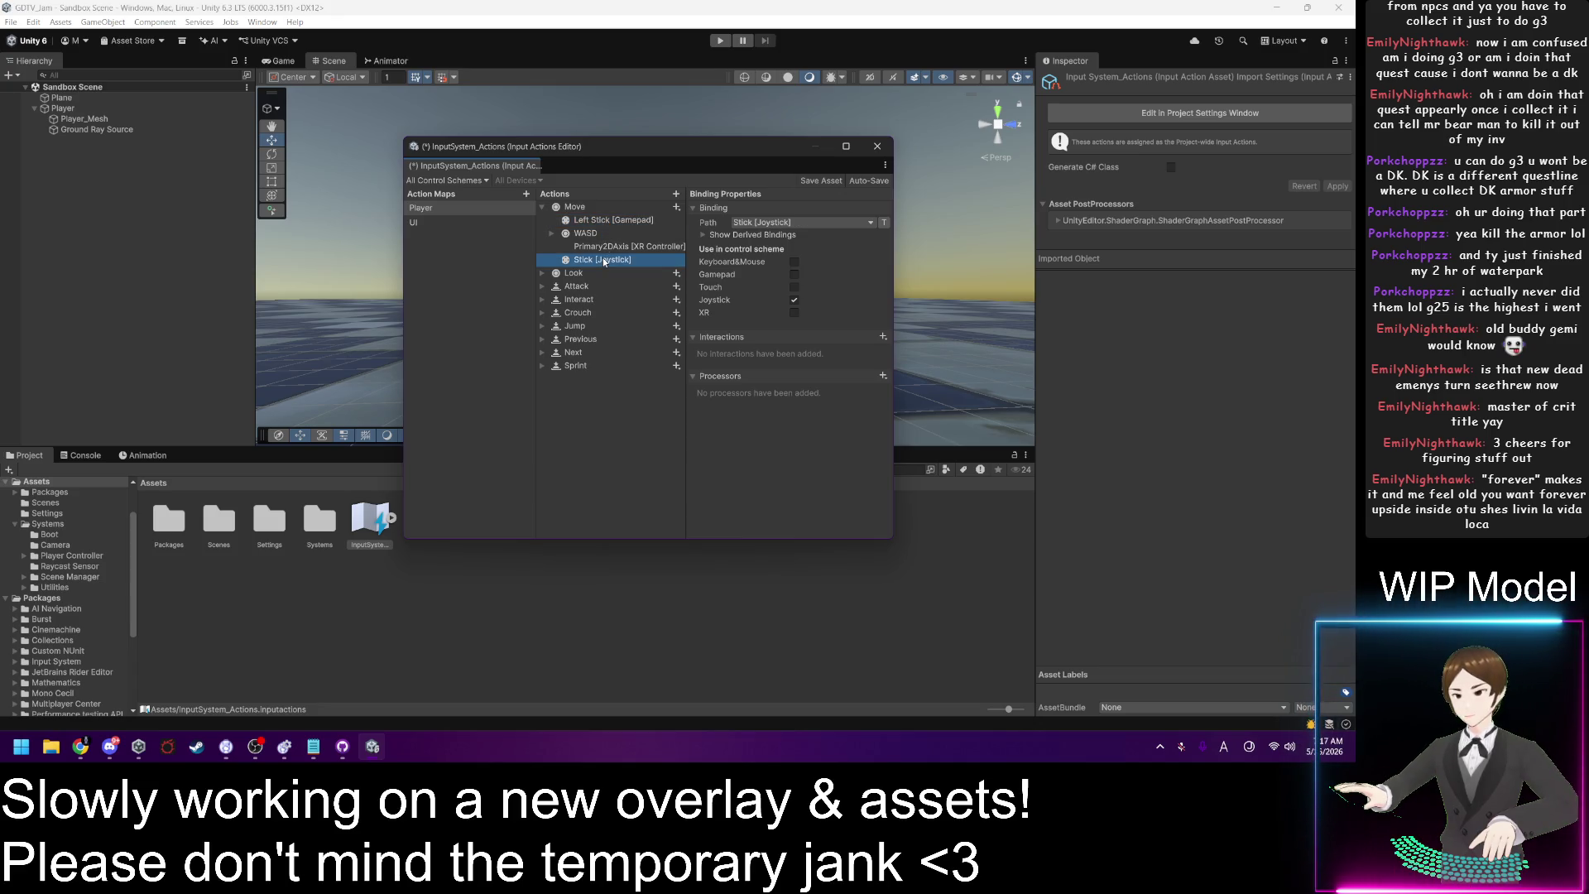
{"action": "left_click", "coordinate": [588, 233]}
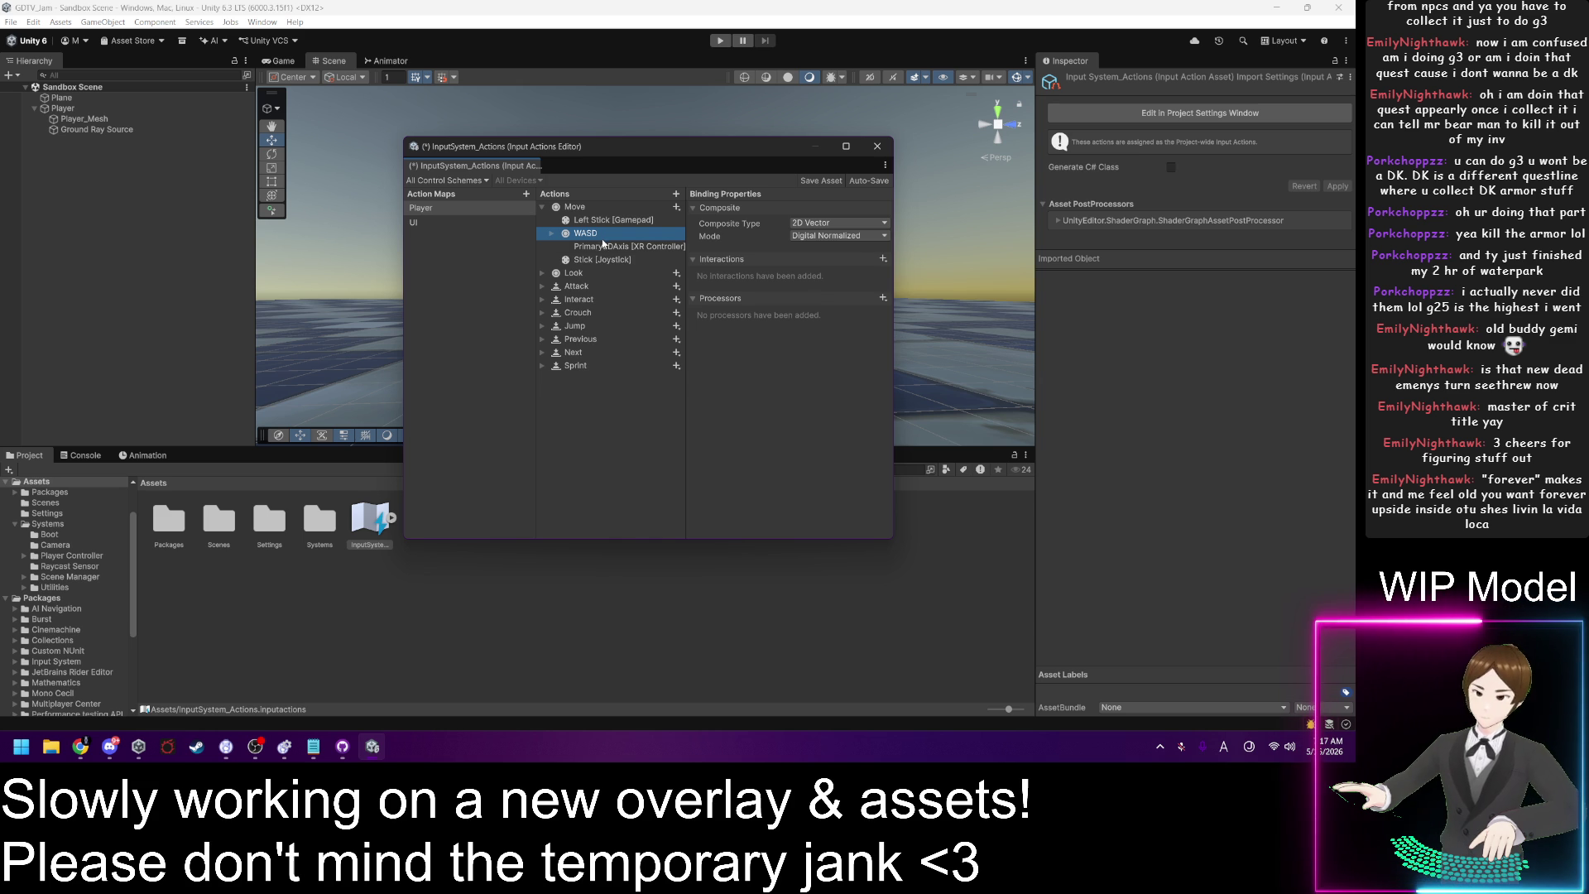
Step: Check the Look action's properties and close the Input Actions Editor
{"action": "left_click", "coordinate": [402, 587]}
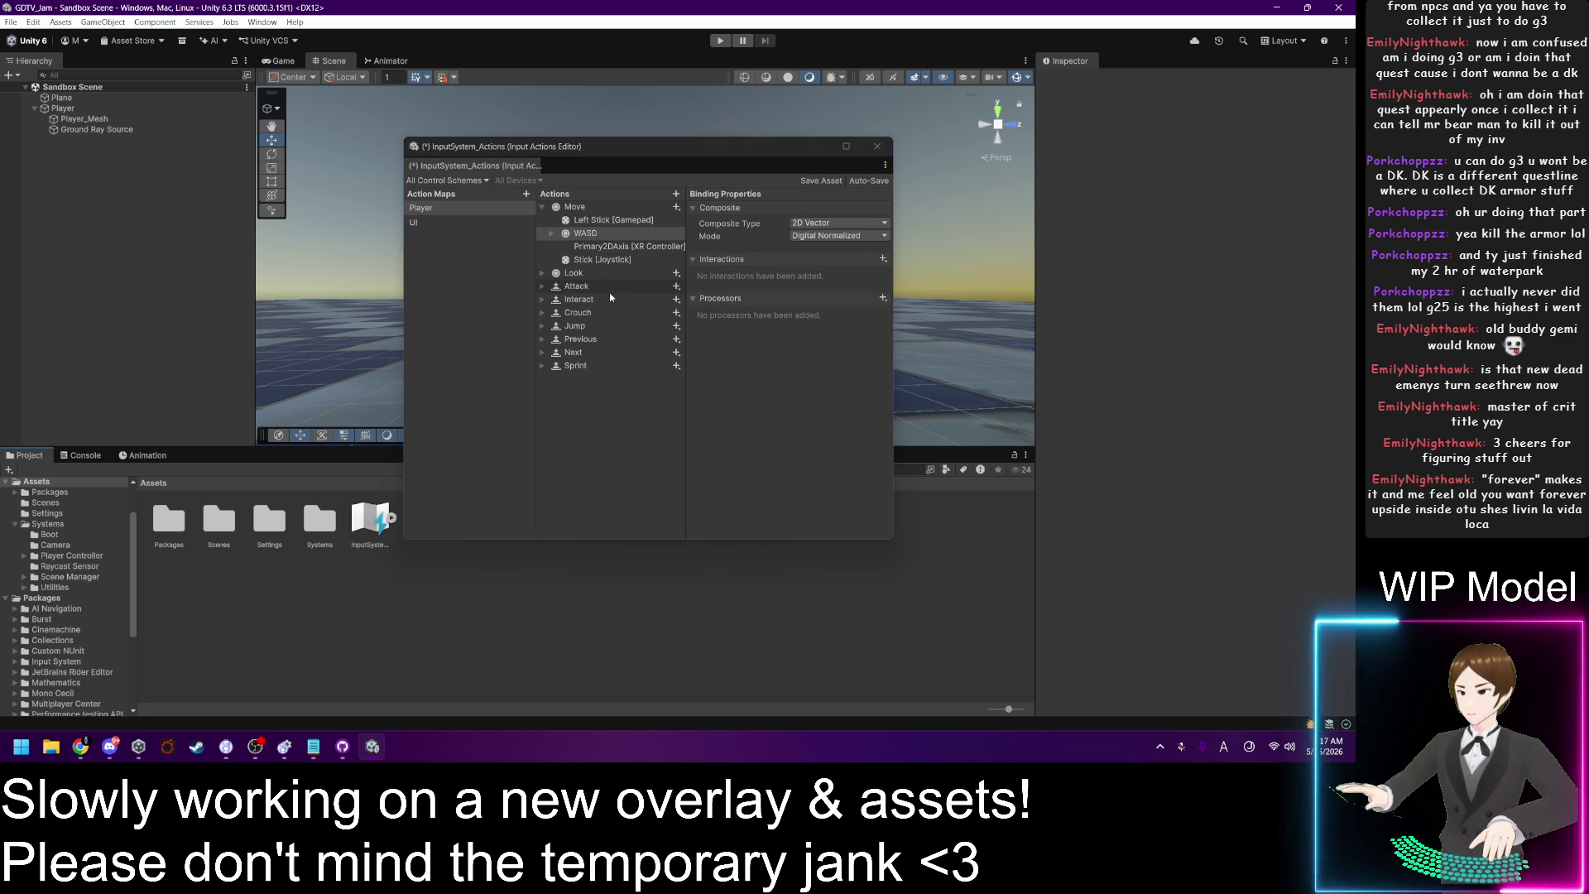
{"action": "left_click", "coordinate": [569, 277]}
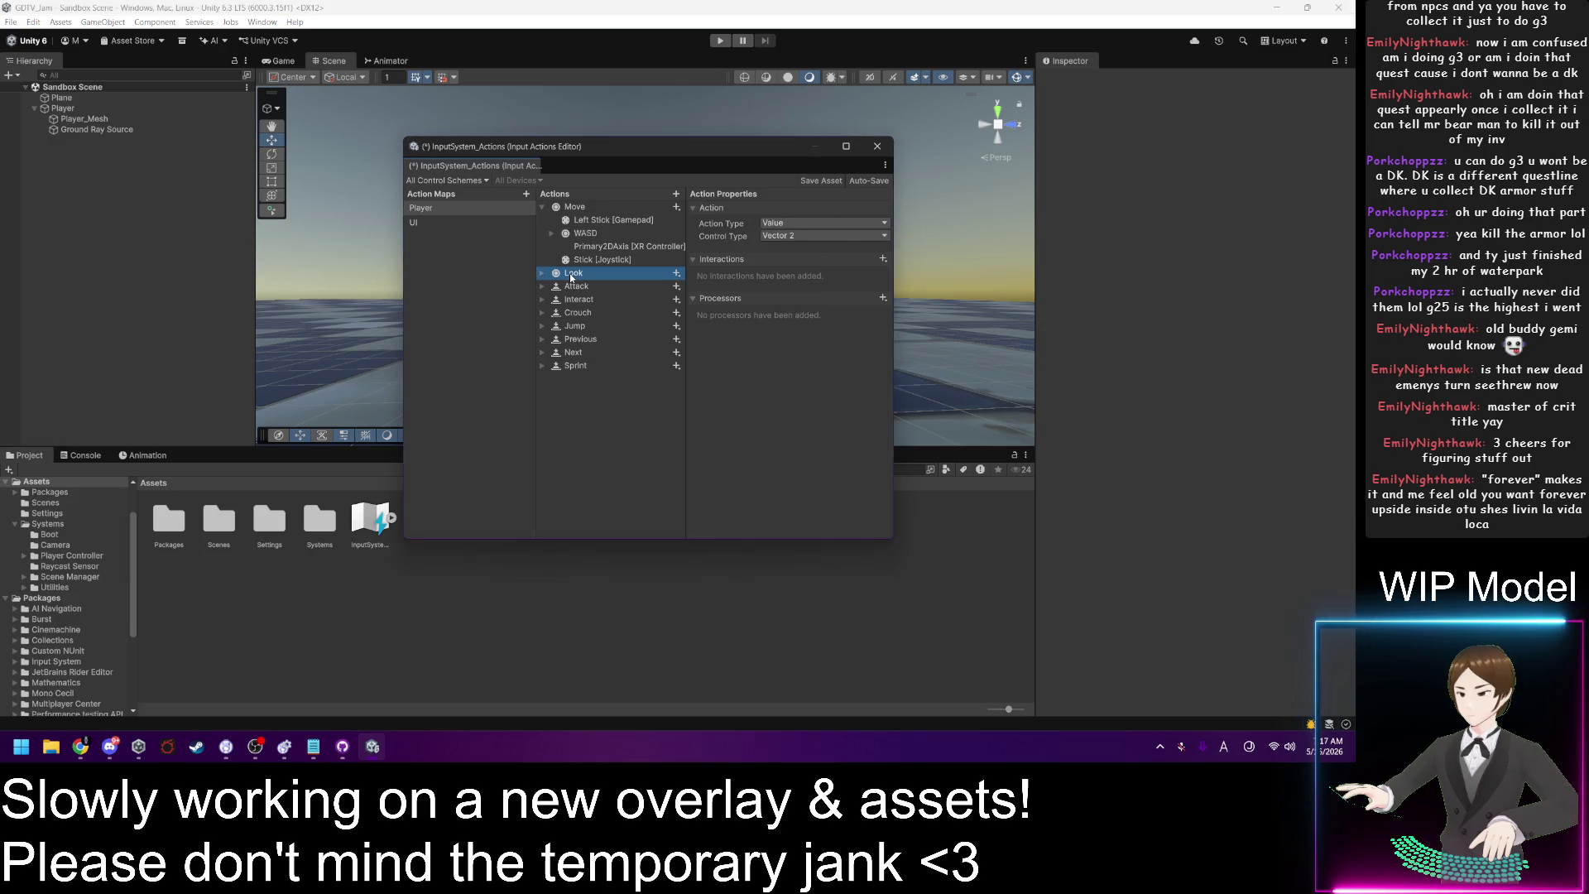
{"action": "left_click", "coordinate": [877, 146]}
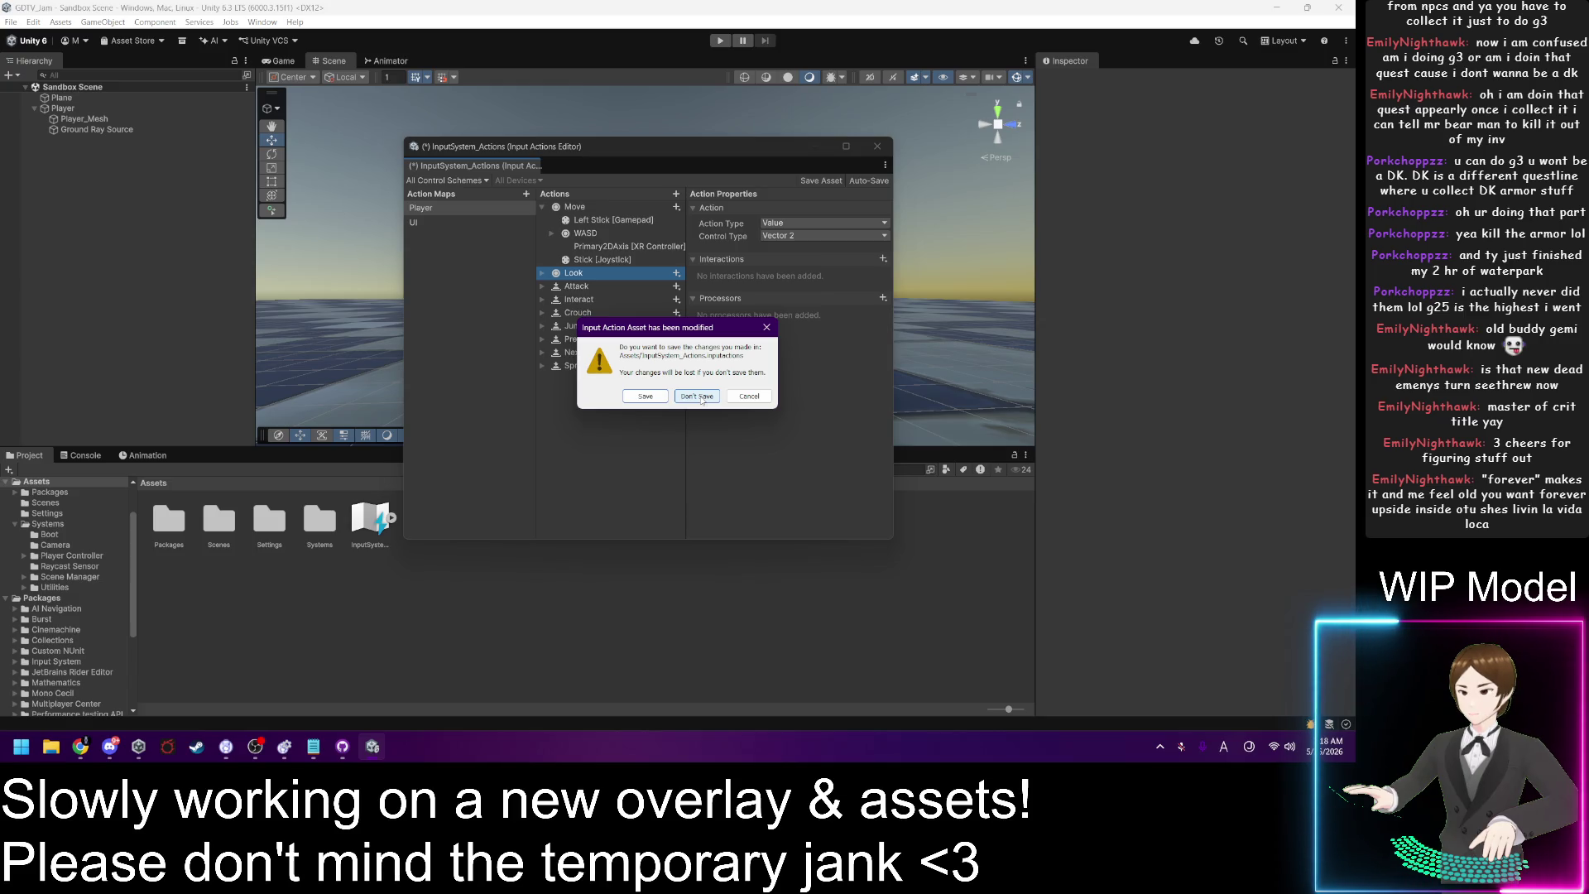
Step: Discard the asset changes, then inspect the Player_Mesh, Ground Ray Source and Player components
{"action": "left_click", "coordinate": [698, 397]}
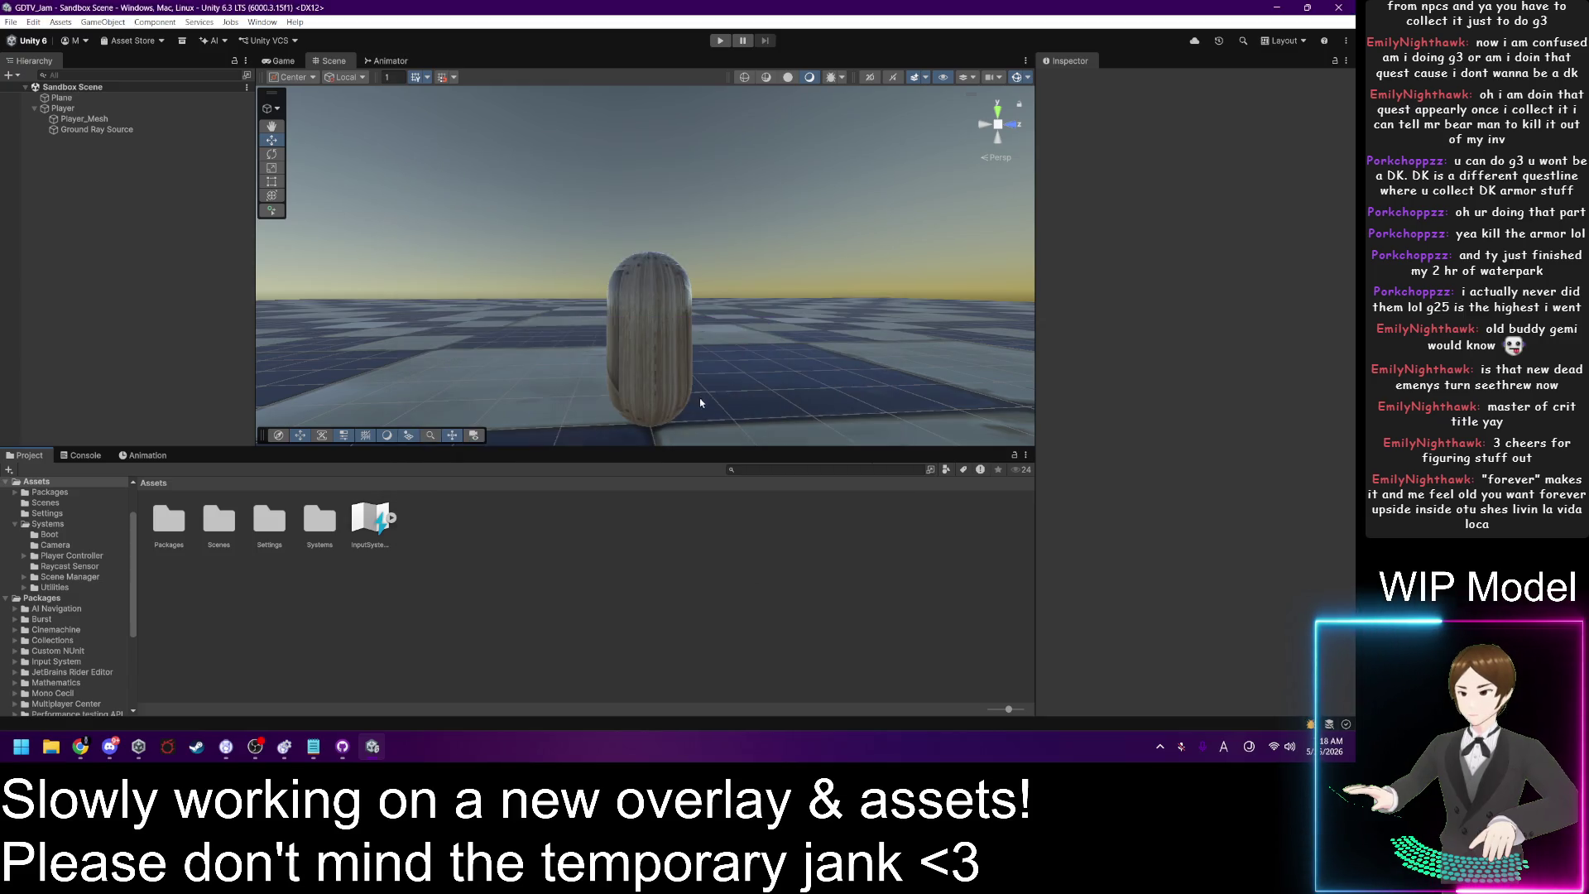
{"action": "left_click", "coordinate": [87, 119]}
{"action": "left_click", "coordinate": [95, 129]}
{"action": "left_click", "coordinate": [95, 120]}
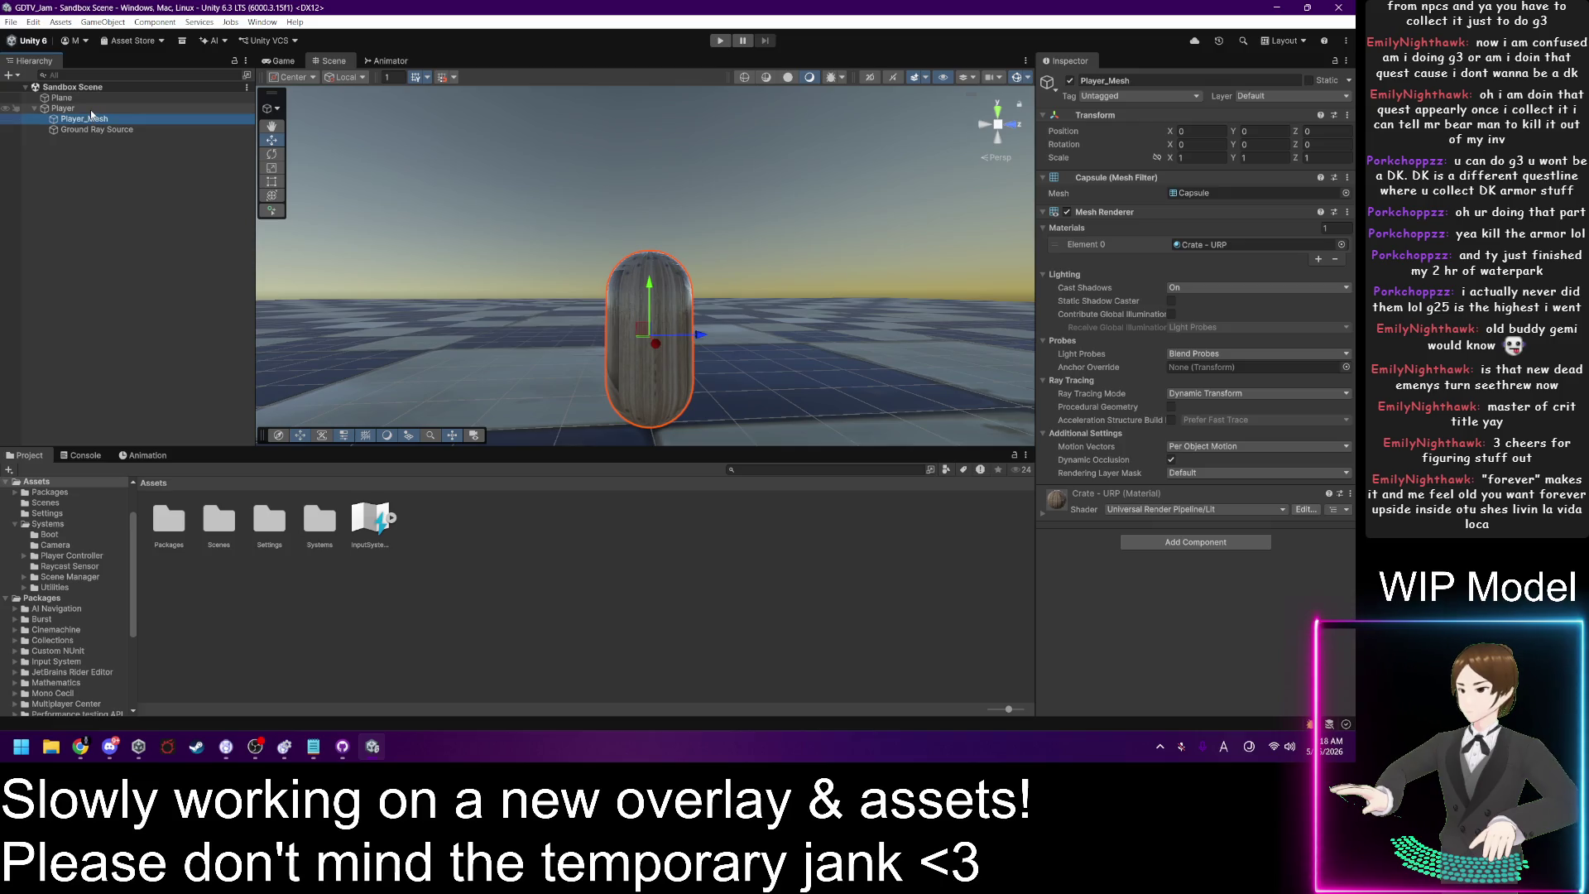
{"action": "left_click", "coordinate": [91, 109]}
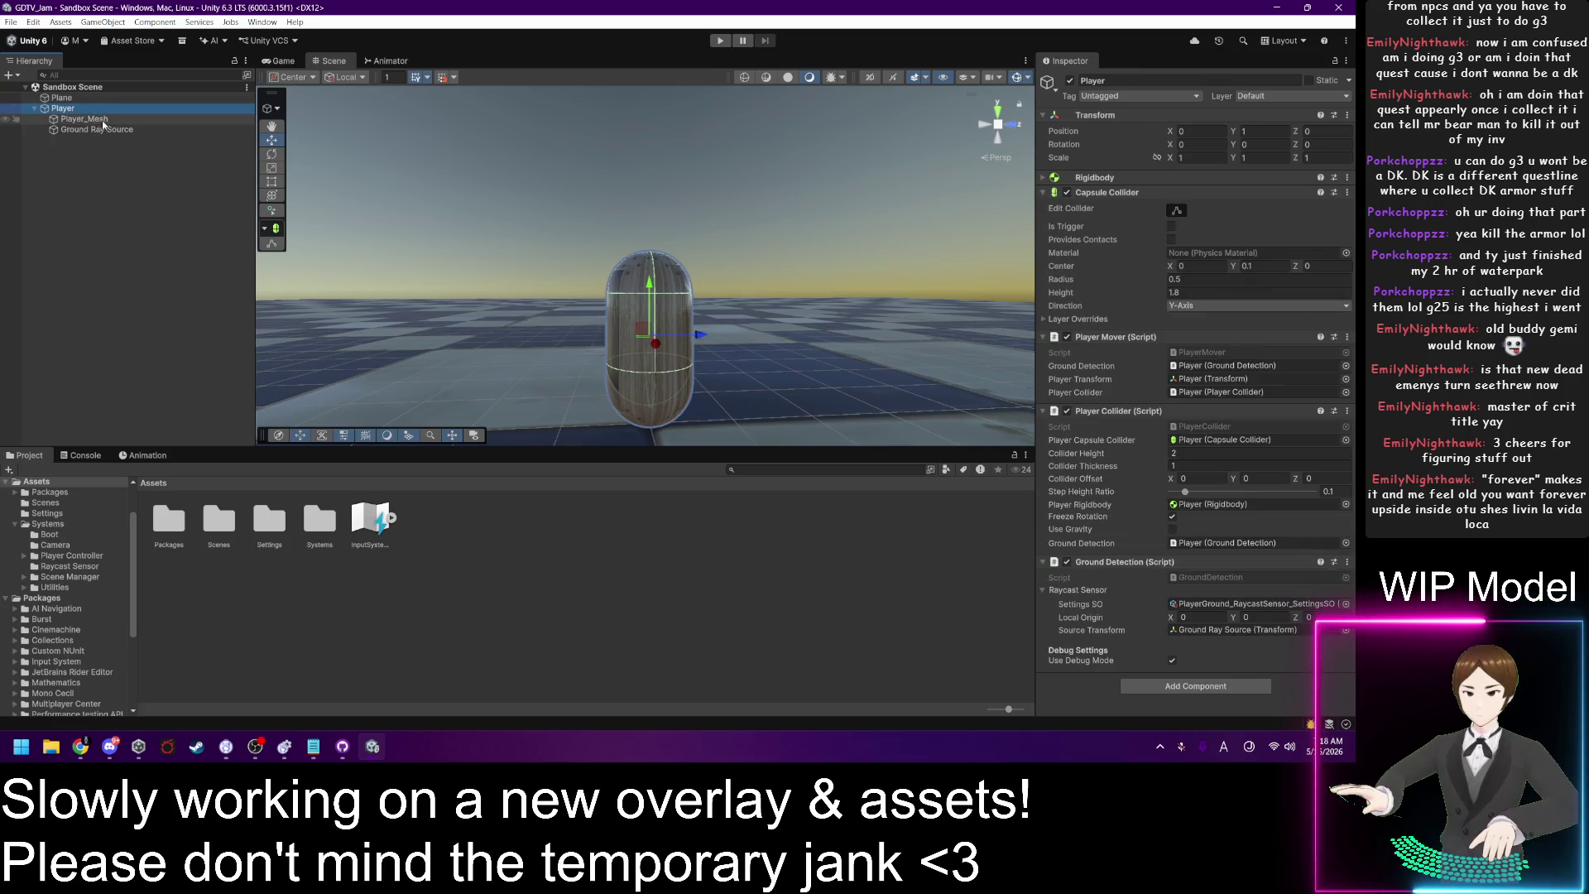
{"action": "left_click", "coordinate": [116, 130]}
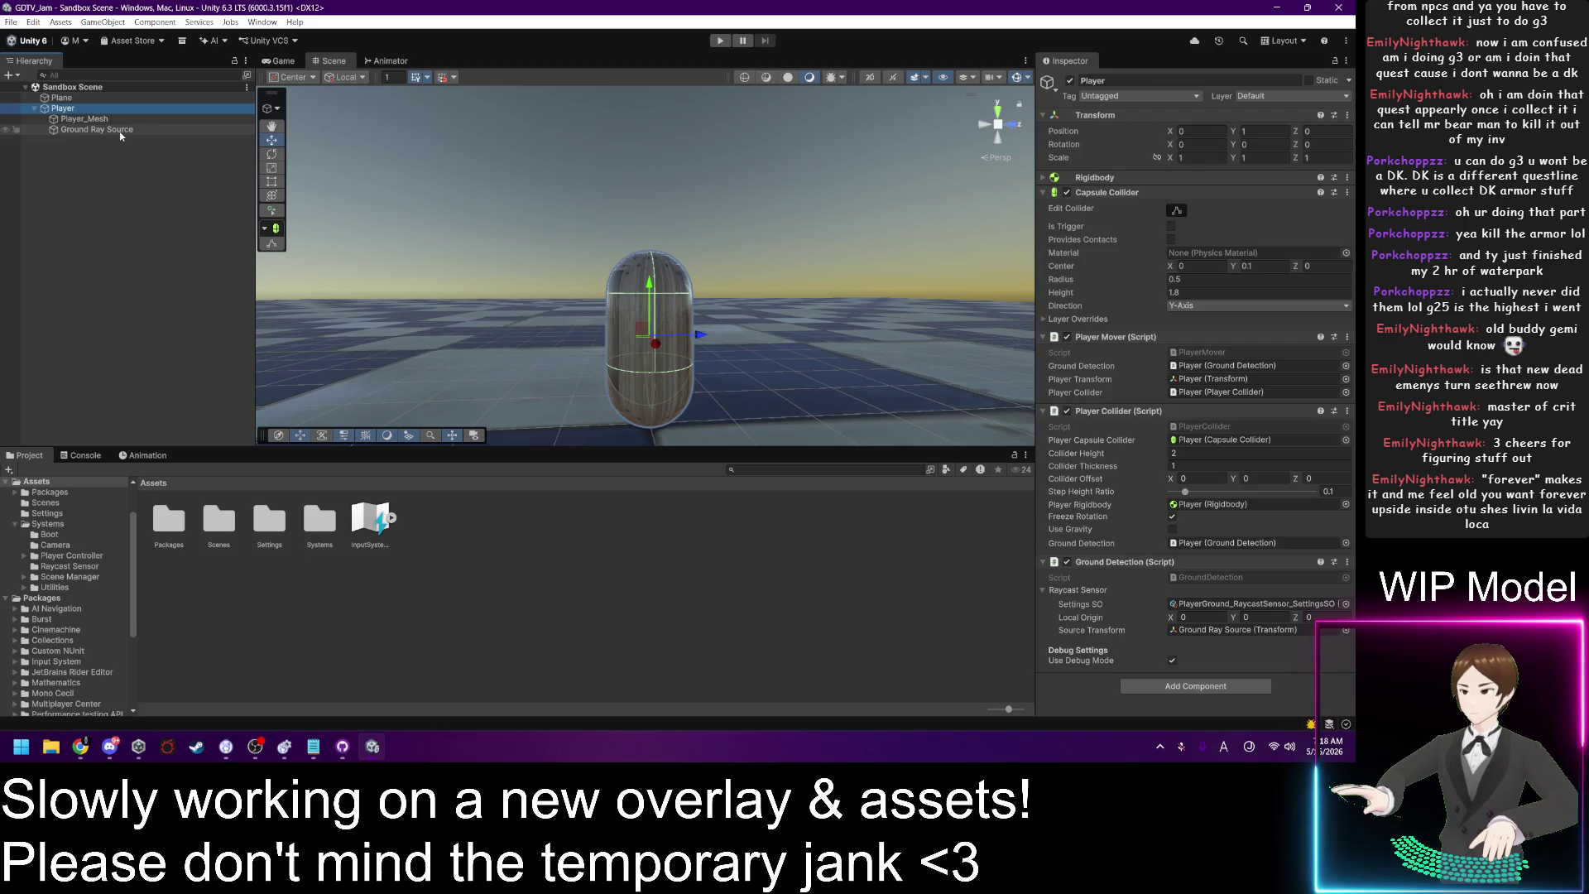
{"action": "left_click", "coordinate": [114, 111]}
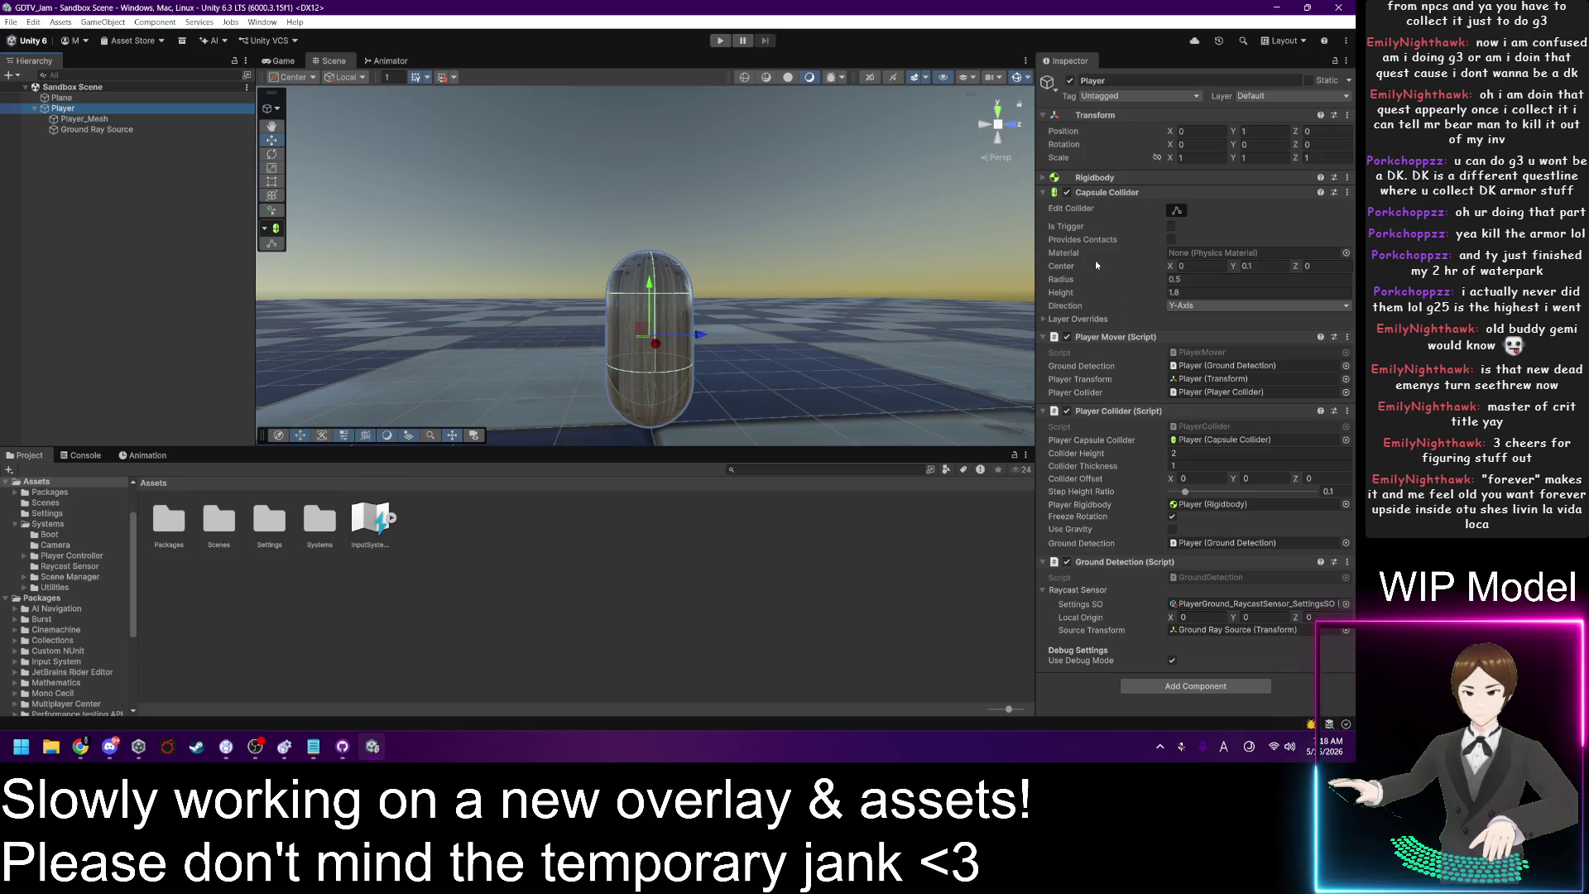
Step: Pan and zoom around the capsule, then bring the PlayerMover.cs browser forward
{"action": "mouse_move", "coordinate": [942, 326]}
{"action": "left_mouse_down"}
{"action": "mouse_move", "coordinate": [902, 243]}
{"action": "mouse_move", "coordinate": [905, 295]}
{"action": "left_mouse_up"}
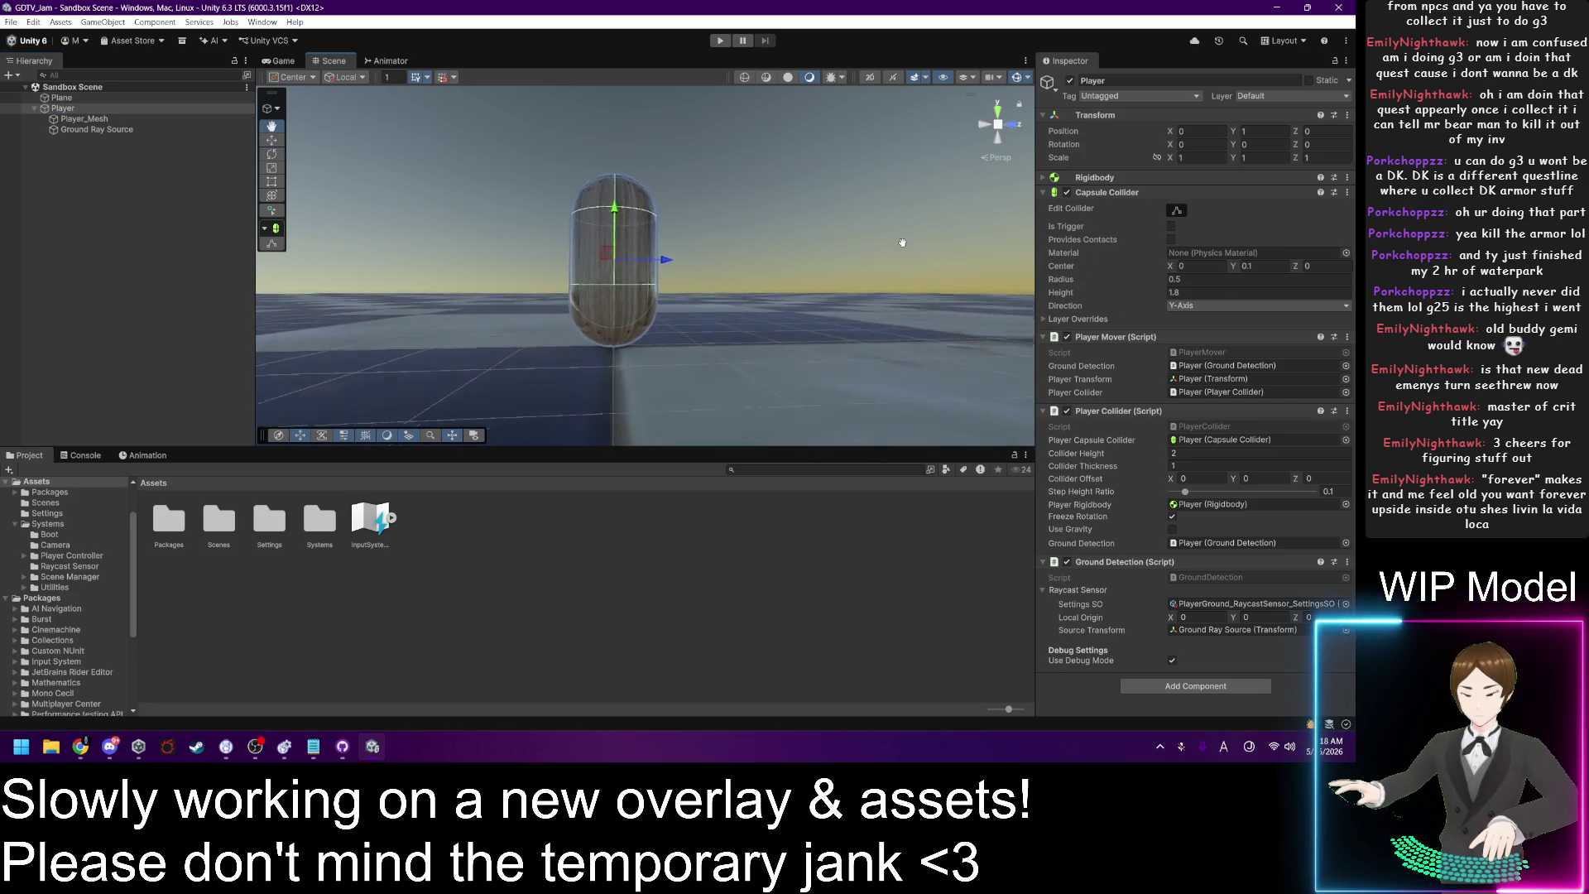
{"action": "scroll", "coordinate": [891, 295], "scroll_direction": "down", "scroll_amount": 1}
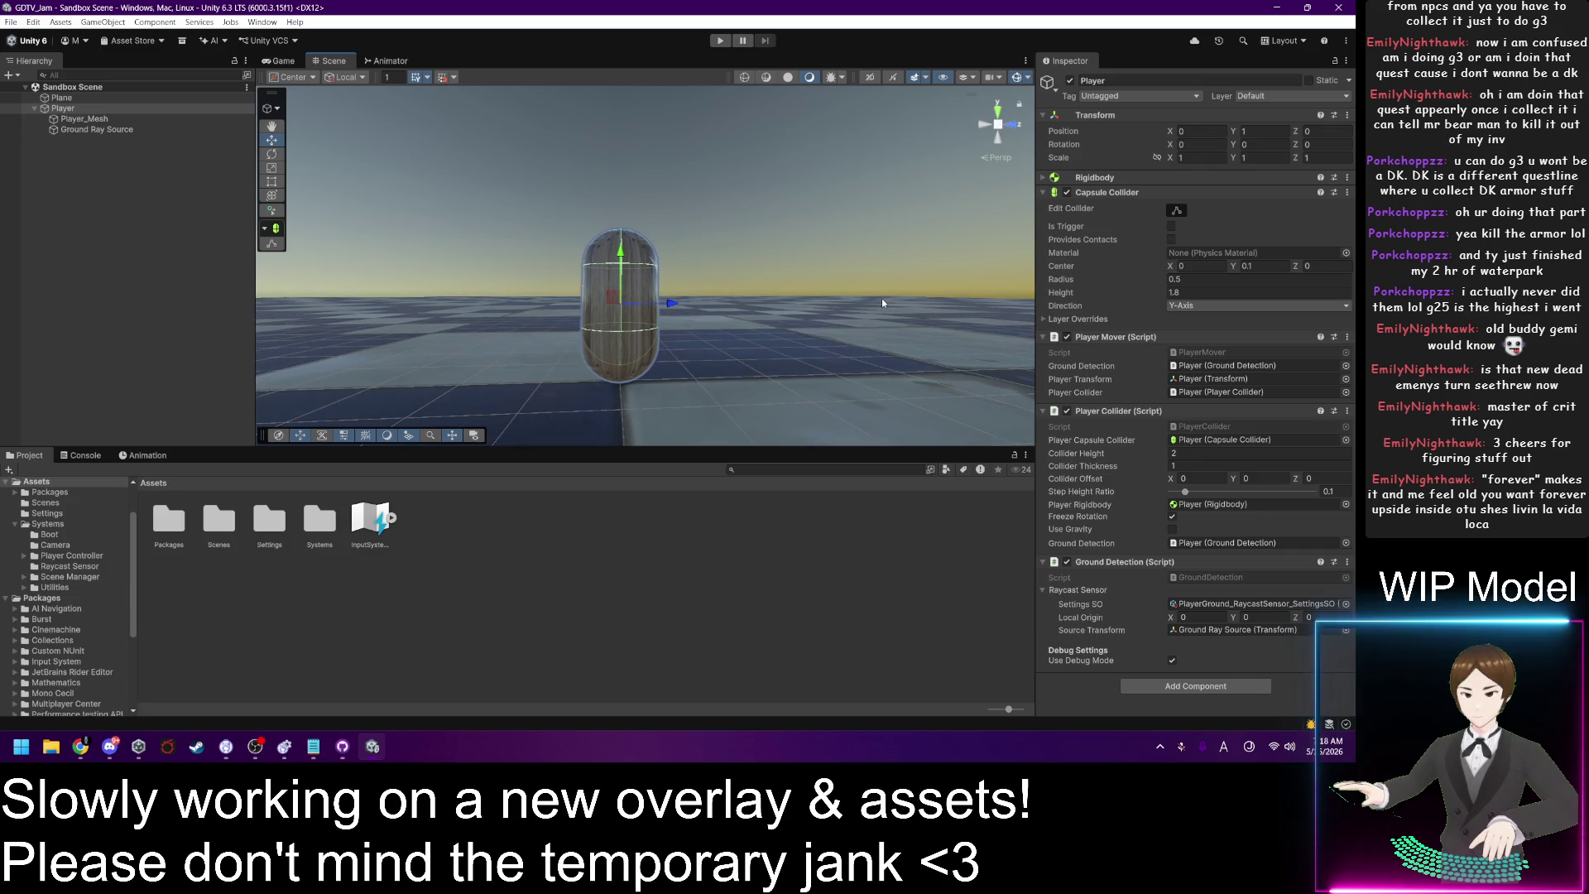
{"action": "key", "text": "alt+Tab"}
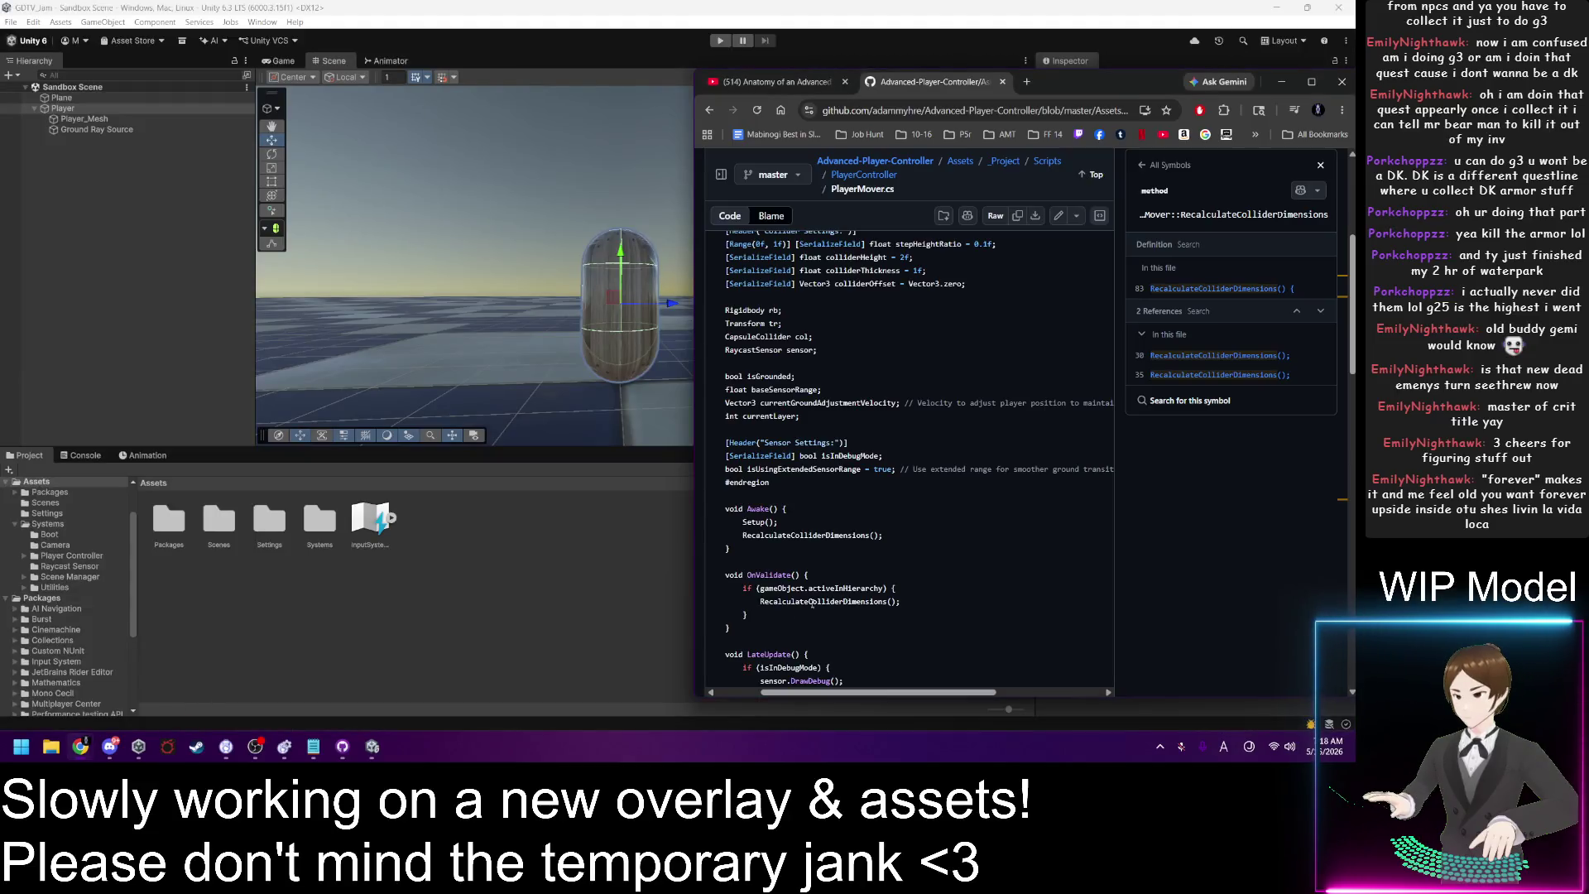
Step: Scroll down through the PlayerMover.cs code on GitHub
{"action": "scroll", "coordinate": [907, 525], "scroll_direction": "up", "scroll_amount": 5}
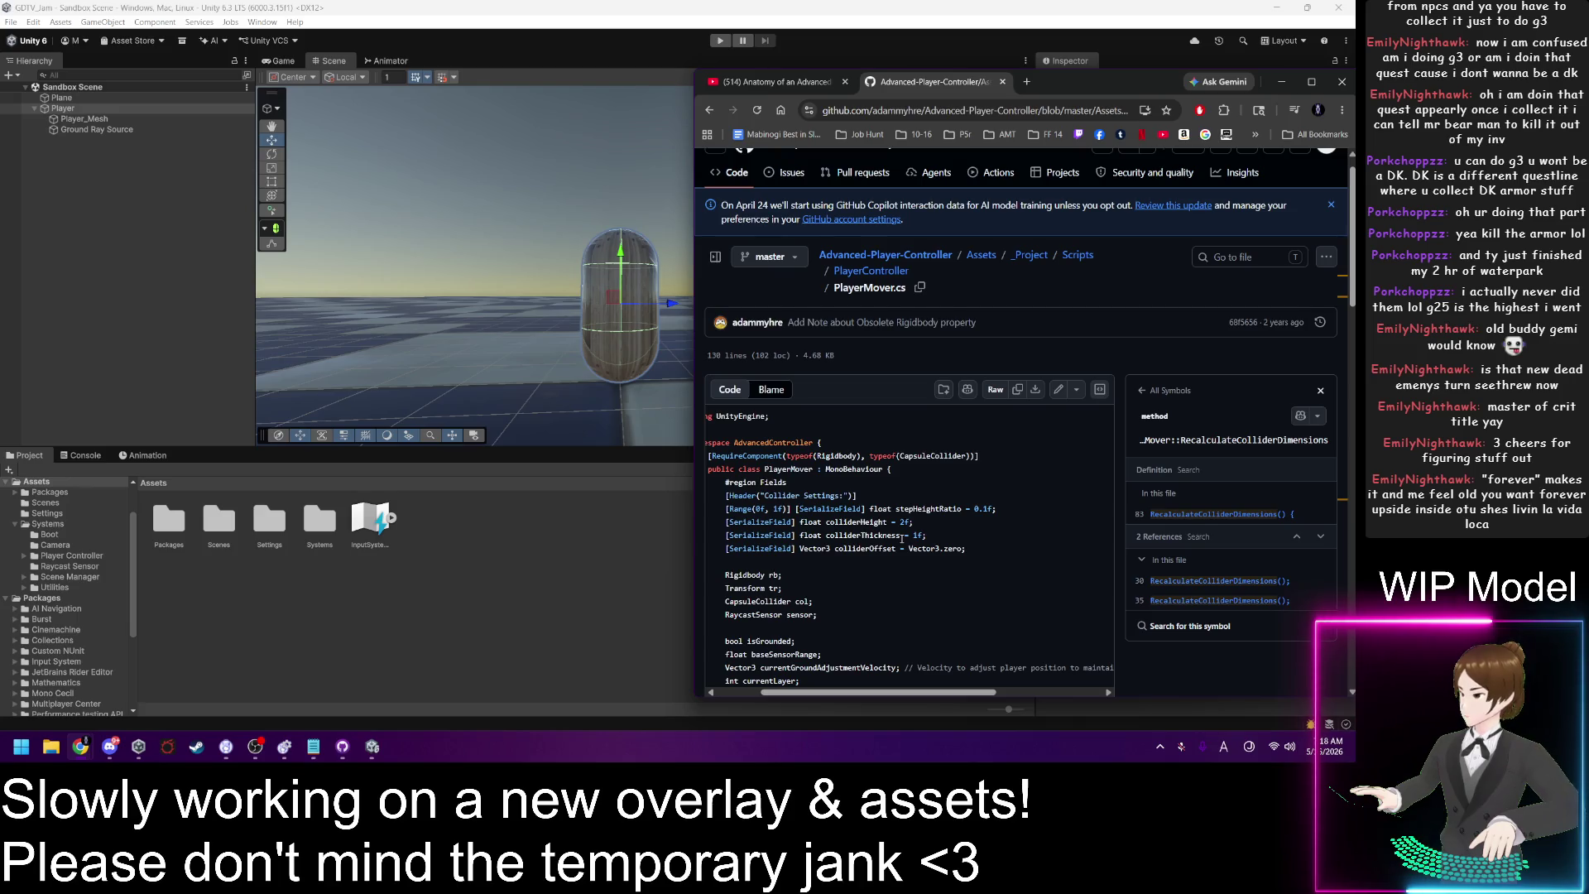
{"action": "scroll", "coordinate": [902, 538], "scroll_direction": "down", "scroll_amount": 2}
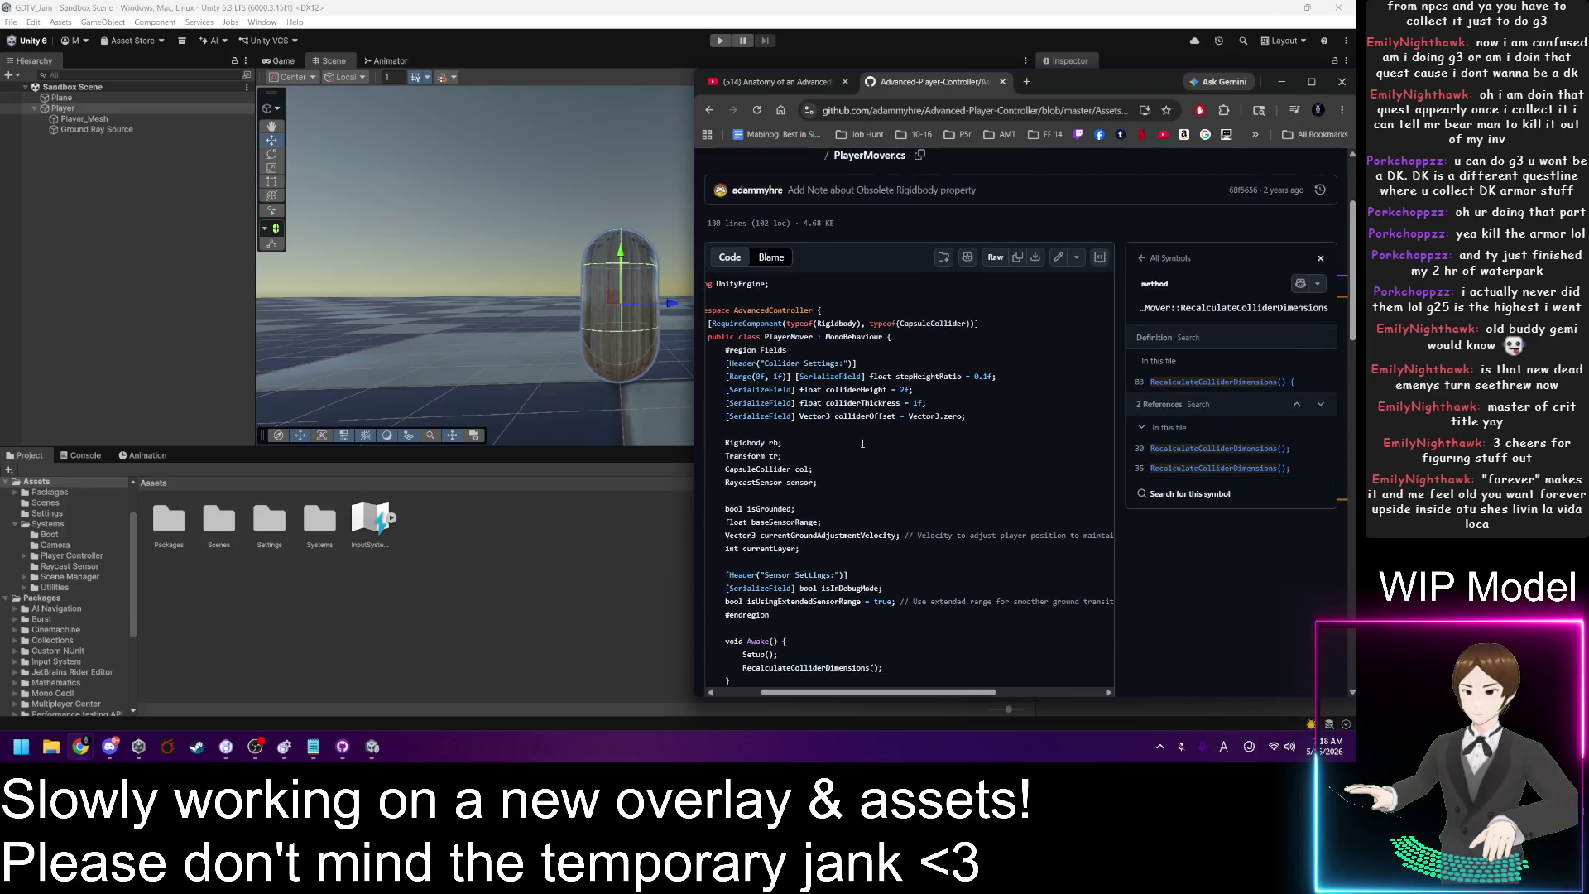
{"action": "scroll", "coordinate": [863, 443], "scroll_direction": "down", "scroll_amount": 2}
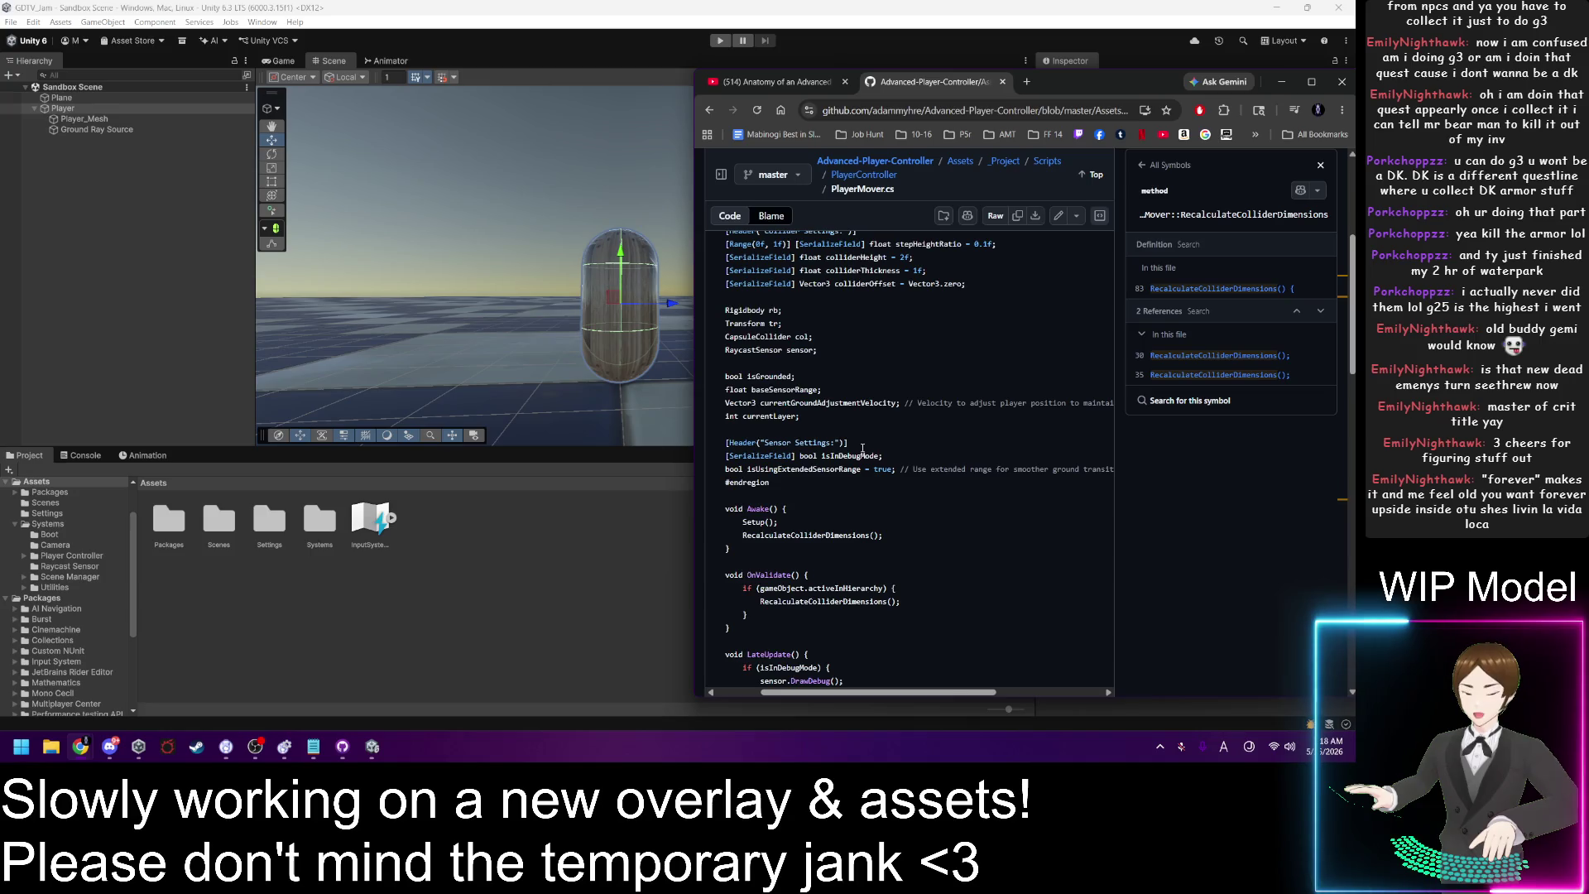
{"action": "scroll", "coordinate": [862, 448], "scroll_direction": "up", "scroll_amount": 3}
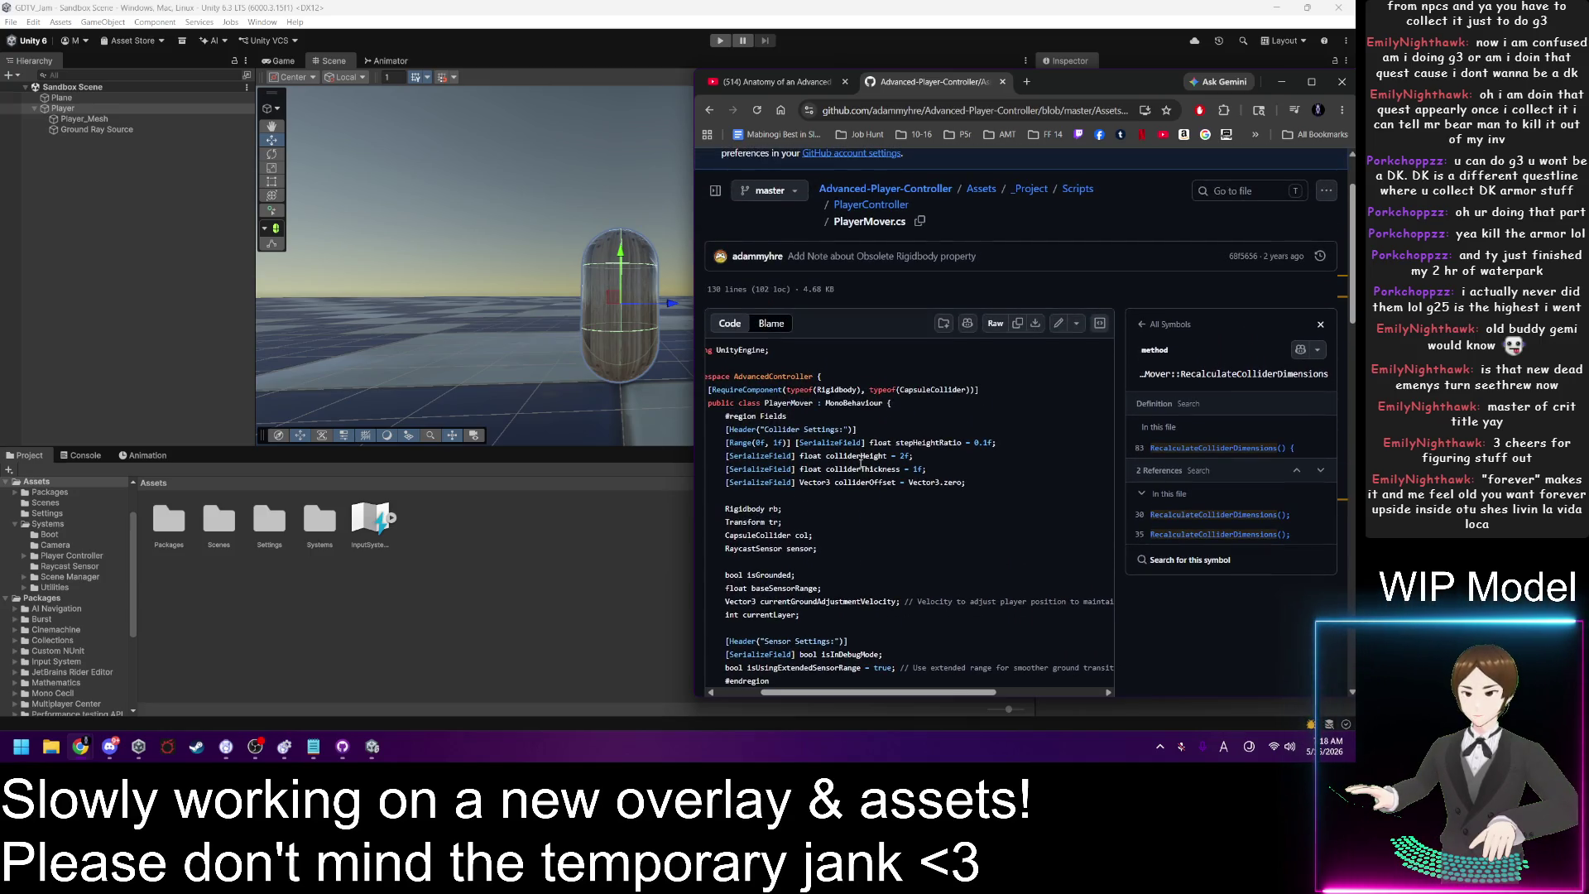
{"action": "scroll", "coordinate": [863, 467], "scroll_direction": "down", "scroll_amount": 3}
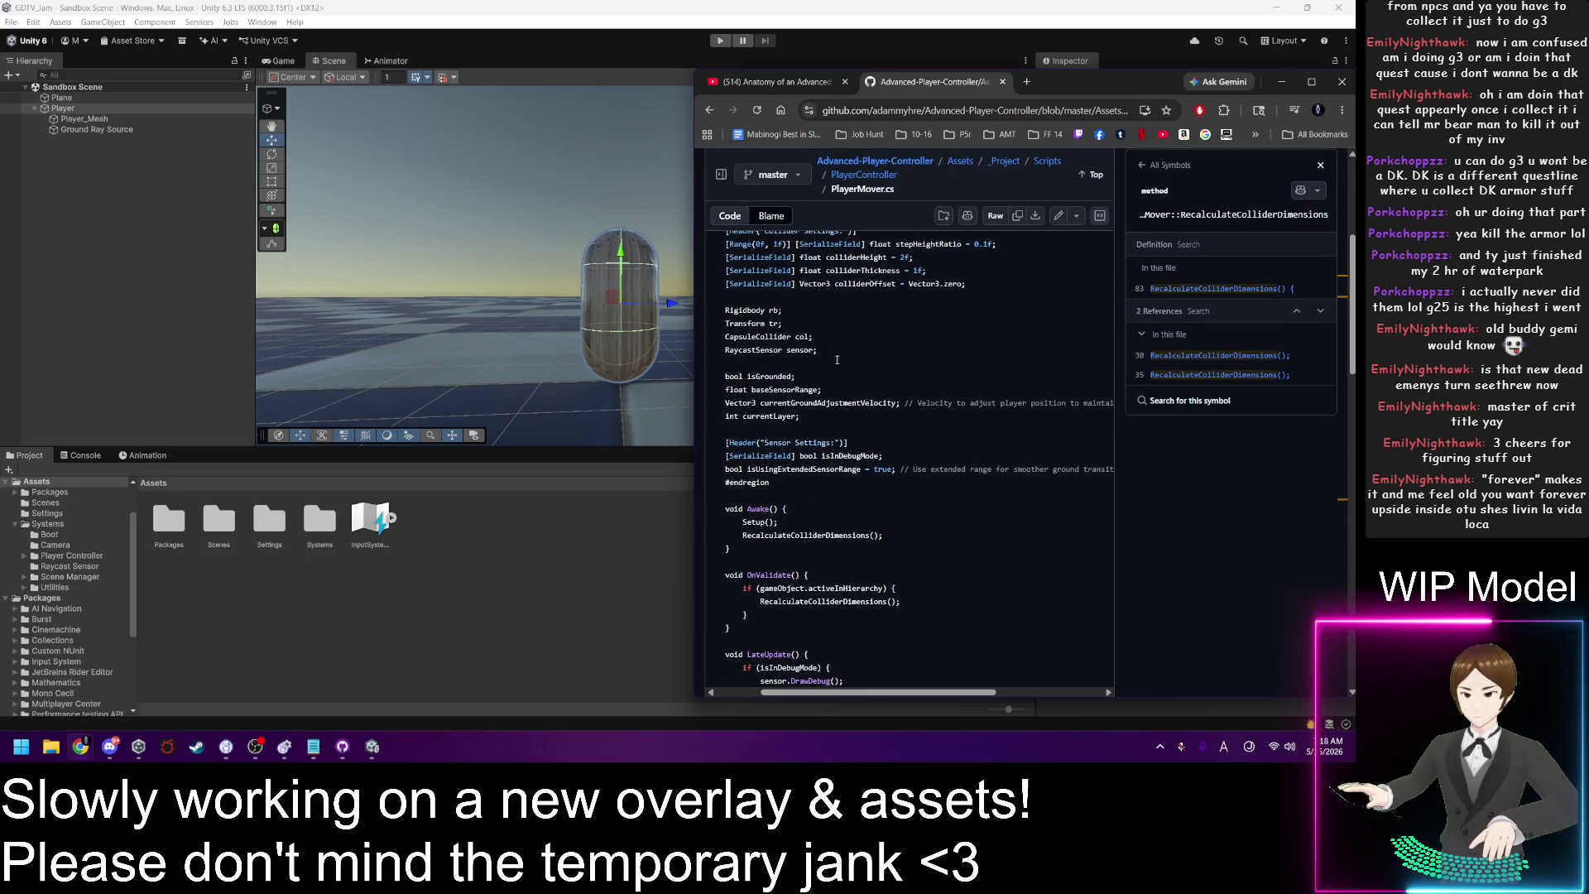
{"action": "scroll", "coordinate": [838, 366], "scroll_direction": "down", "scroll_amount": 2}
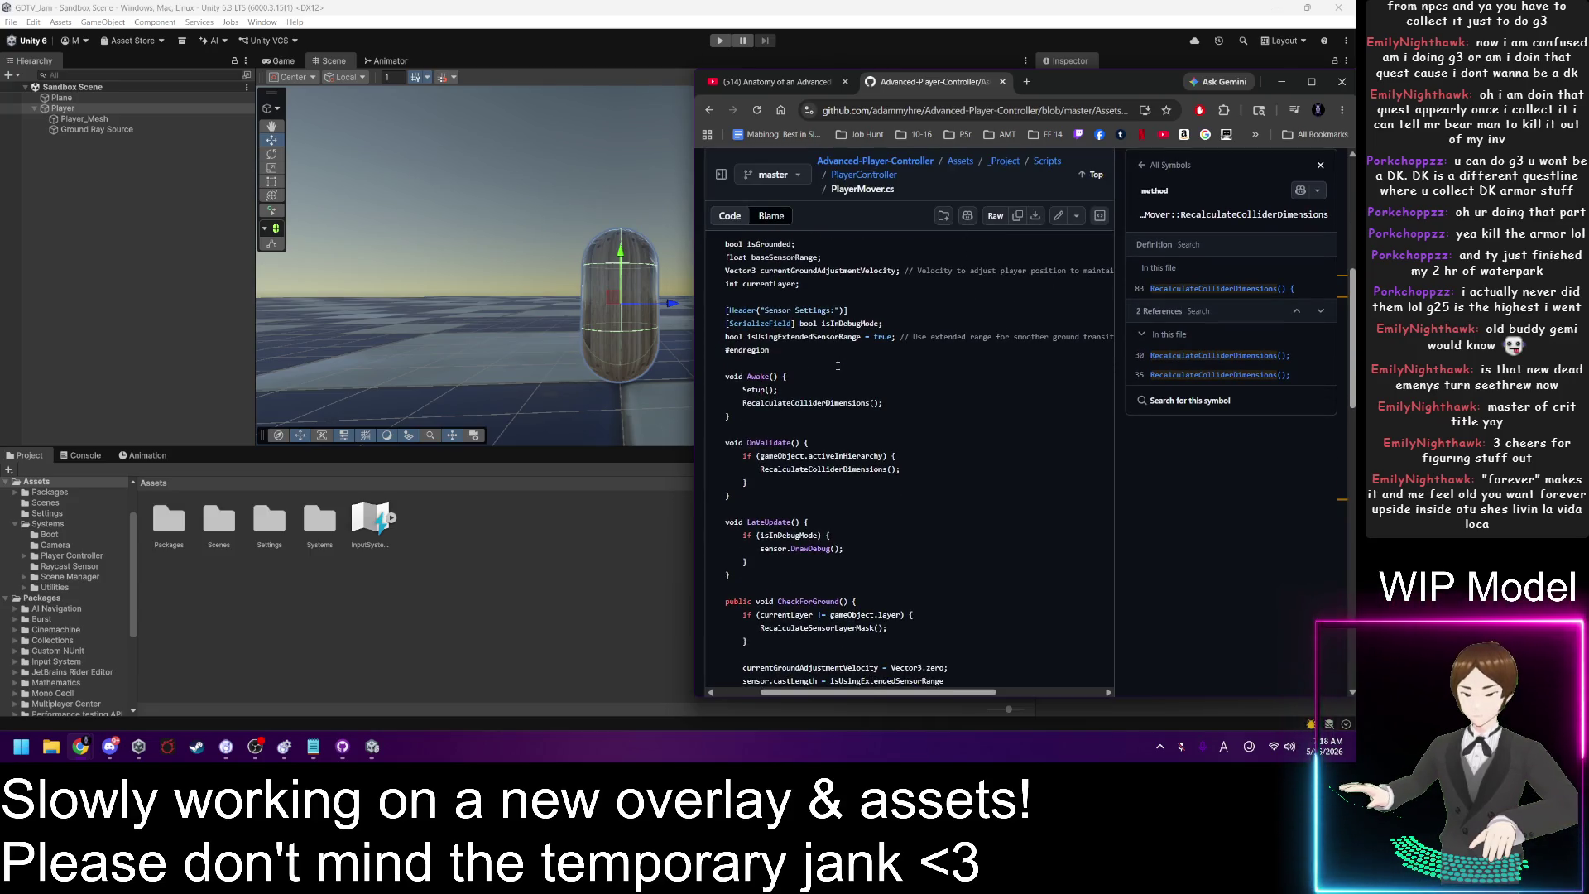
{"action": "scroll", "coordinate": [837, 366], "scroll_direction": "down", "scroll_amount": 2}
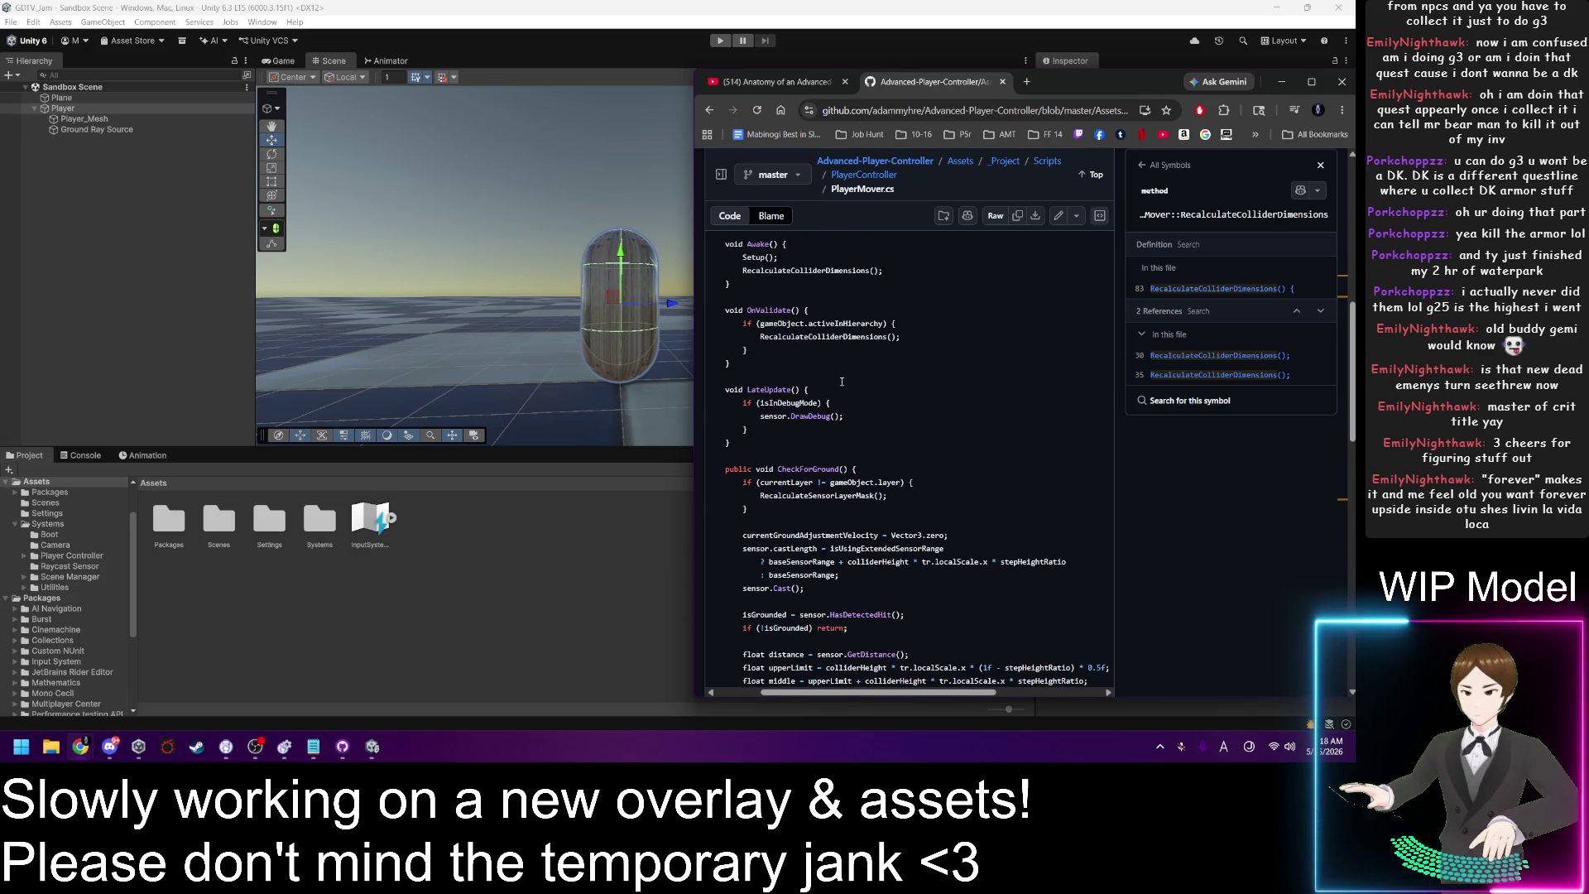
{"action": "scroll", "coordinate": [842, 382], "scroll_direction": "down", "scroll_amount": 4}
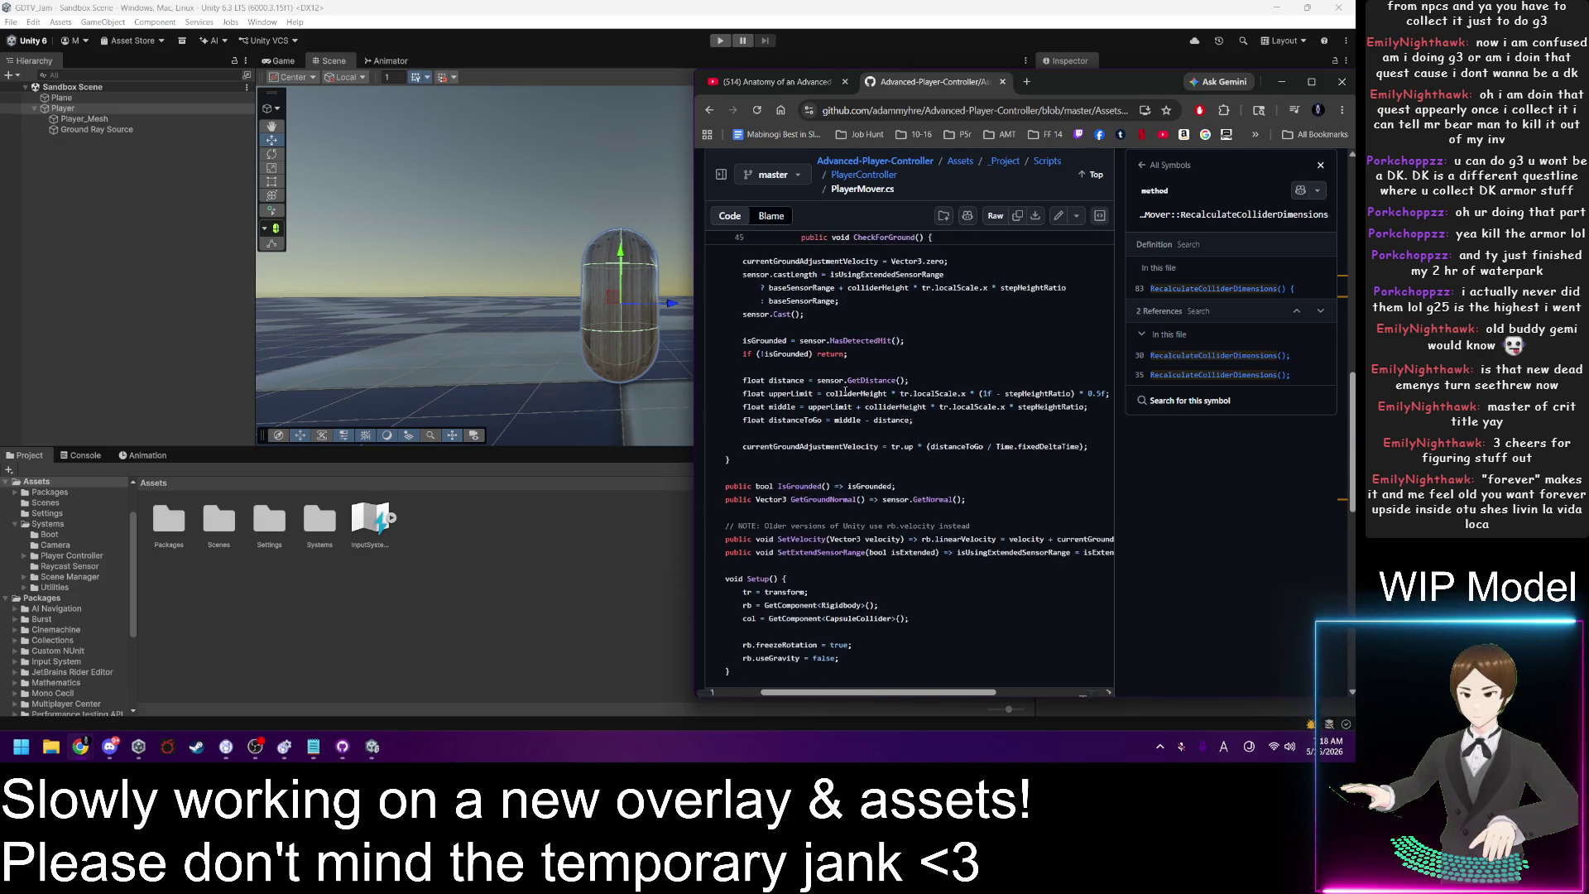
{"action": "scroll", "coordinate": [845, 393], "scroll_direction": "down", "scroll_amount": 4}
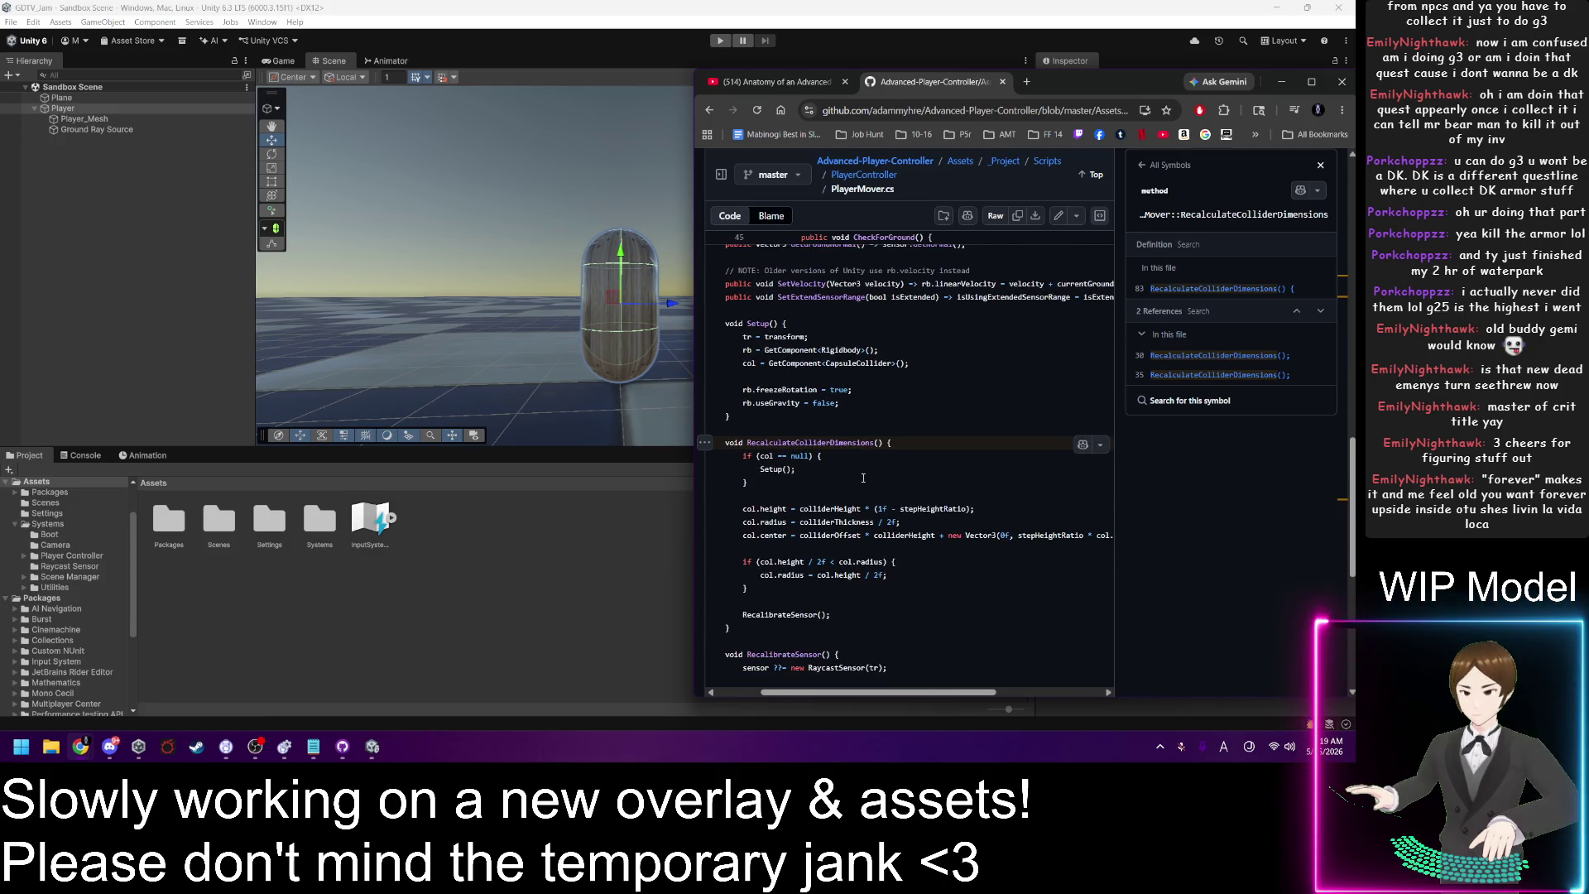
{"action": "scroll", "coordinate": [863, 477], "scroll_direction": "down", "scroll_amount": 2}
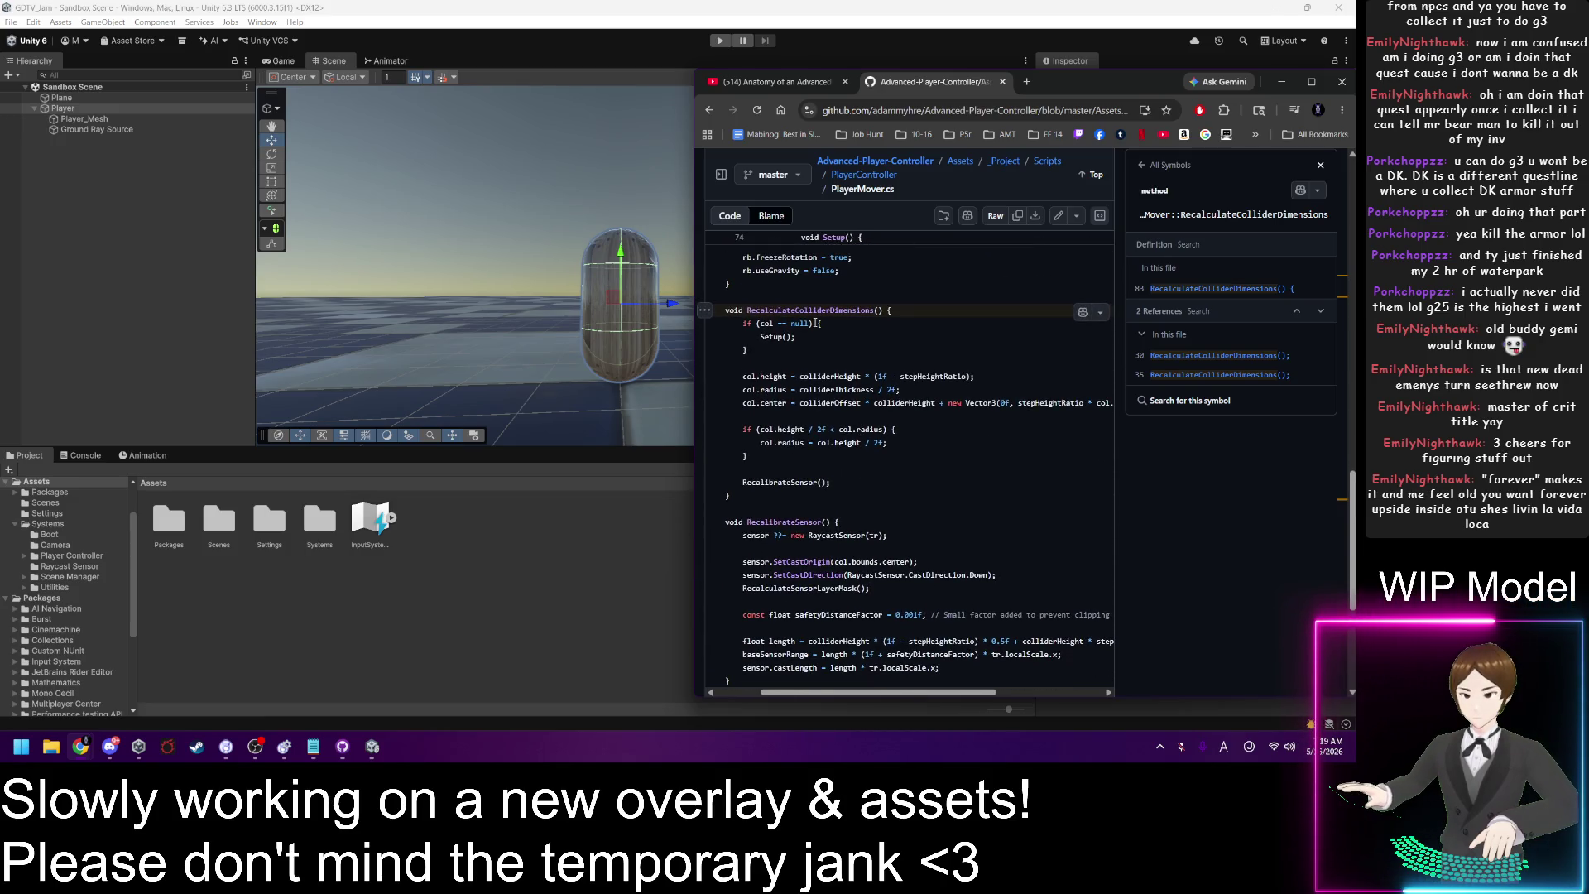
{"action": "scroll", "coordinate": [824, 343], "scroll_direction": "down", "scroll_amount": 4}
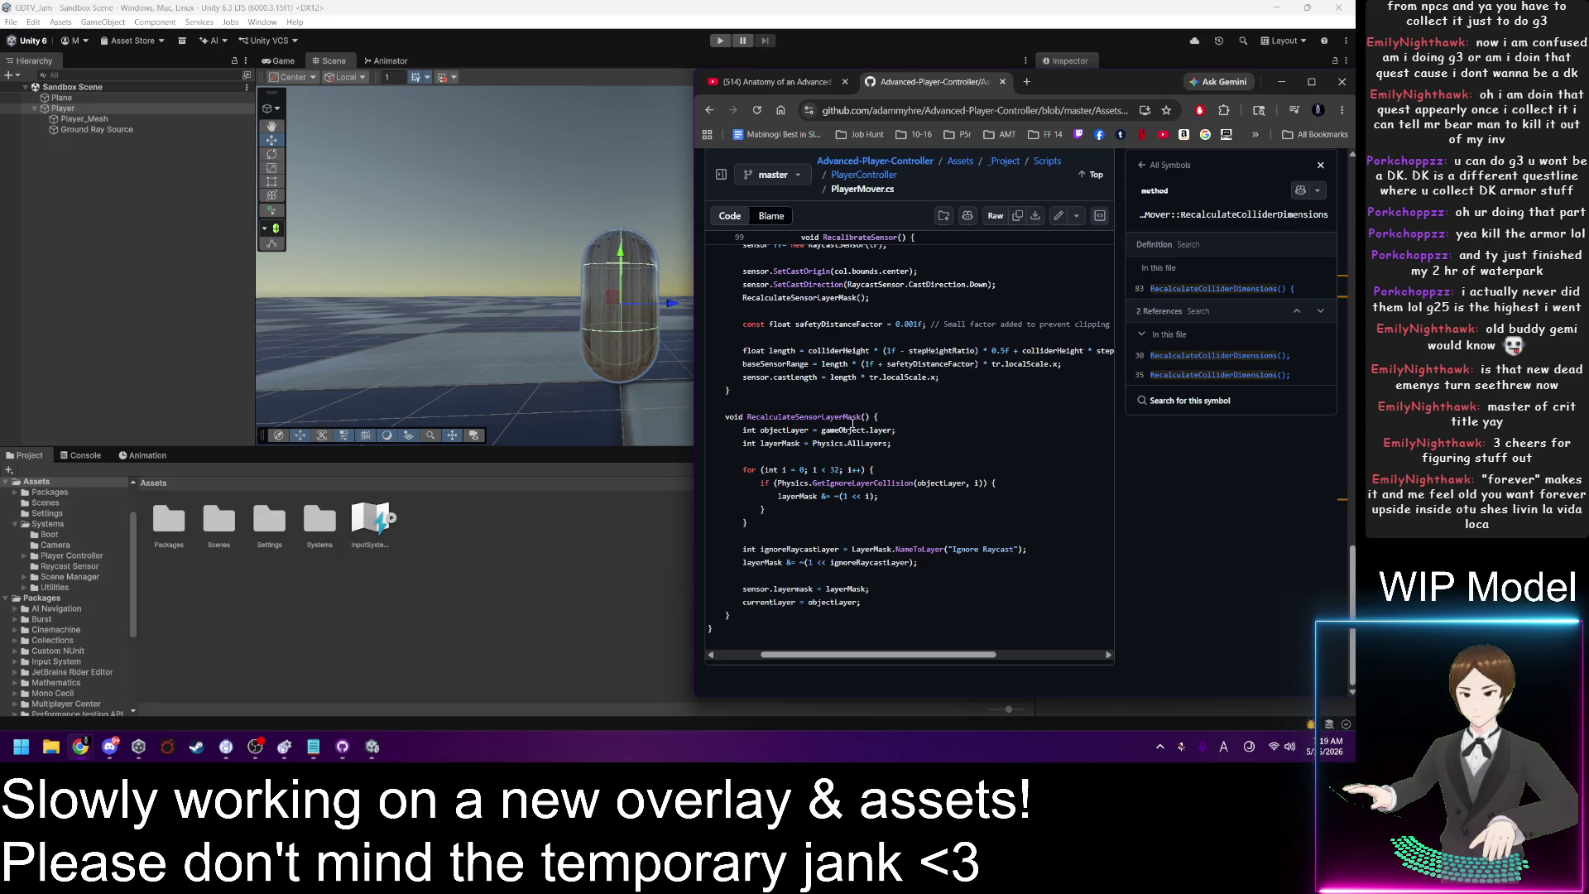
{"action": "scroll", "coordinate": [852, 423], "scroll_direction": "up", "scroll_amount": 8}
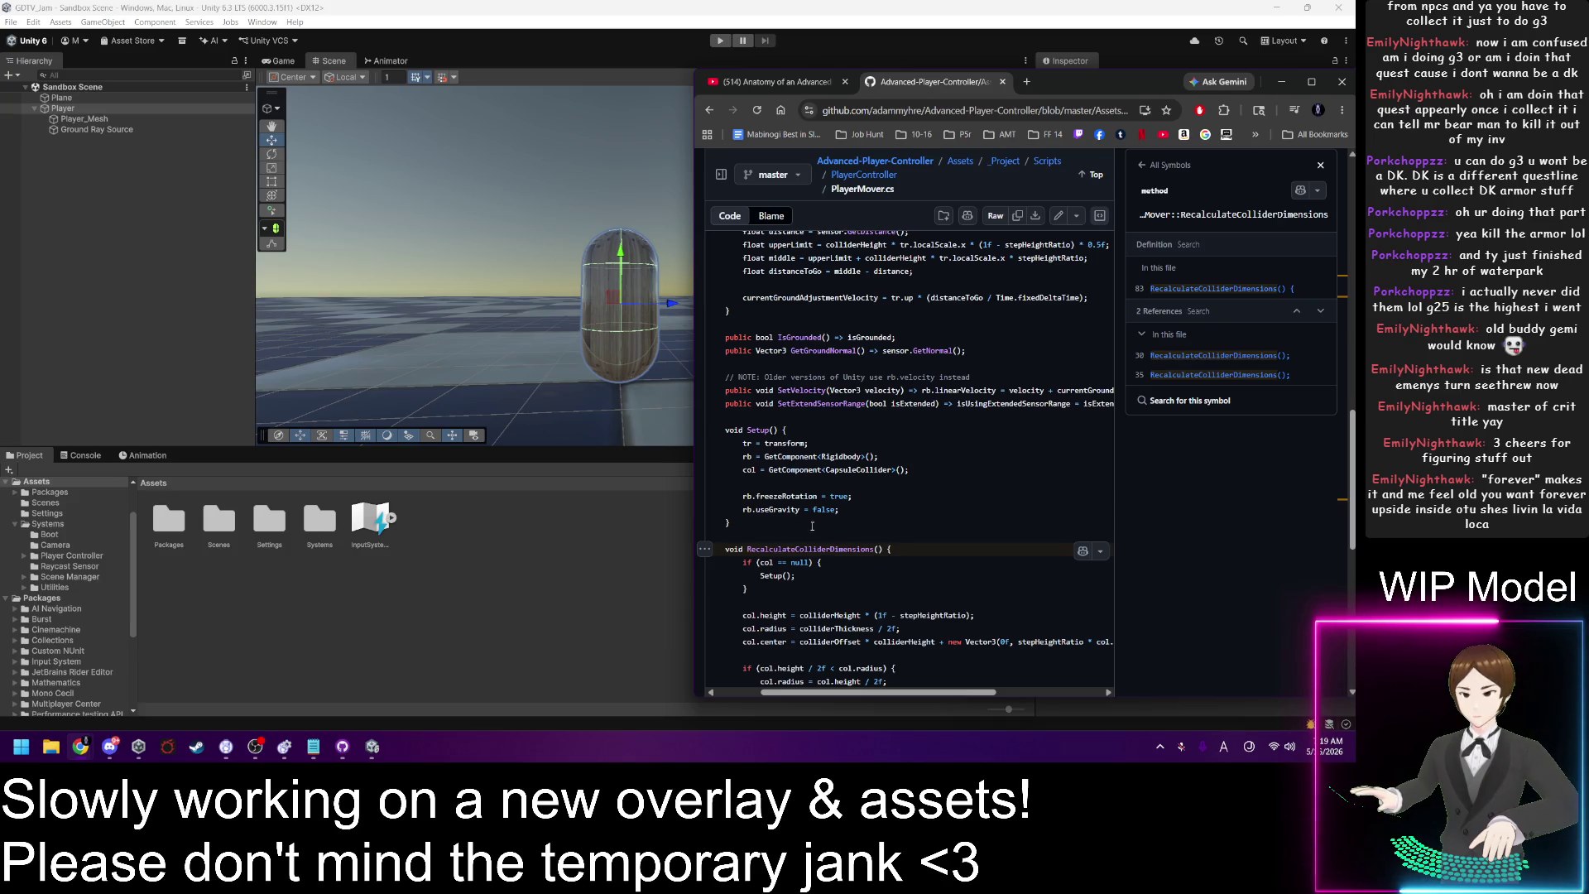
Step: Select the Setup and CheckForGround code and list currentGroundAdjustmentVelocity's references at lines 20, 50, 64, 71
{"action": "left_click_drag", "start_coordinate": [748, 526], "coordinate": [726, 431]}
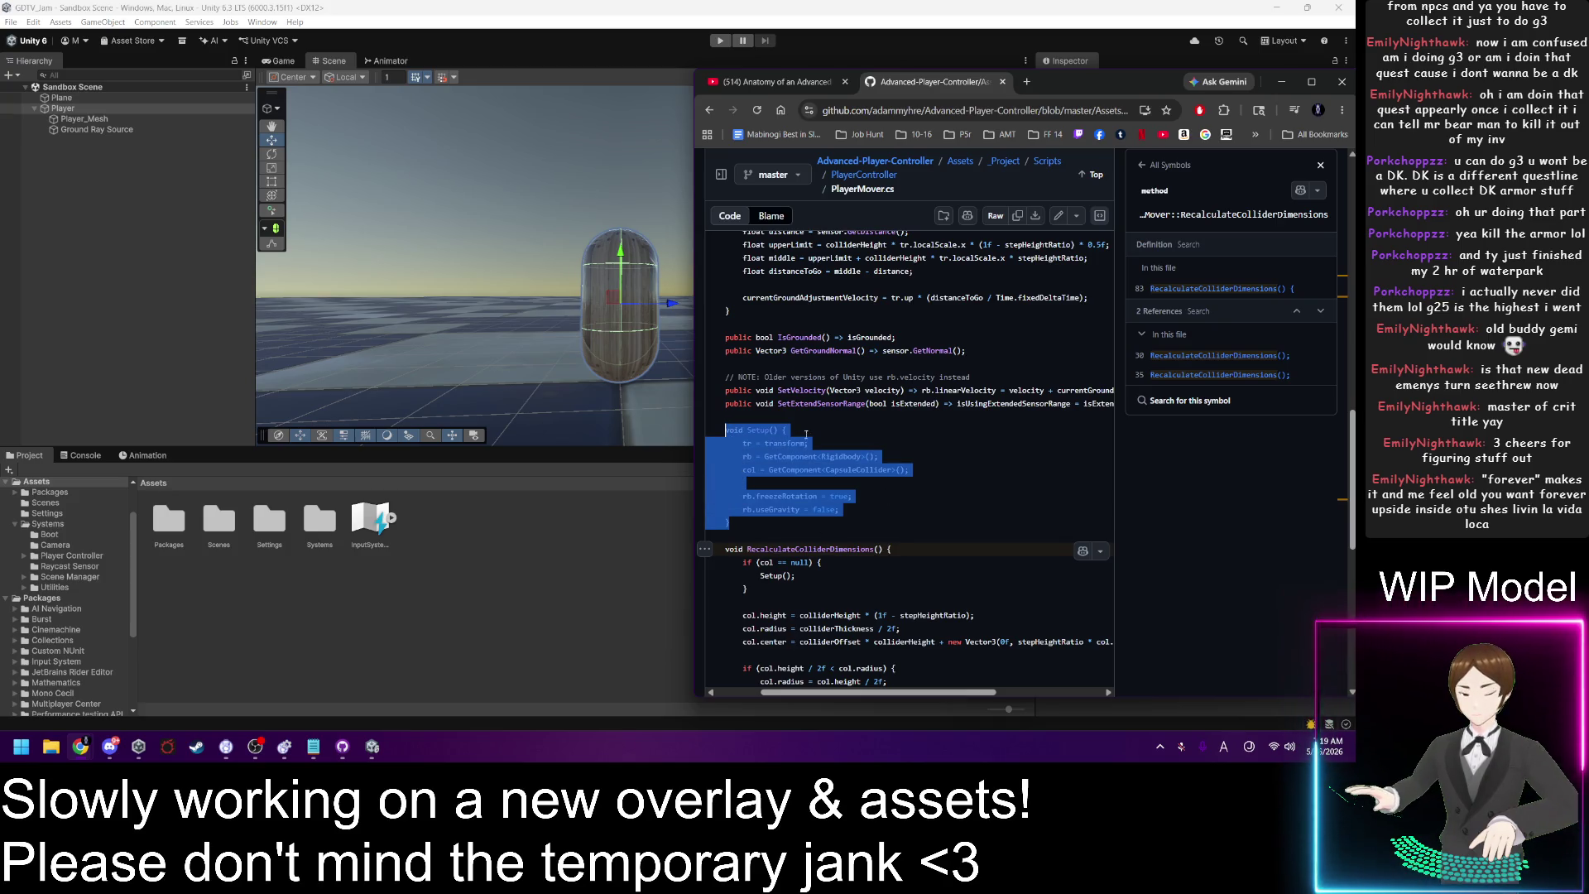
{"action": "scroll", "coordinate": [874, 443], "scroll_direction": "up", "scroll_amount": 4}
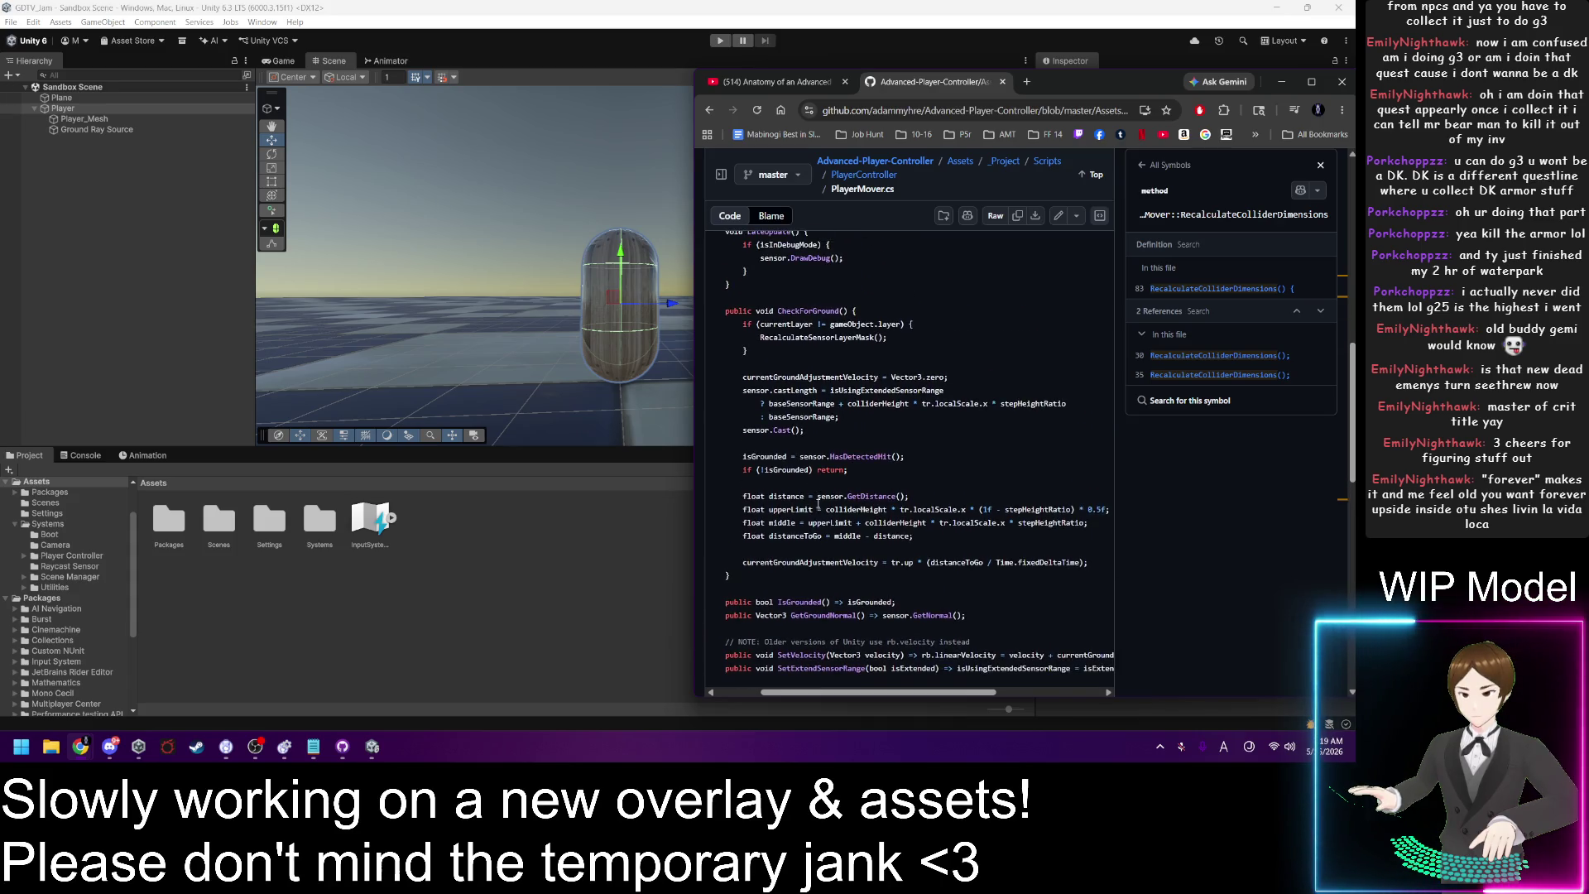
{"action": "left_click_drag", "start_coordinate": [746, 582], "coordinate": [727, 313]}
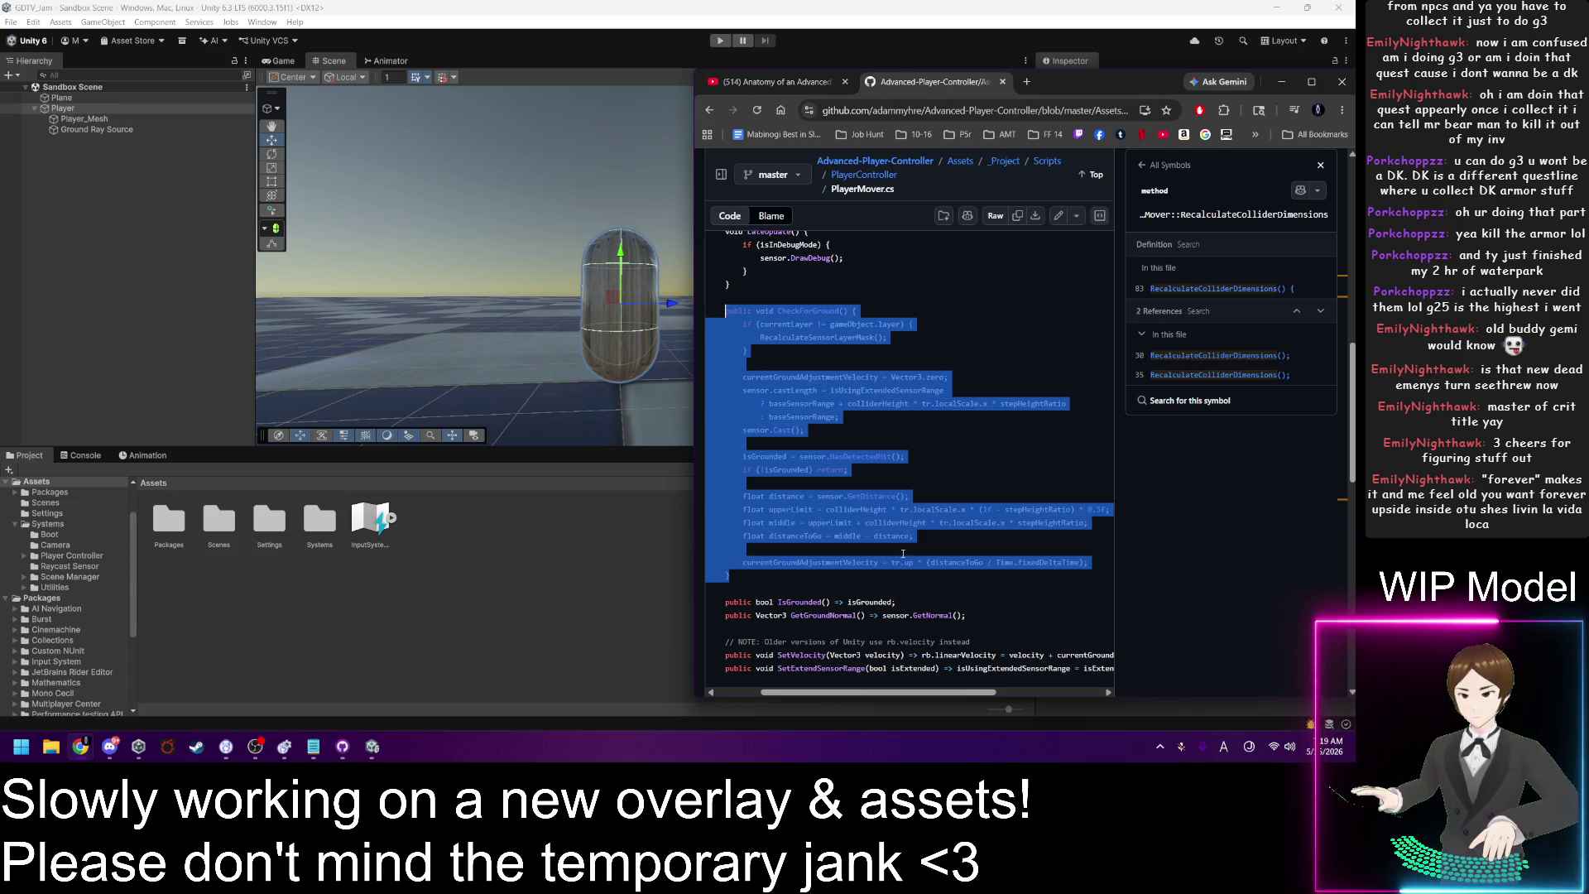
{"action": "left_click", "coordinate": [803, 565]}
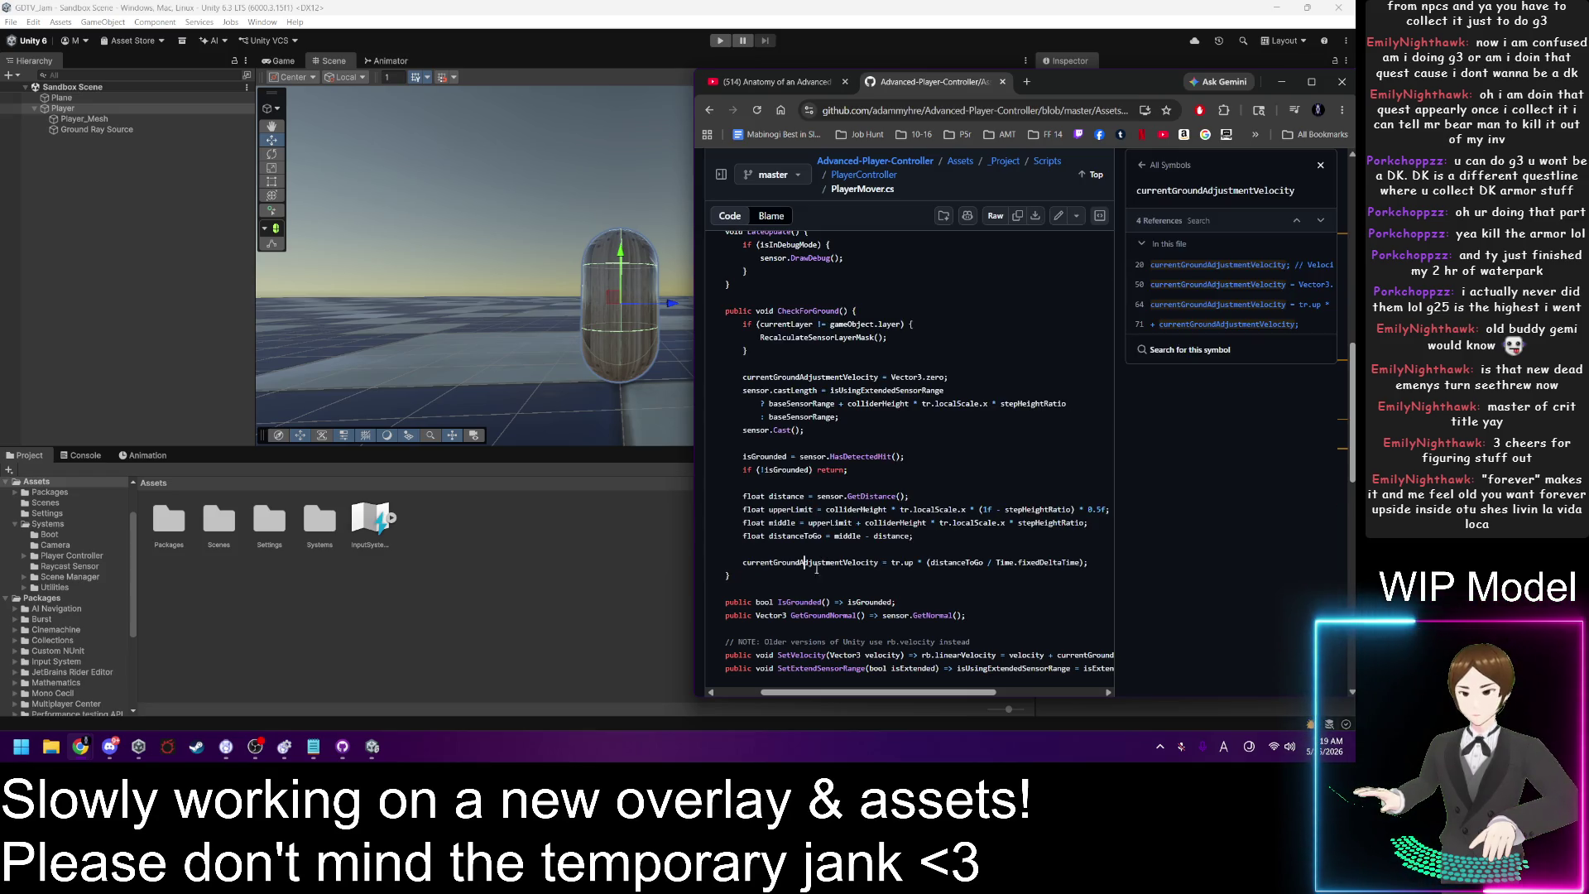
{"action": "left_click_drag", "start_coordinate": [742, 497], "coordinate": [1090, 565]}
{"action": "scroll", "coordinate": [897, 553], "scroll_direction": "up", "scroll_amount": 4}
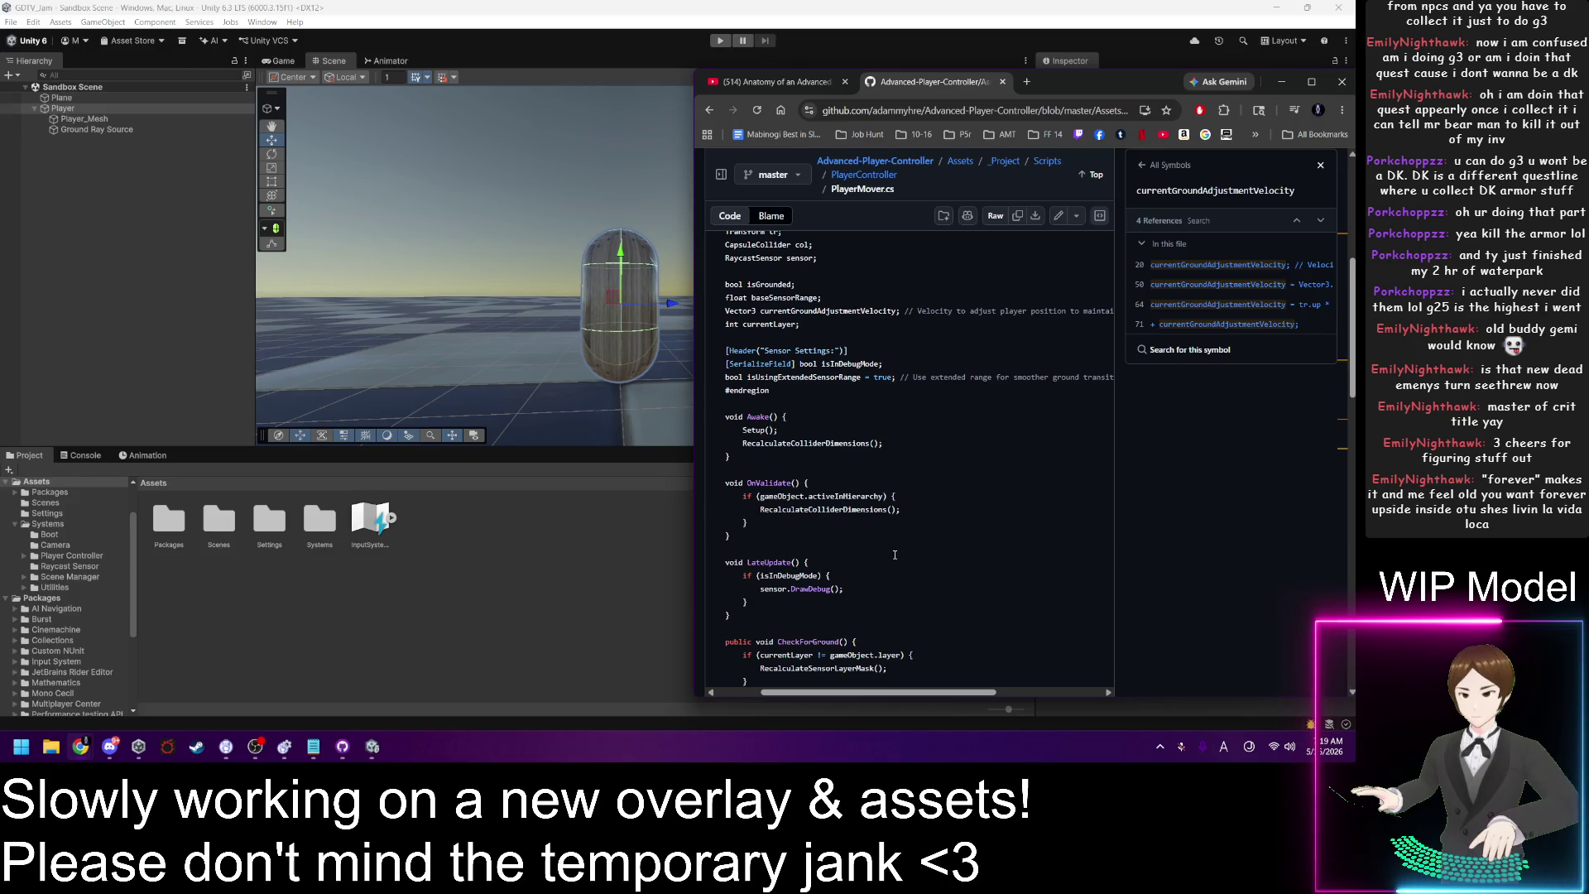
{"action": "scroll", "coordinate": [895, 554], "scroll_direction": "down", "scroll_amount": 2}
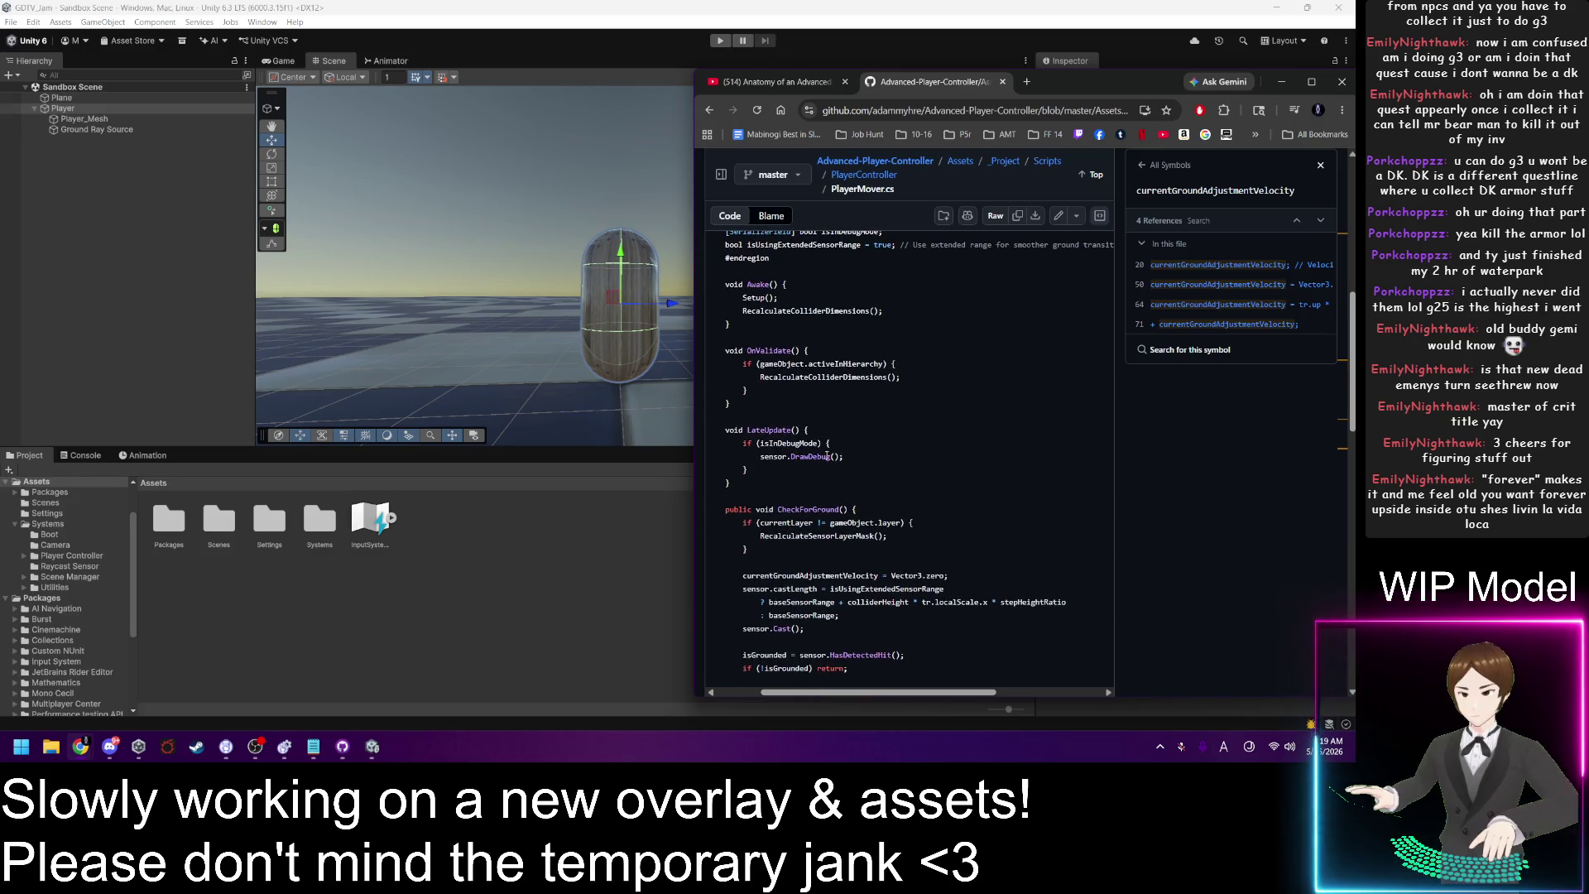
{"action": "scroll", "coordinate": [899, 490], "scroll_direction": "down", "scroll_amount": 3}
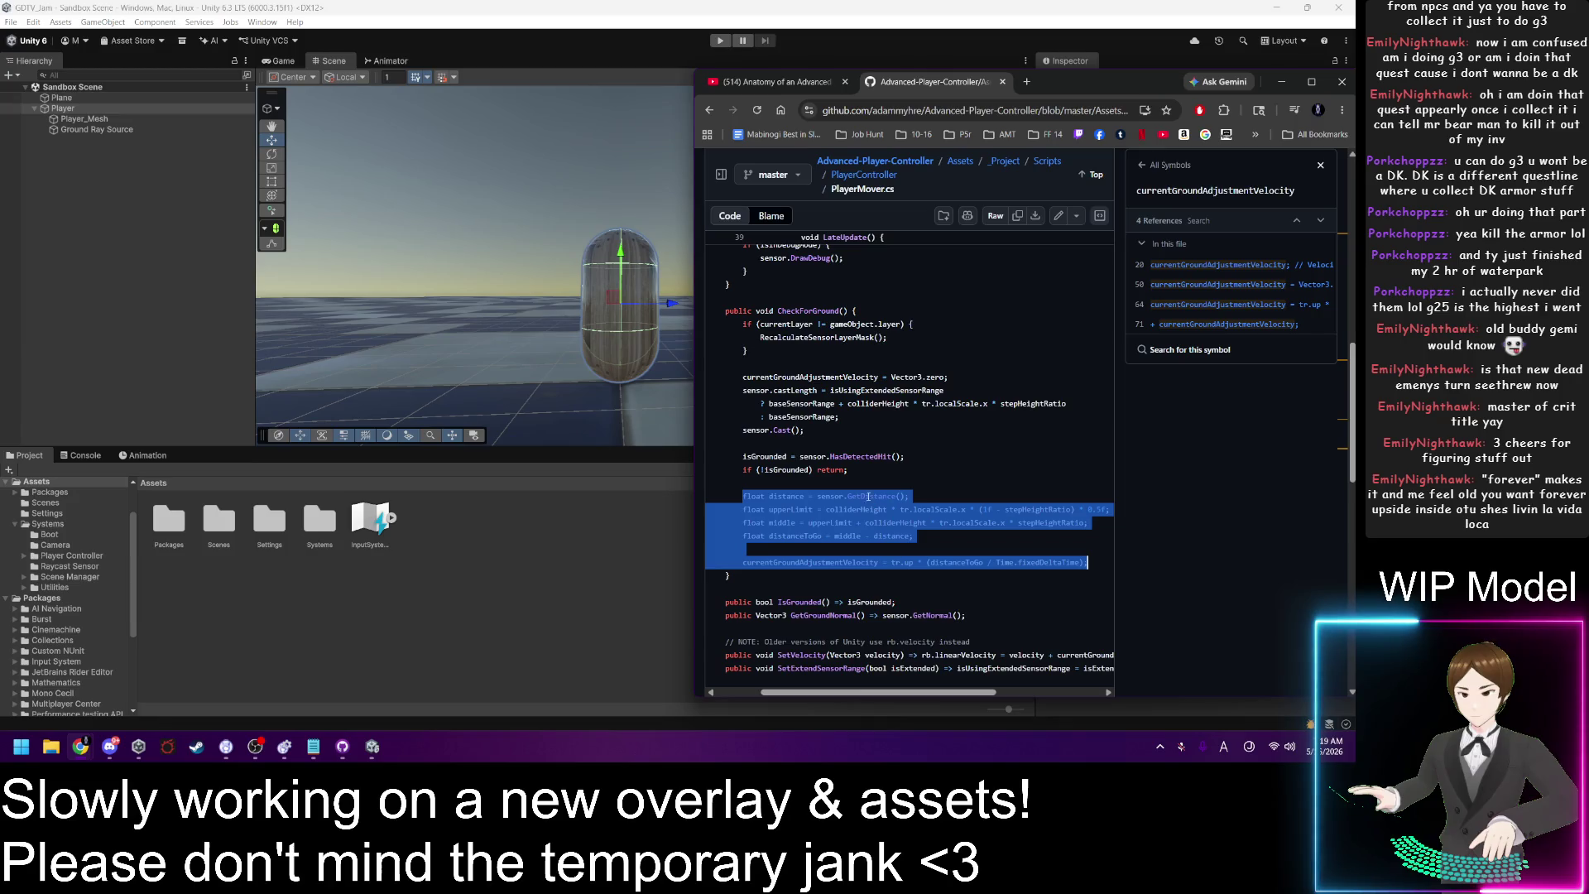
{"action": "scroll", "coordinate": [874, 484], "scroll_direction": "down", "scroll_amount": 2}
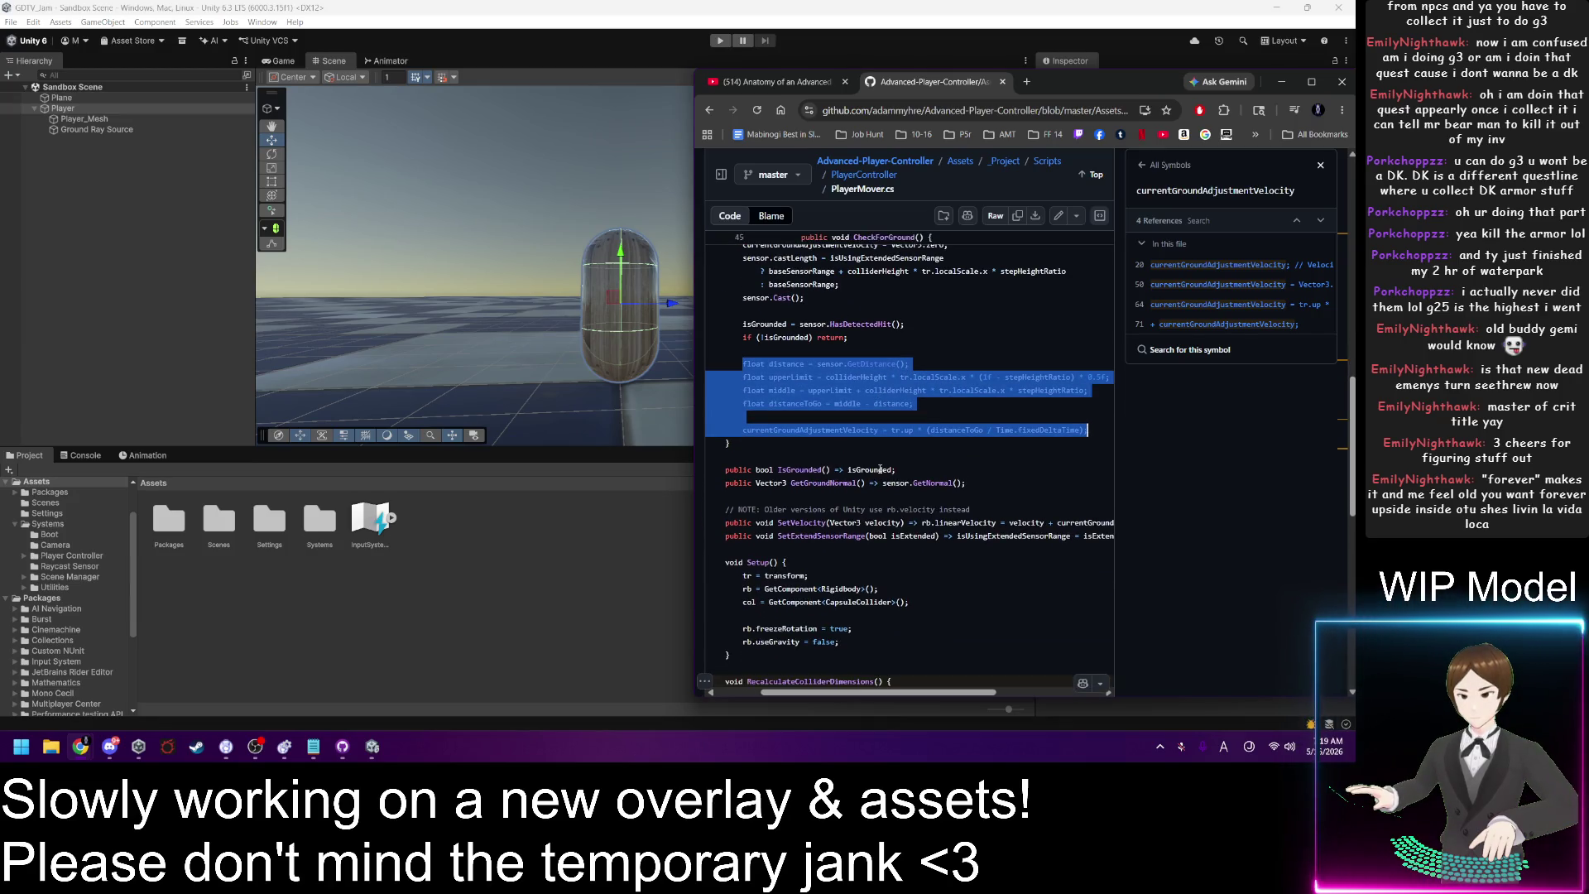
{"action": "scroll", "coordinate": [880, 470], "scroll_direction": "up", "scroll_amount": 10}
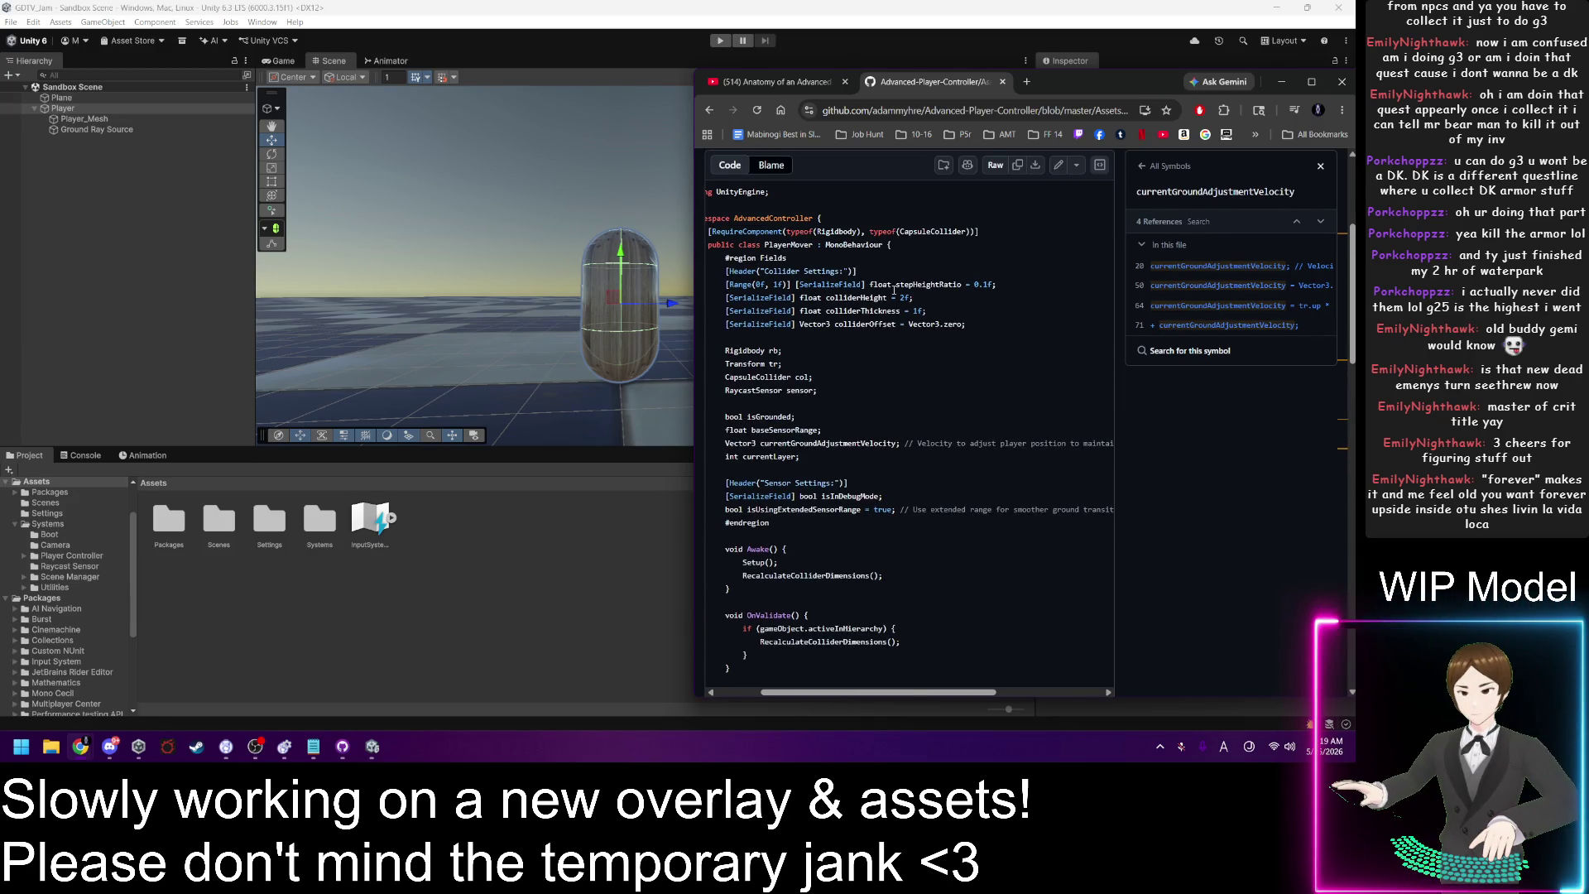
{"action": "scroll", "coordinate": [894, 288], "scroll_direction": "up", "scroll_amount": 3}
Step: Go up to the PlayerController folder listing and open PlayerController.cs
{"action": "left_click", "coordinate": [886, 294]}
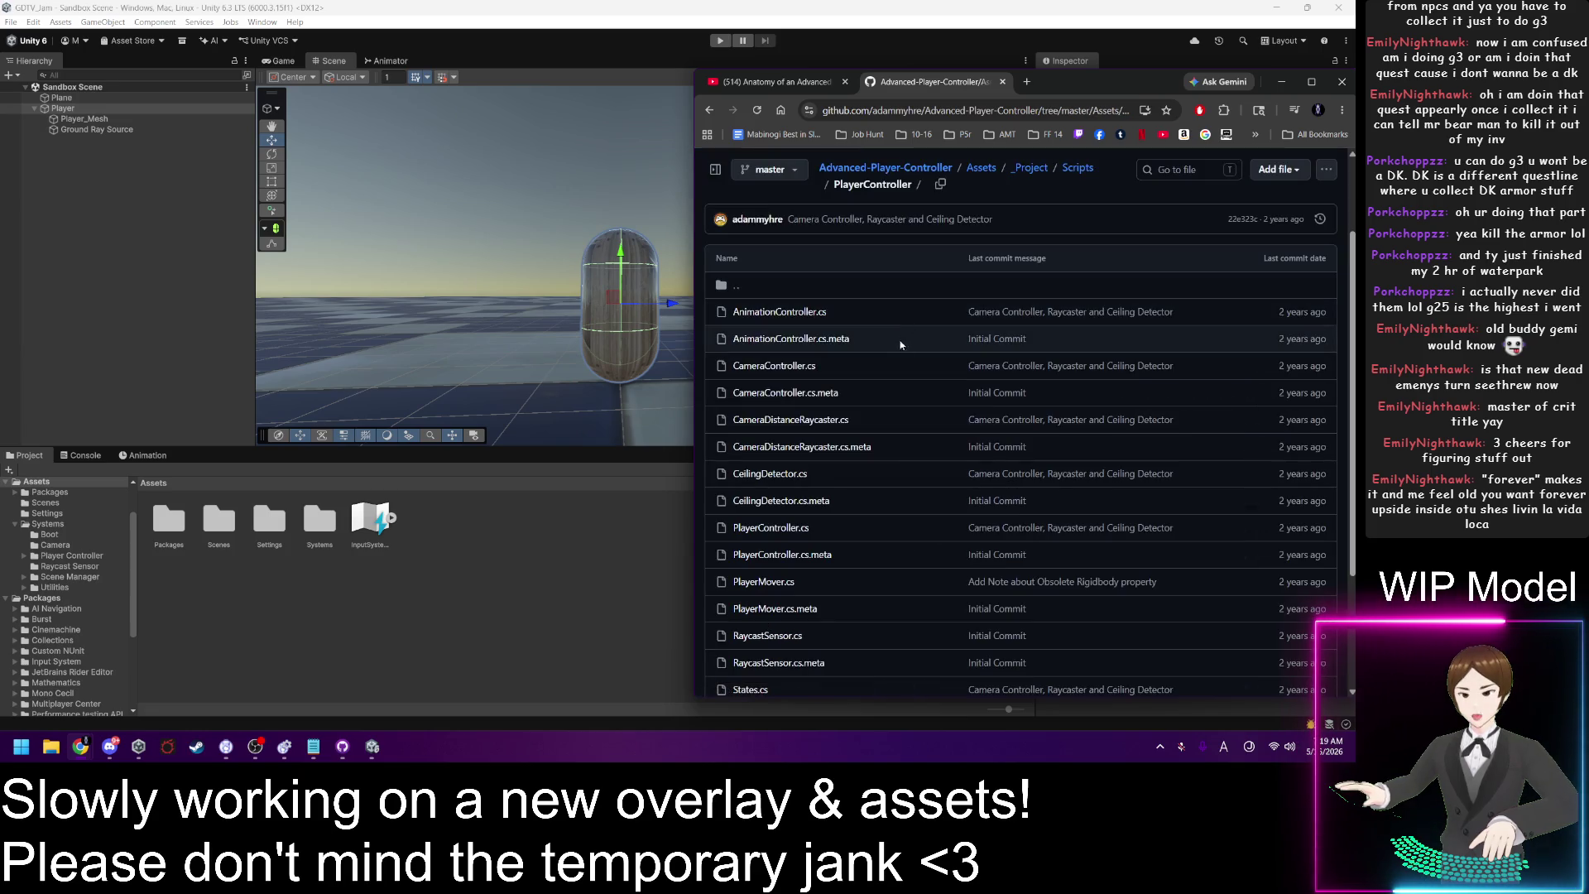
{"action": "scroll", "coordinate": [860, 335], "scroll_direction": "down", "scroll_amount": 2}
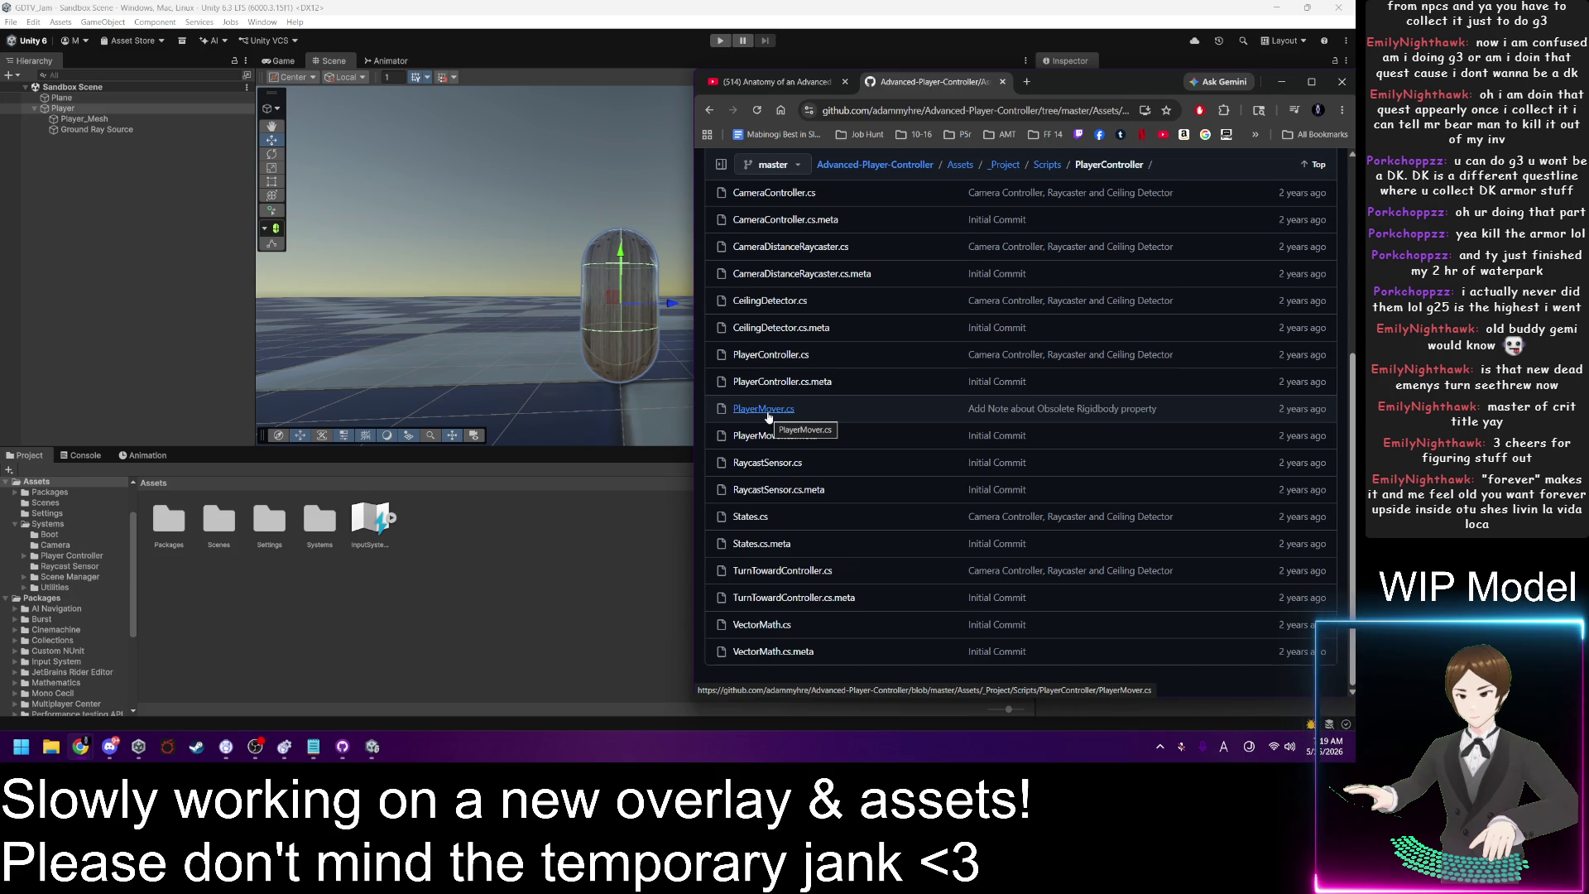
{"action": "scroll", "coordinate": [769, 418], "scroll_direction": "up", "scroll_amount": 2}
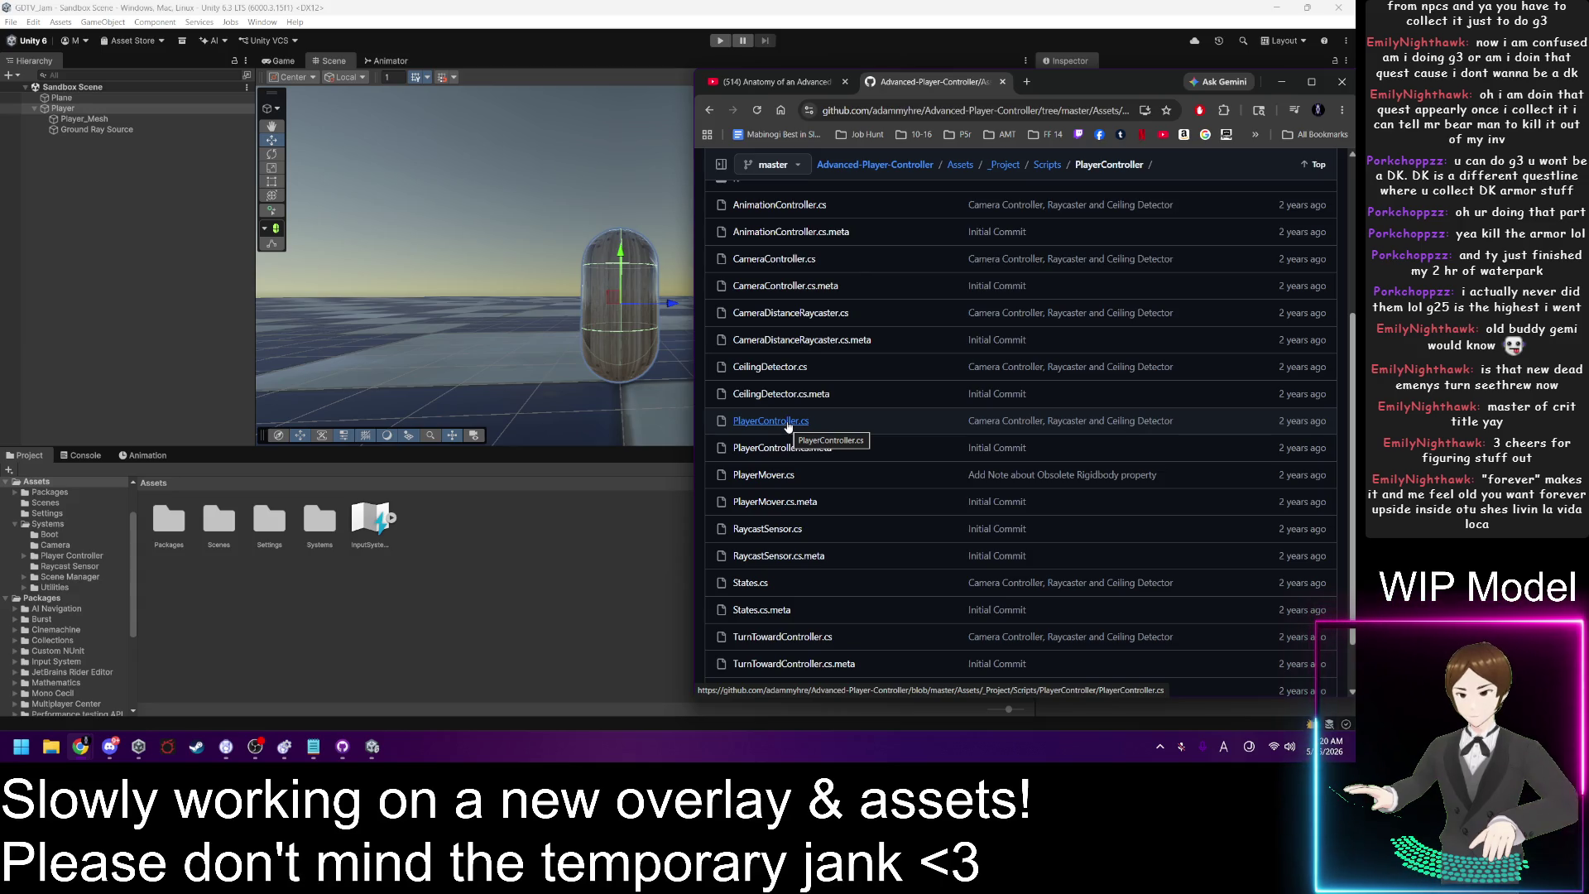
{"action": "left_click", "coordinate": [787, 423]}
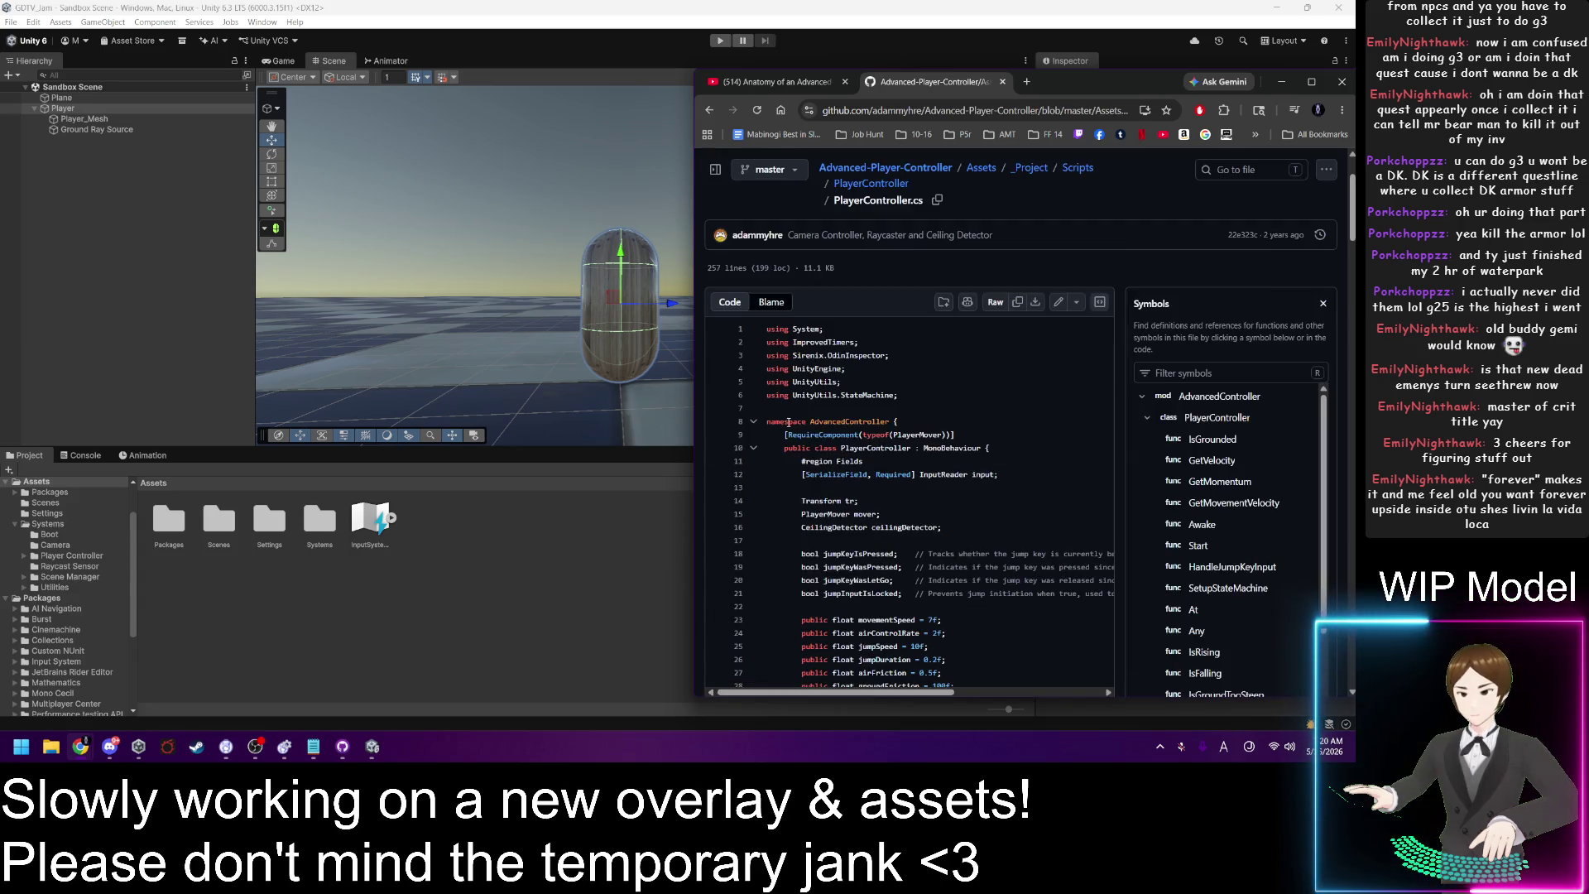
Step: Scroll down through PlayerController.cs and back up
{"action": "scroll", "coordinate": [850, 477], "scroll_direction": "down", "scroll_amount": 2}
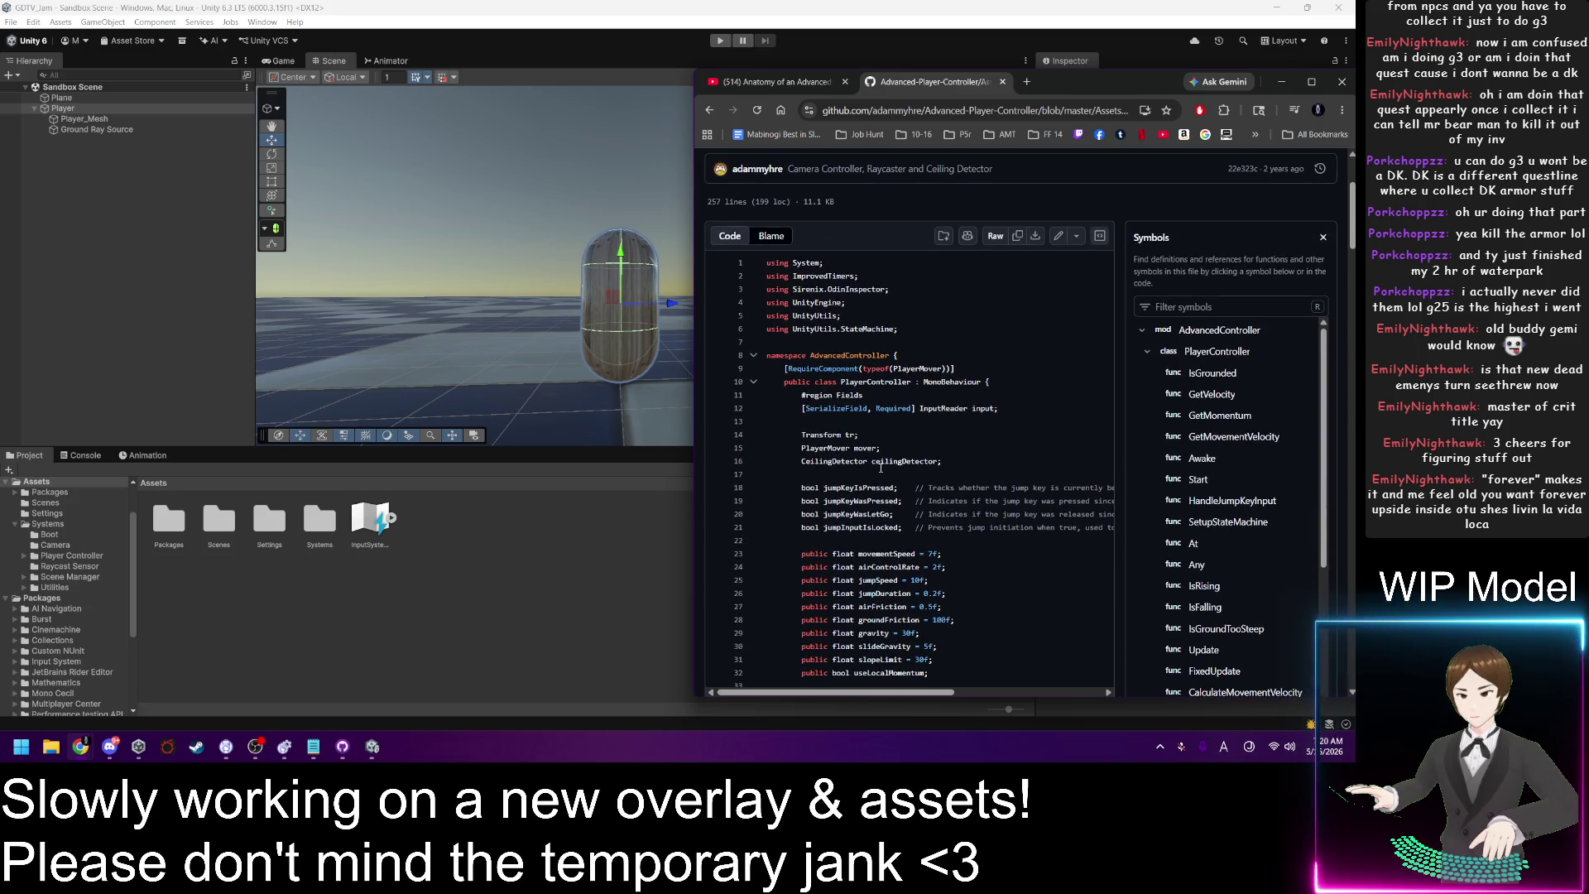
{"action": "scroll", "coordinate": [880, 469], "scroll_direction": "down", "scroll_amount": 1}
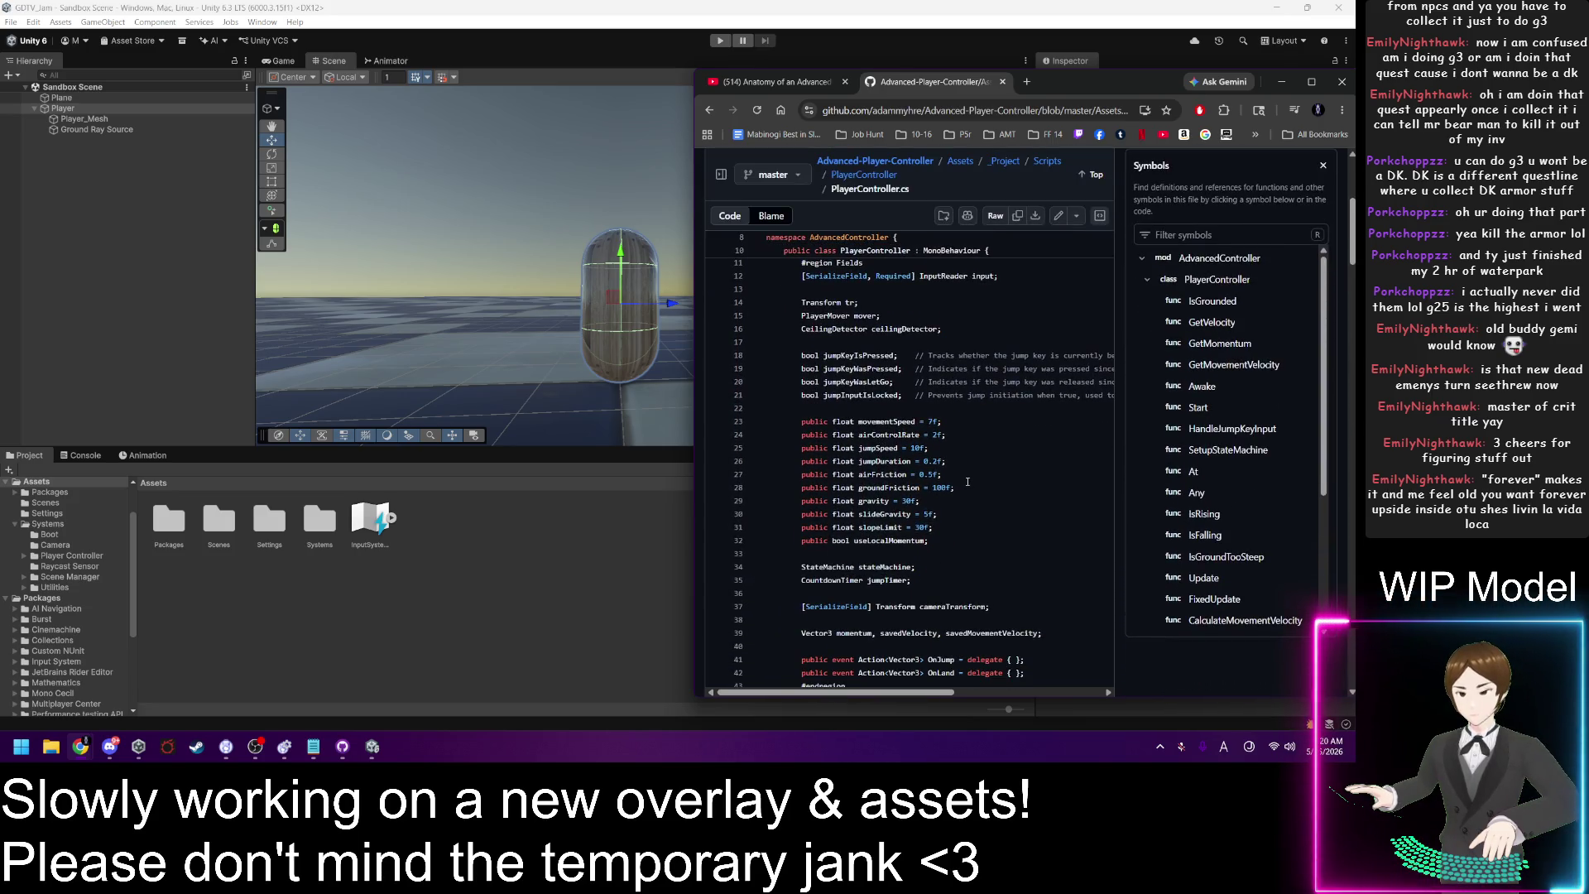
{"action": "scroll", "coordinate": [968, 481], "scroll_direction": "down", "scroll_amount": 3}
{"action": "scroll", "coordinate": [968, 482], "scroll_direction": "down", "scroll_amount": 8}
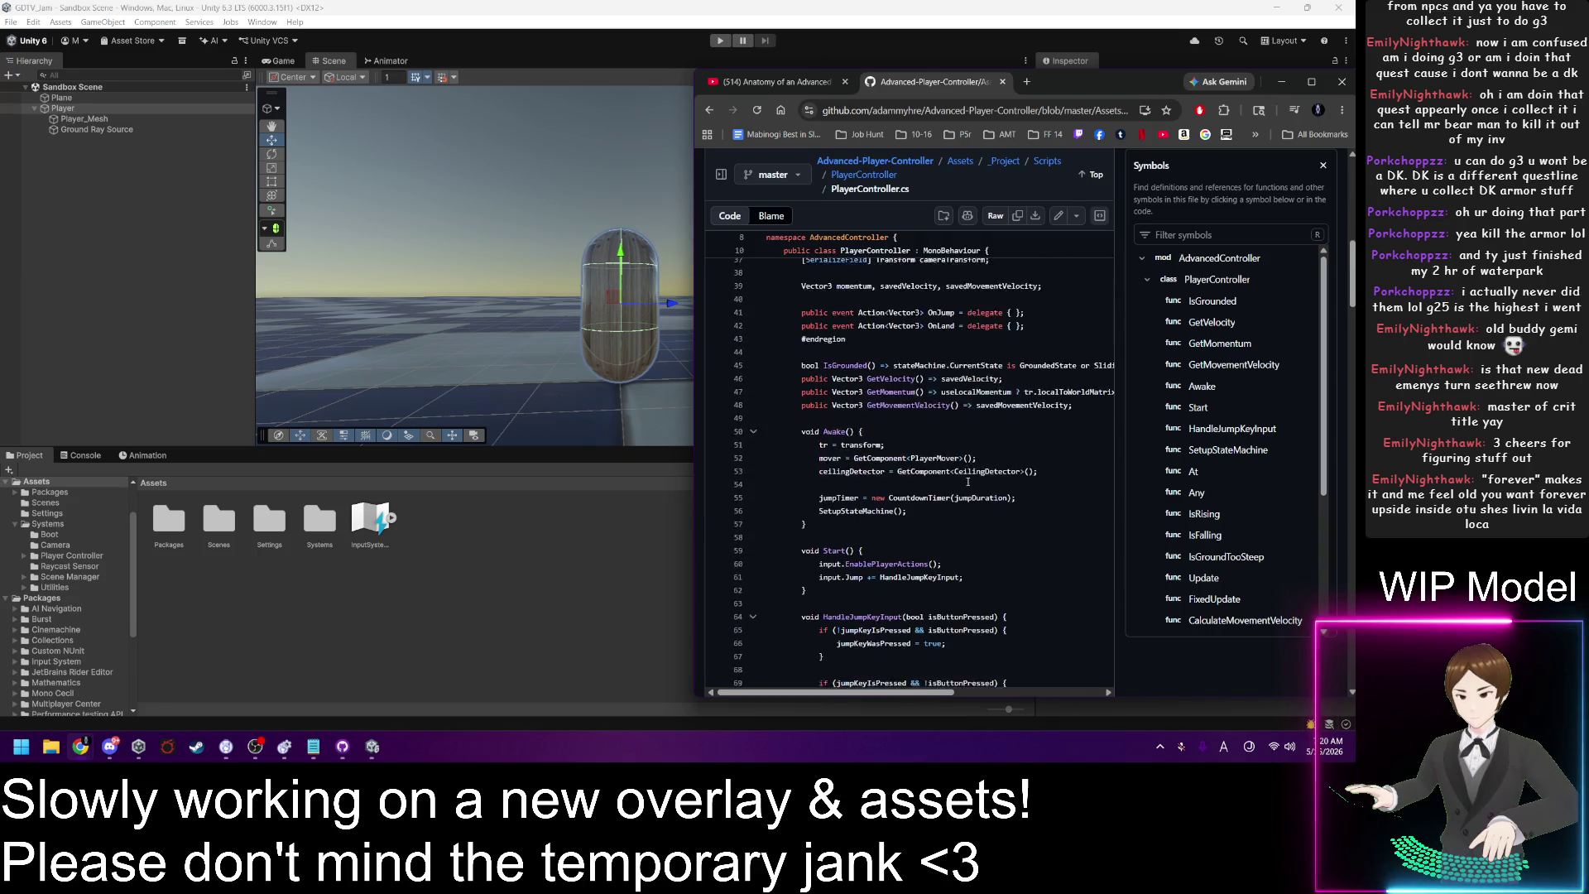
{"action": "scroll", "coordinate": [970, 482], "scroll_direction": "down", "scroll_amount": 9}
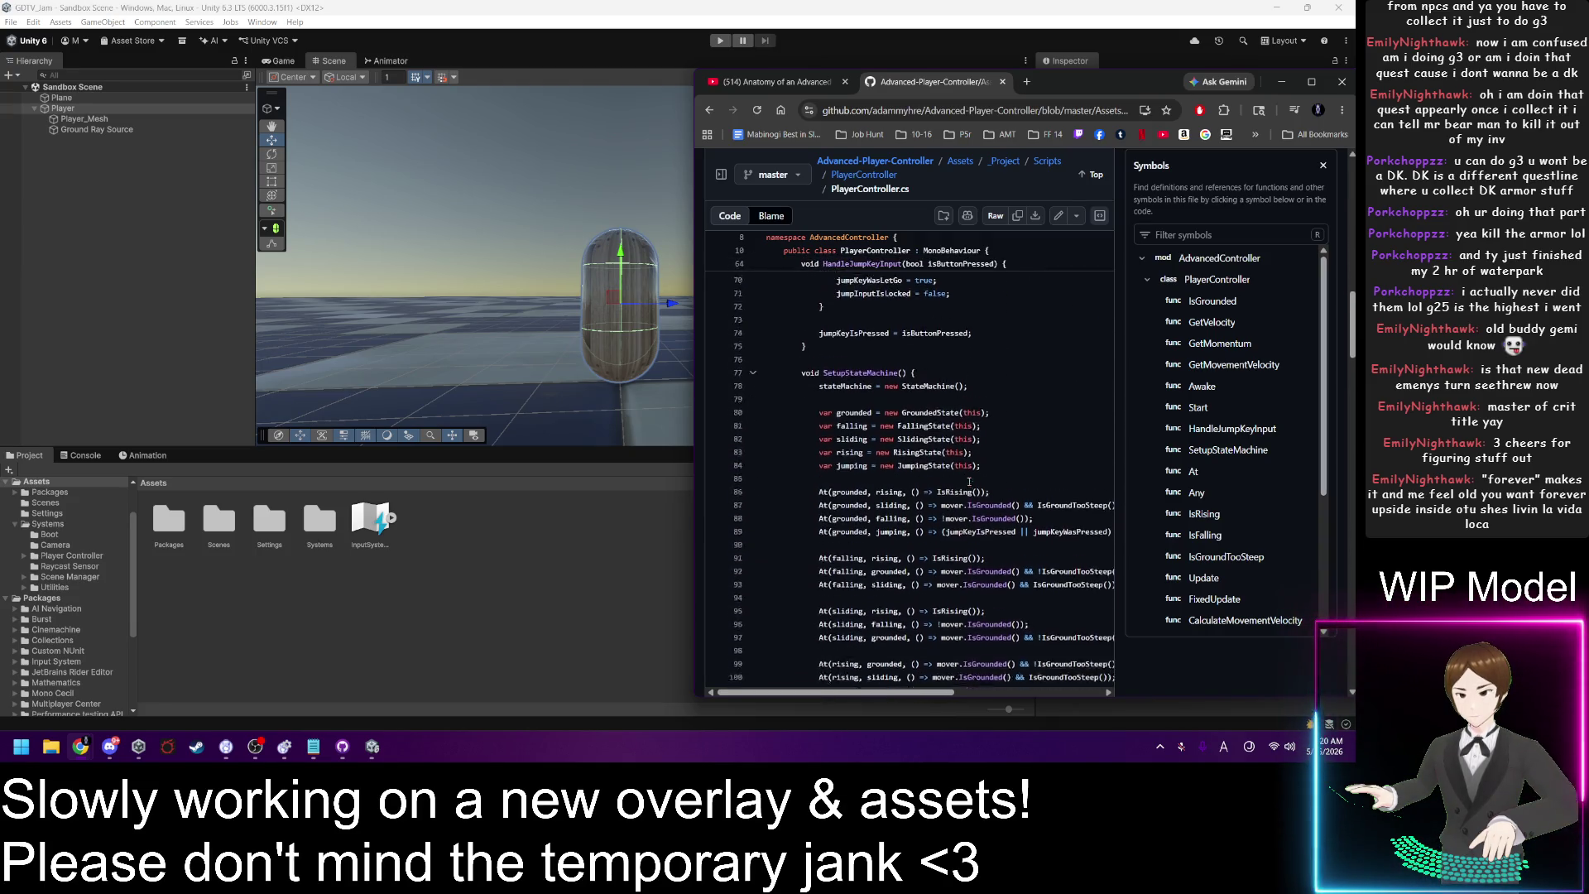
{"action": "scroll", "coordinate": [970, 482], "scroll_direction": "down", "scroll_amount": 13}
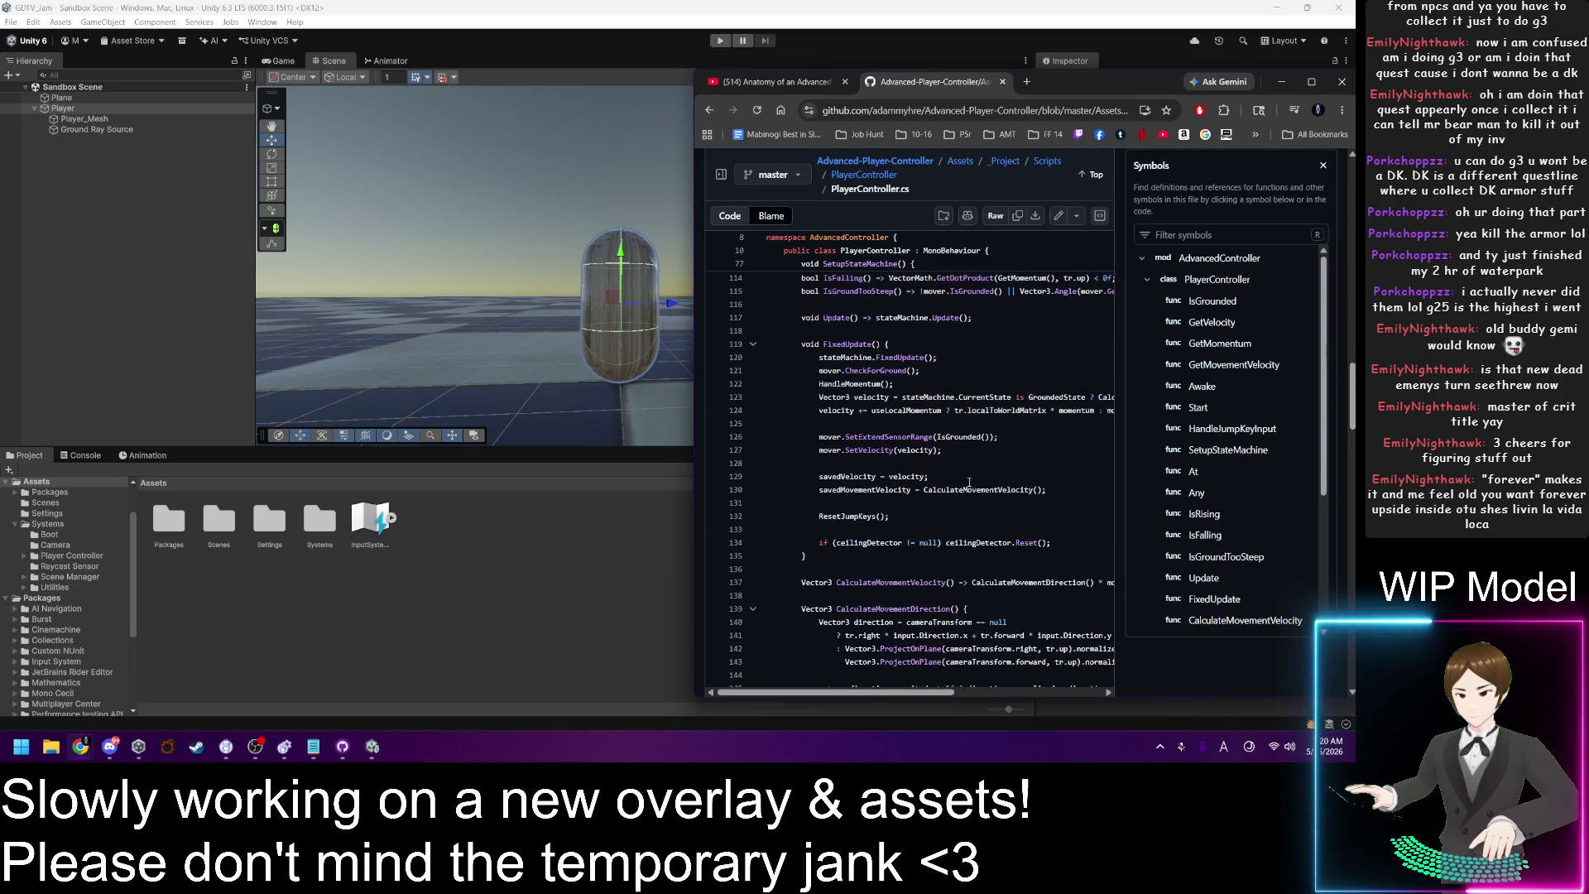
{"action": "scroll", "coordinate": [969, 484], "scroll_direction": "down", "scroll_amount": 9}
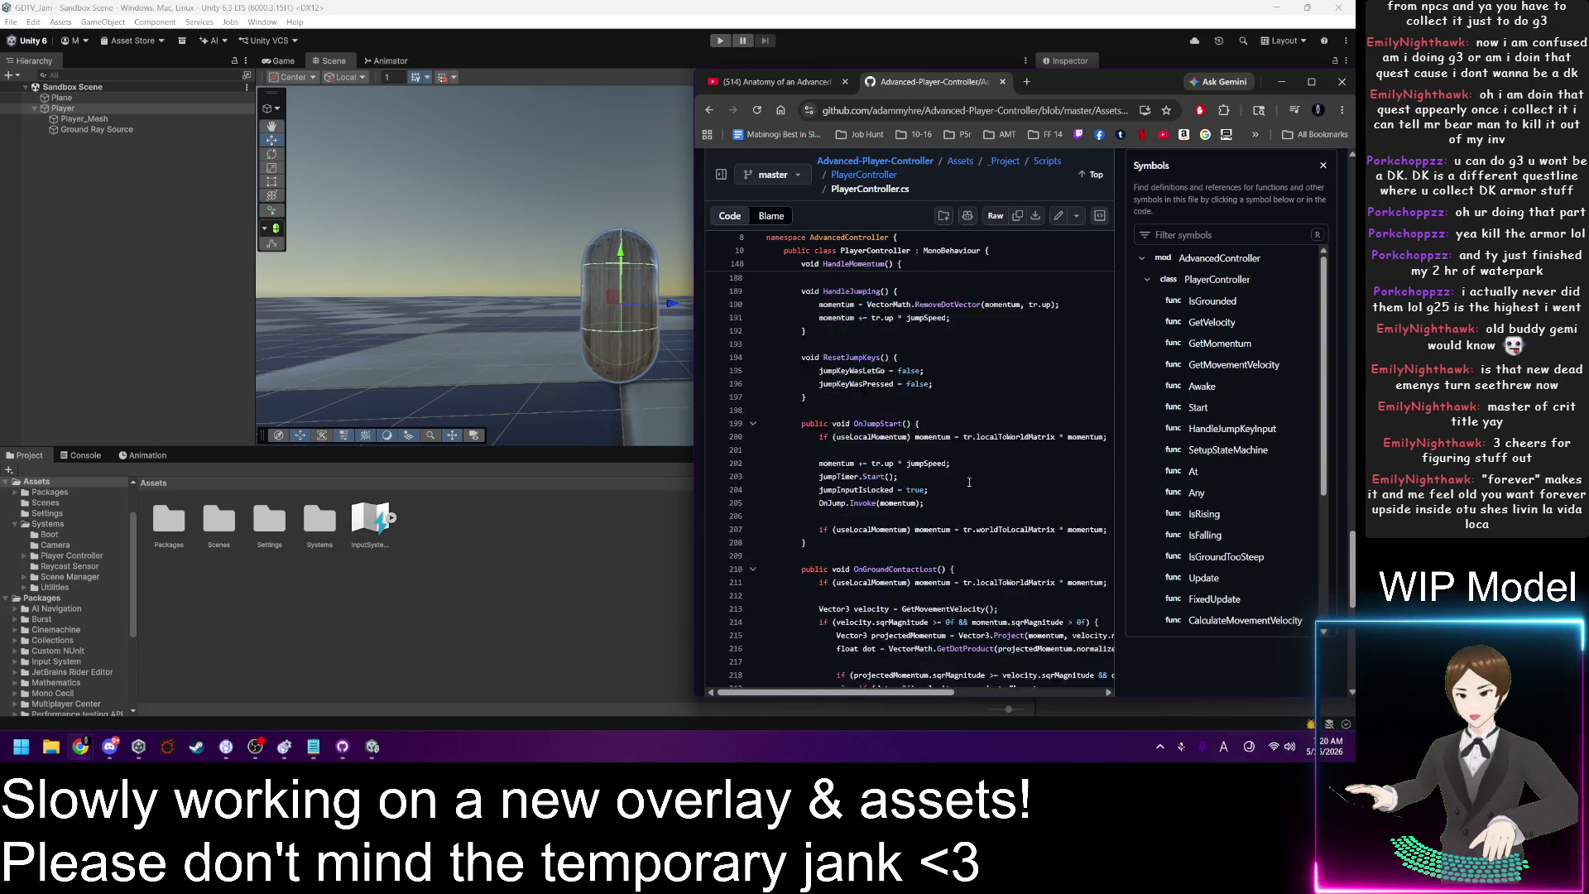
{"action": "scroll", "coordinate": [970, 482], "scroll_direction": "up", "scroll_amount": 7}
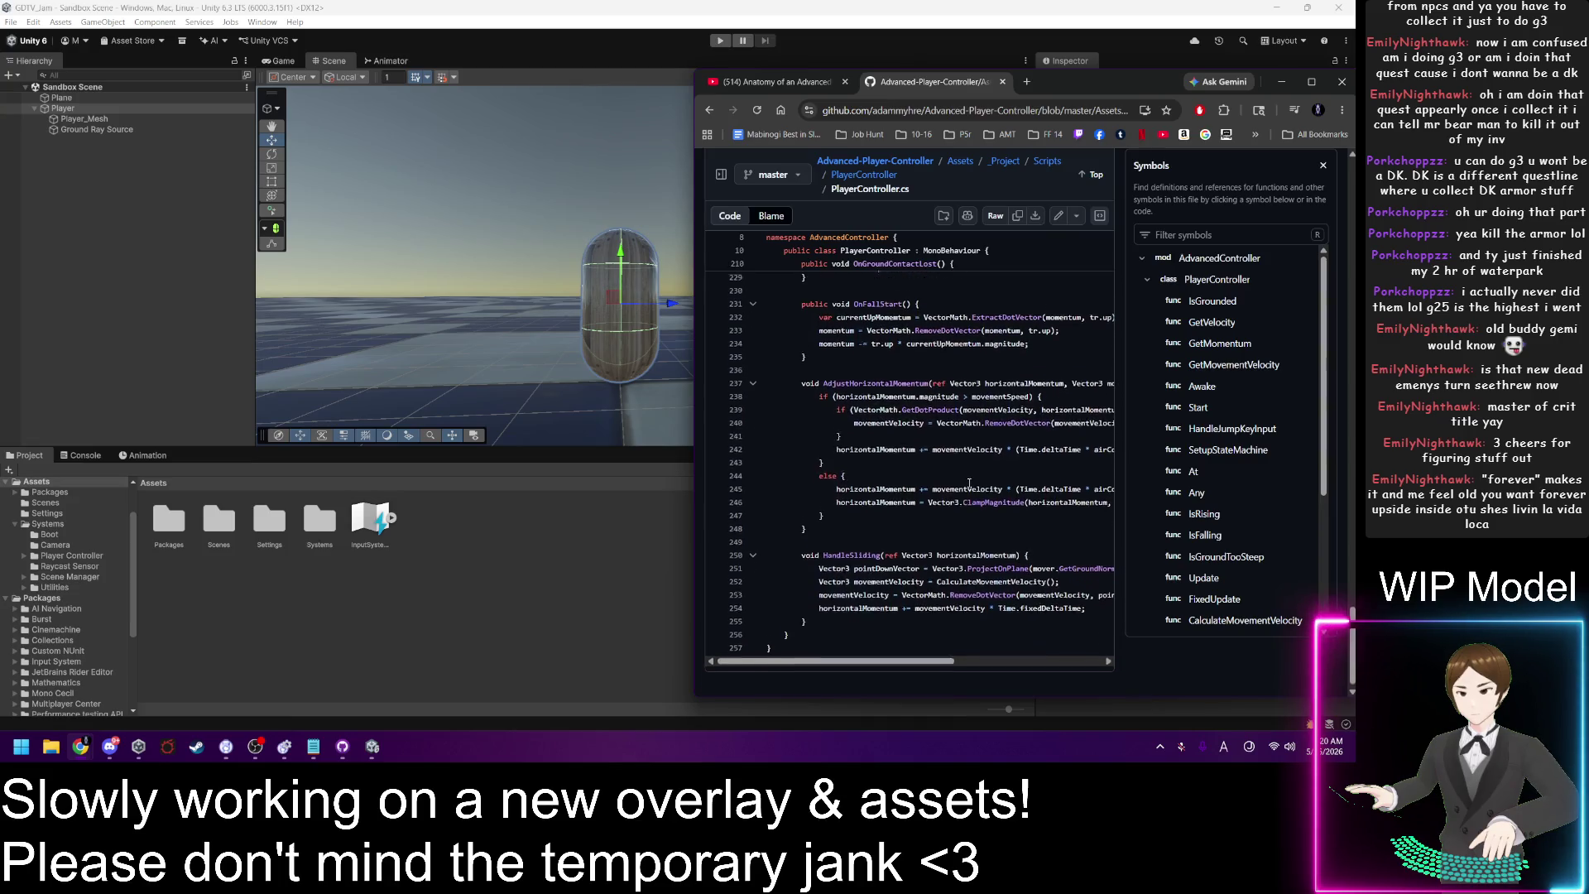
{"action": "scroll", "coordinate": [952, 485], "scroll_direction": "up", "scroll_amount": 16}
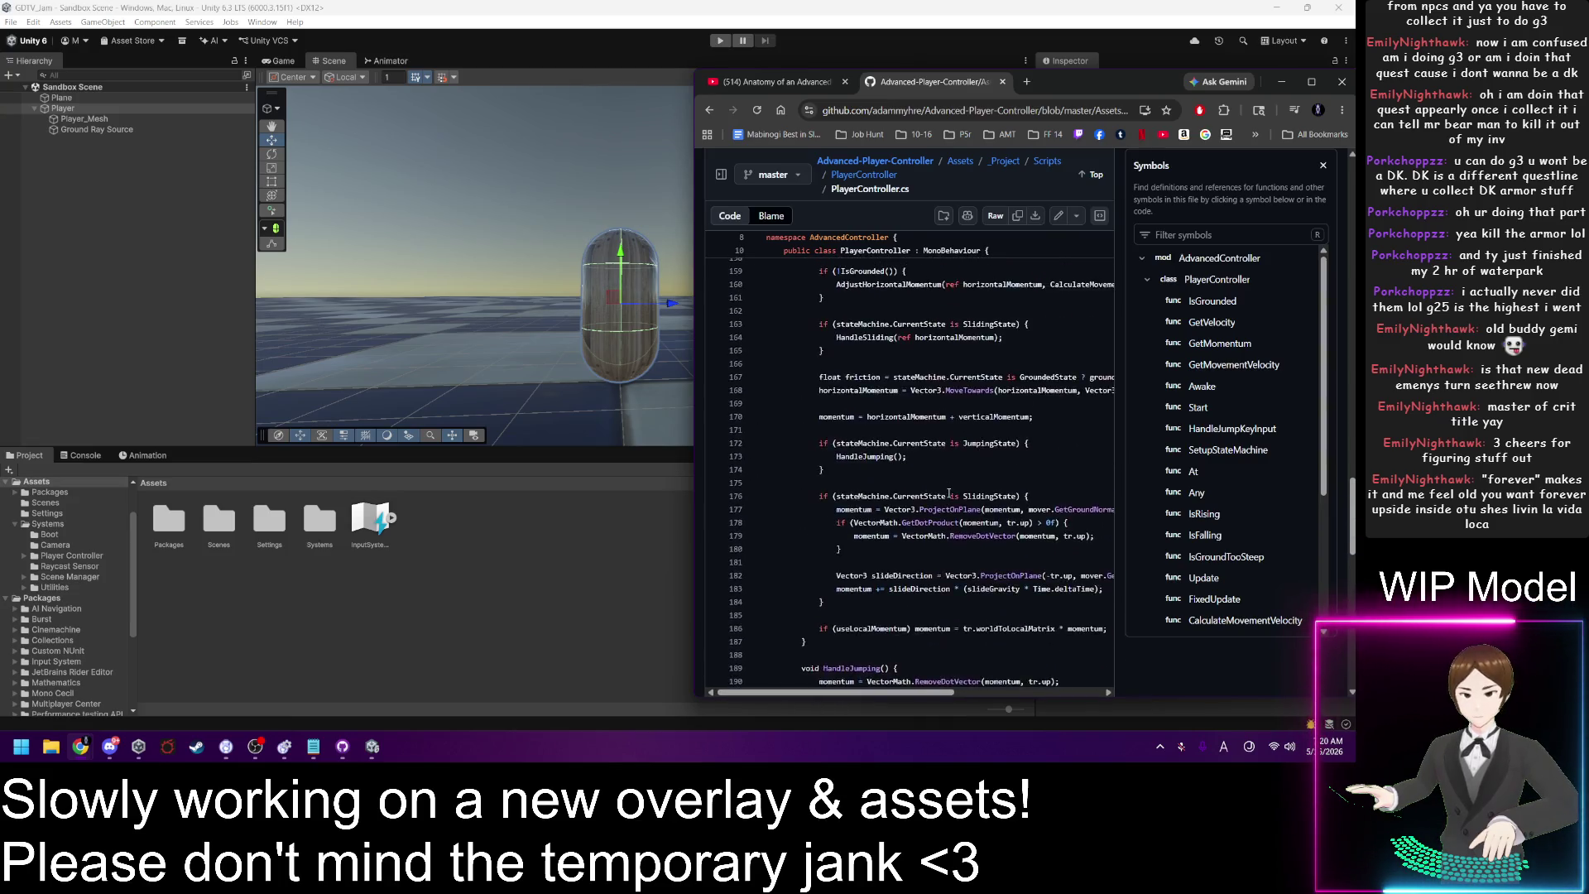
{"action": "scroll", "coordinate": [938, 480], "scroll_direction": "up", "scroll_amount": 14}
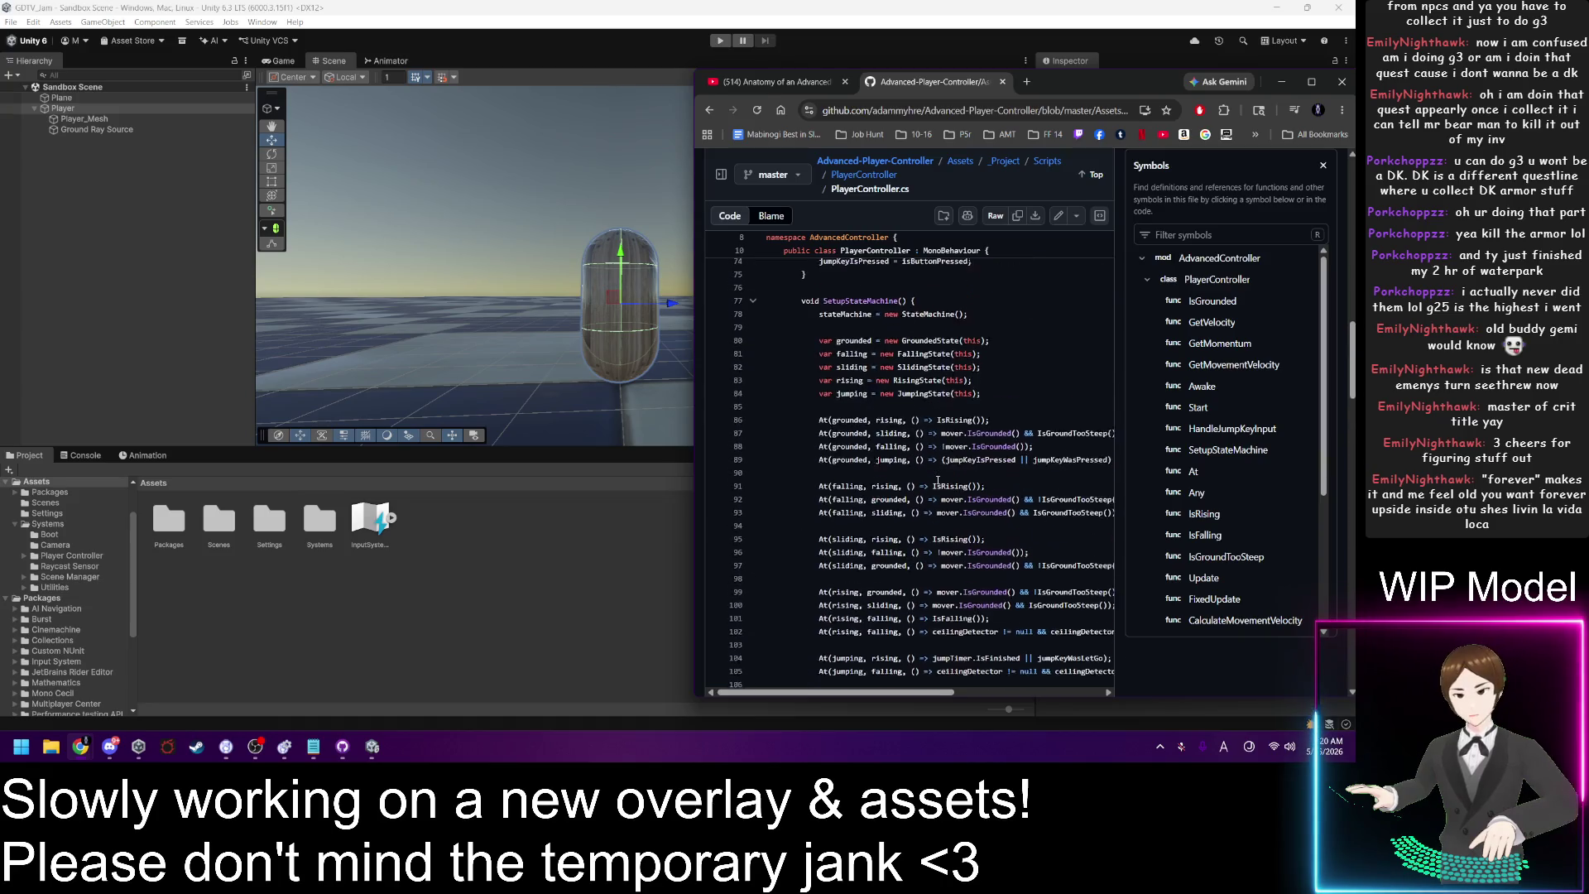
{"action": "scroll", "coordinate": [921, 490], "scroll_direction": "up", "scroll_amount": 6}
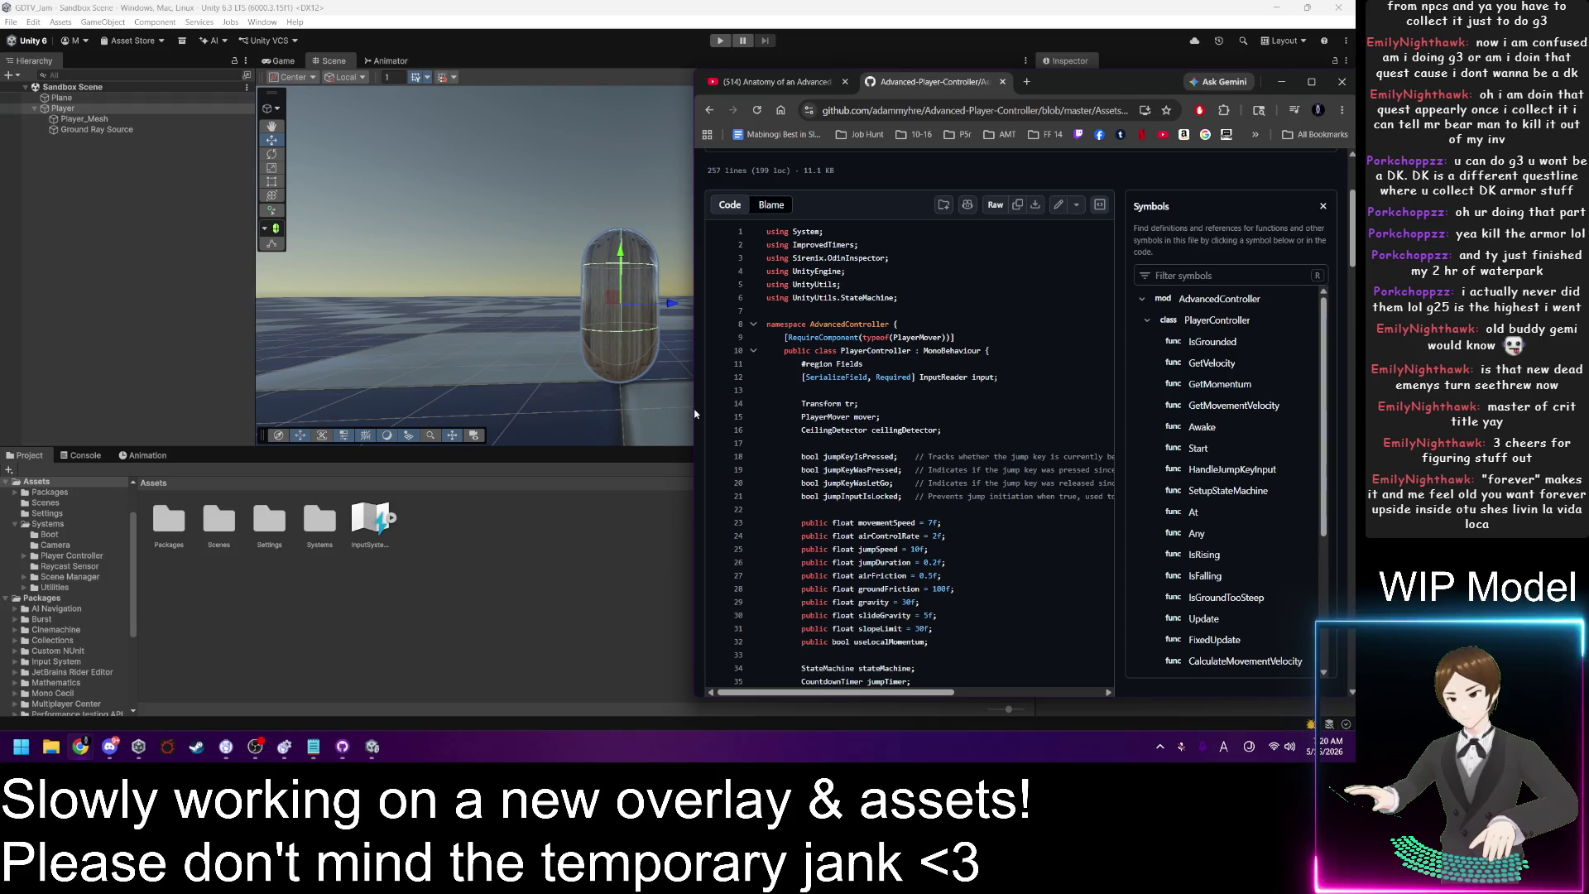
Step: Widen the Chrome window leftward over the Unity editor and switch to the YouTube tab
{"action": "left_click_drag", "start_coordinate": [697, 414], "coordinate": [225, 396]}
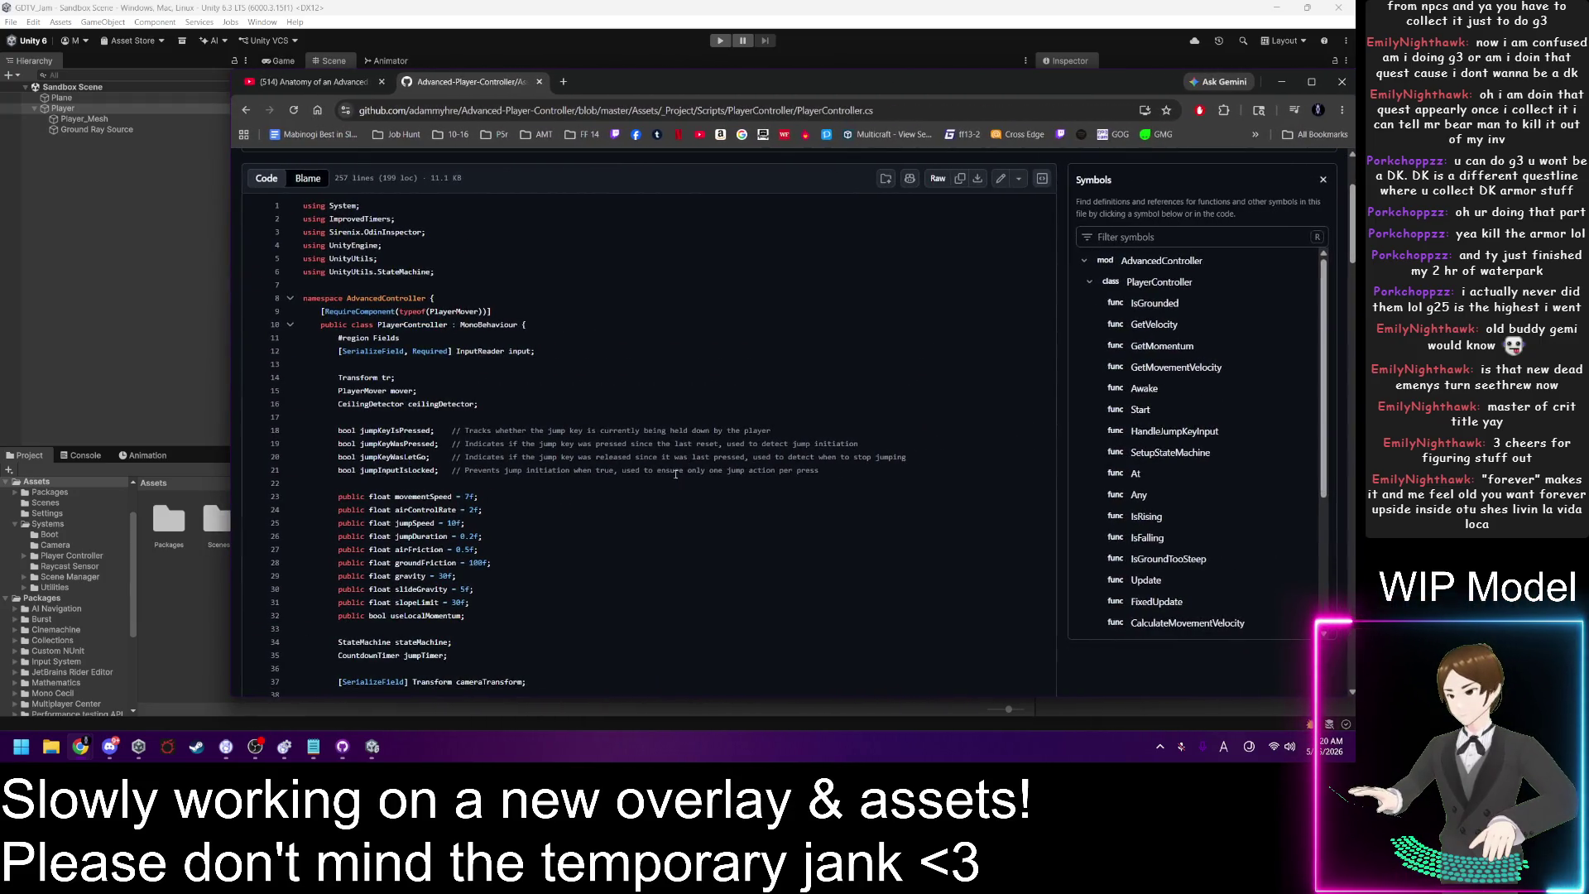
{"action": "scroll", "coordinate": [527, 480], "scroll_direction": "down", "scroll_amount": 1}
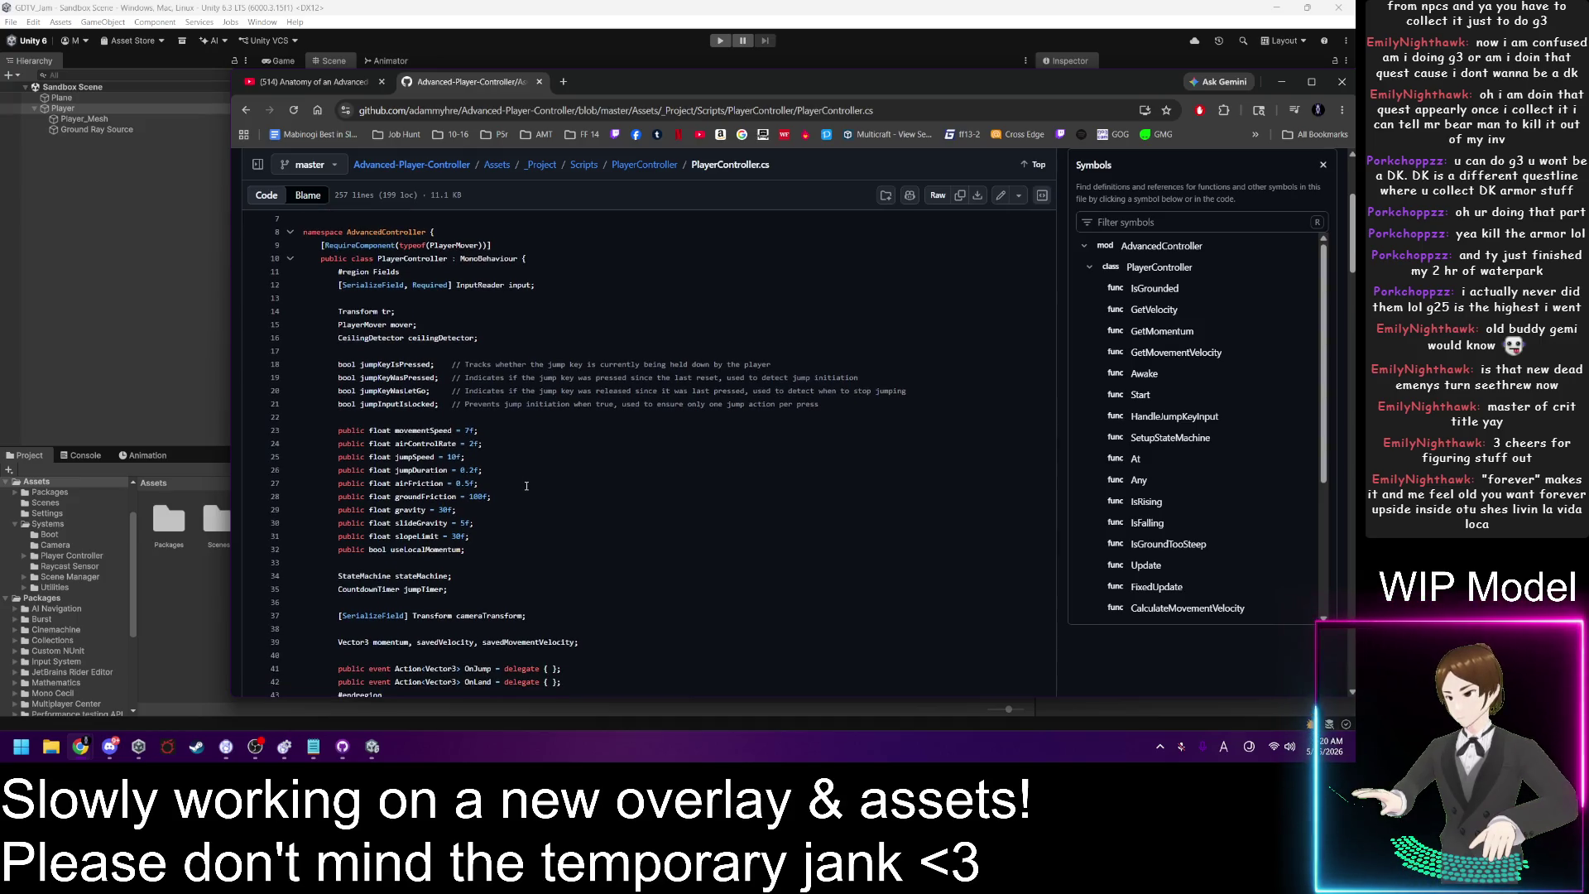
{"action": "left_click", "coordinate": [318, 86]}
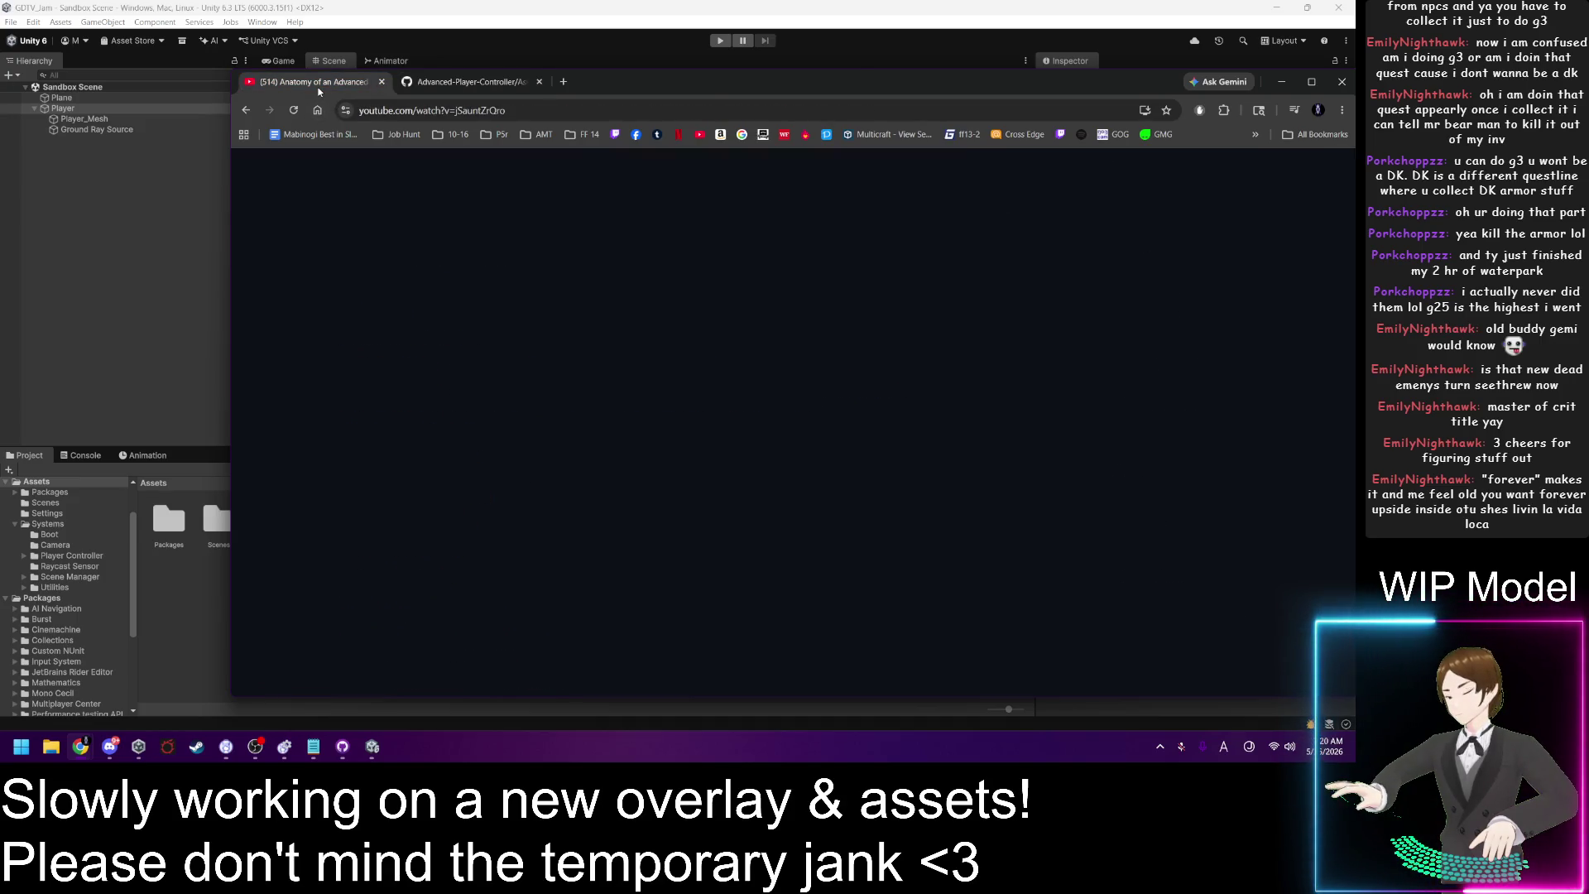
Step: Resume the Anatomy of an Advanced Player Controller video from 12:50
{"action": "scroll", "coordinate": [625, 417], "scroll_direction": "up", "scroll_amount": 5}
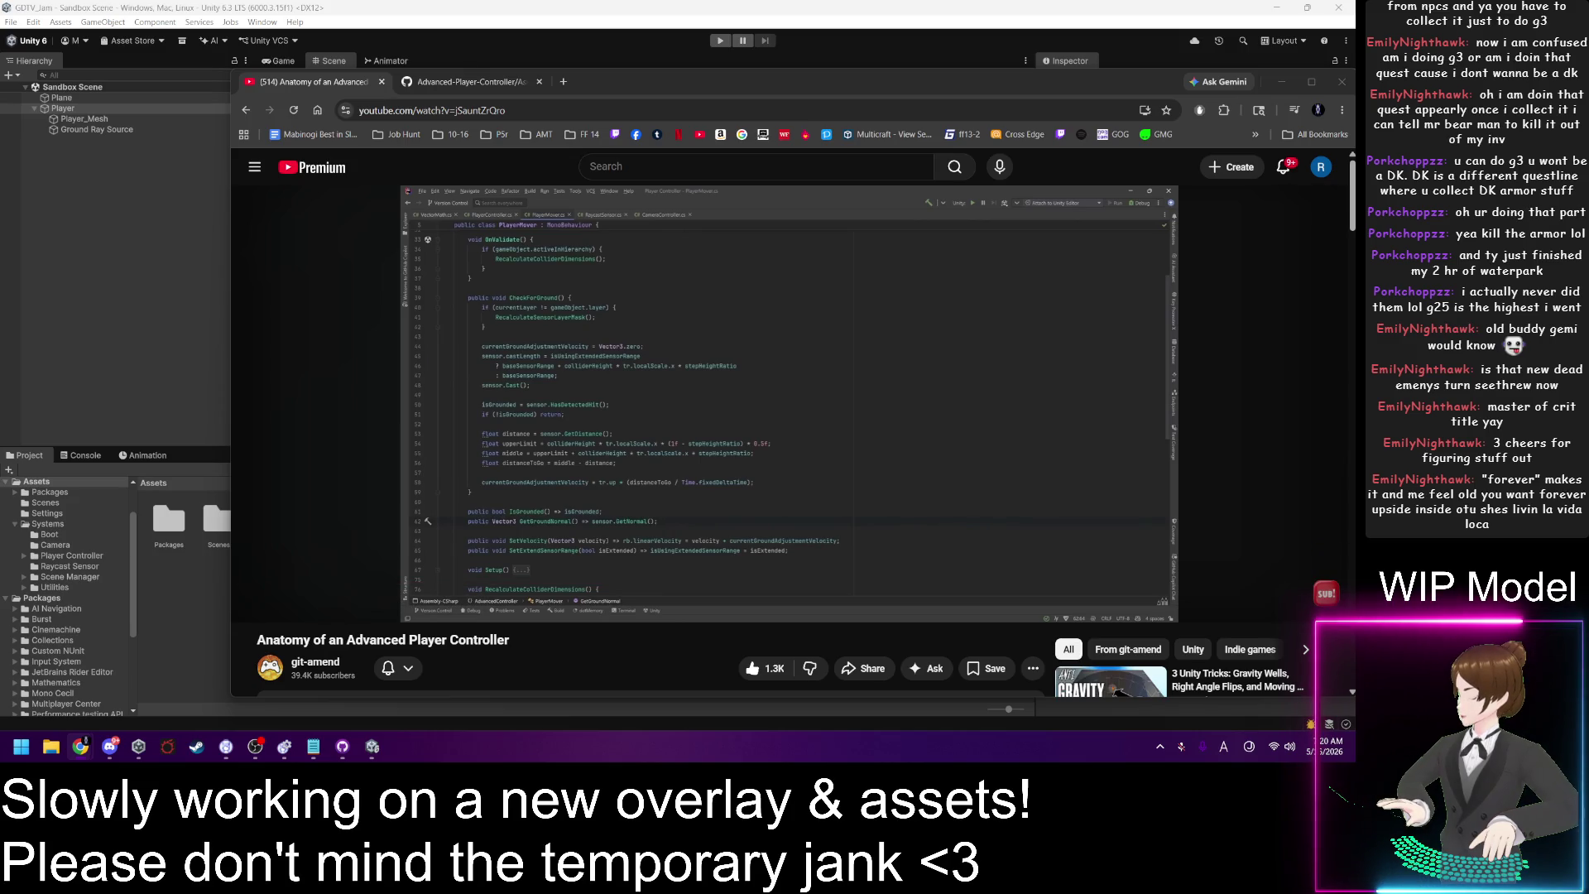
{"action": "left_click", "coordinate": [478, 418]}
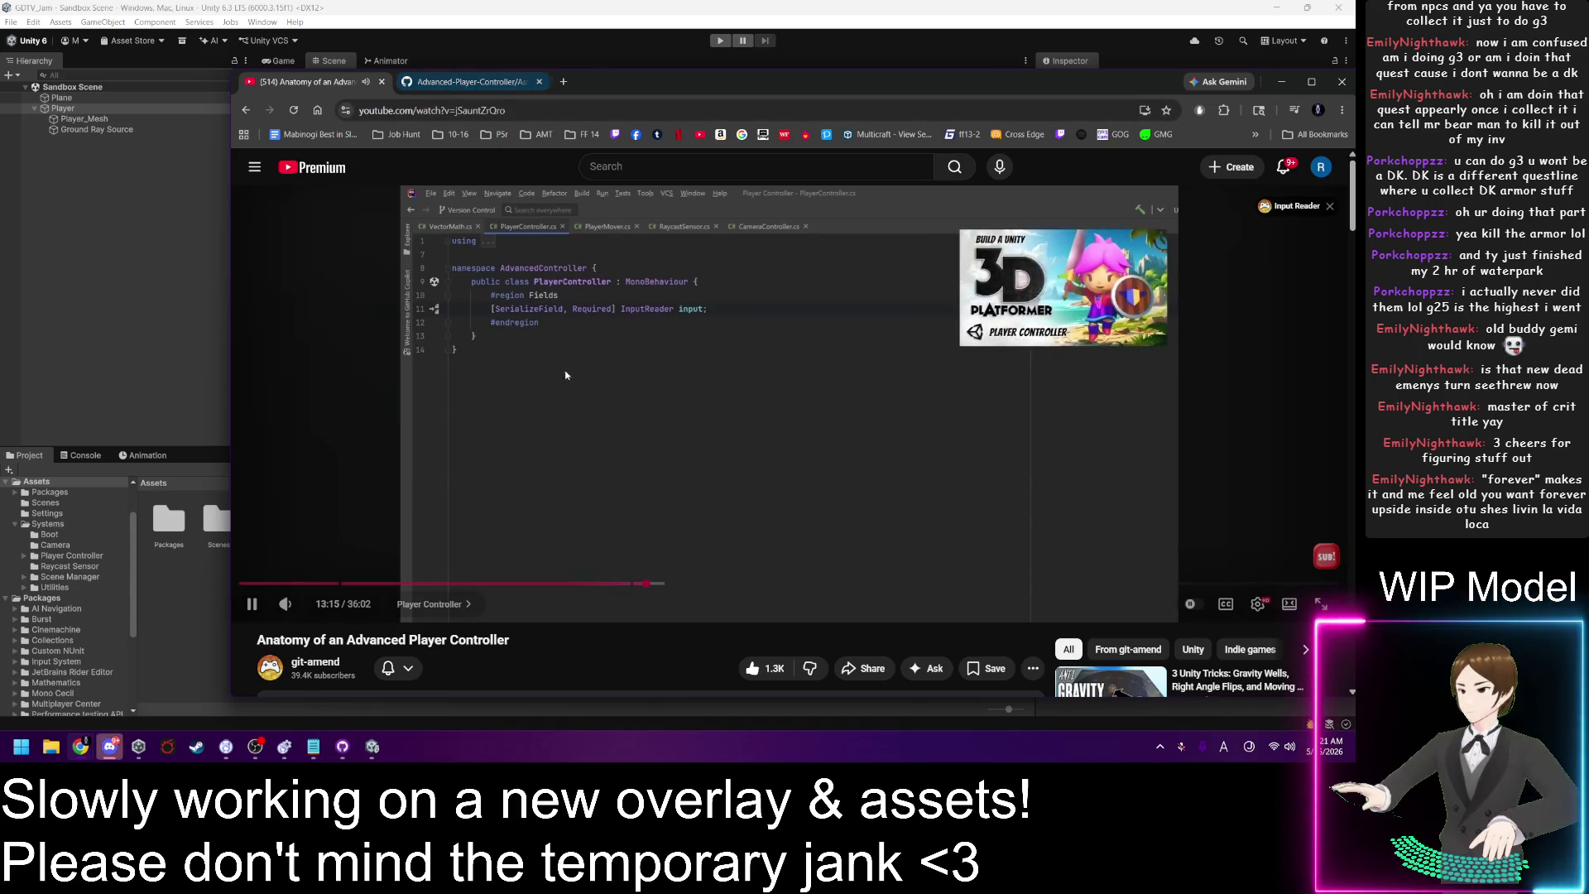
Step: Pause the video at 13:15 and read PlayerController.cs fields, Awake and SetupStateMachine on GitHub
{"action": "key", "text": "k"}
{"action": "left_click", "coordinate": [468, 81]}
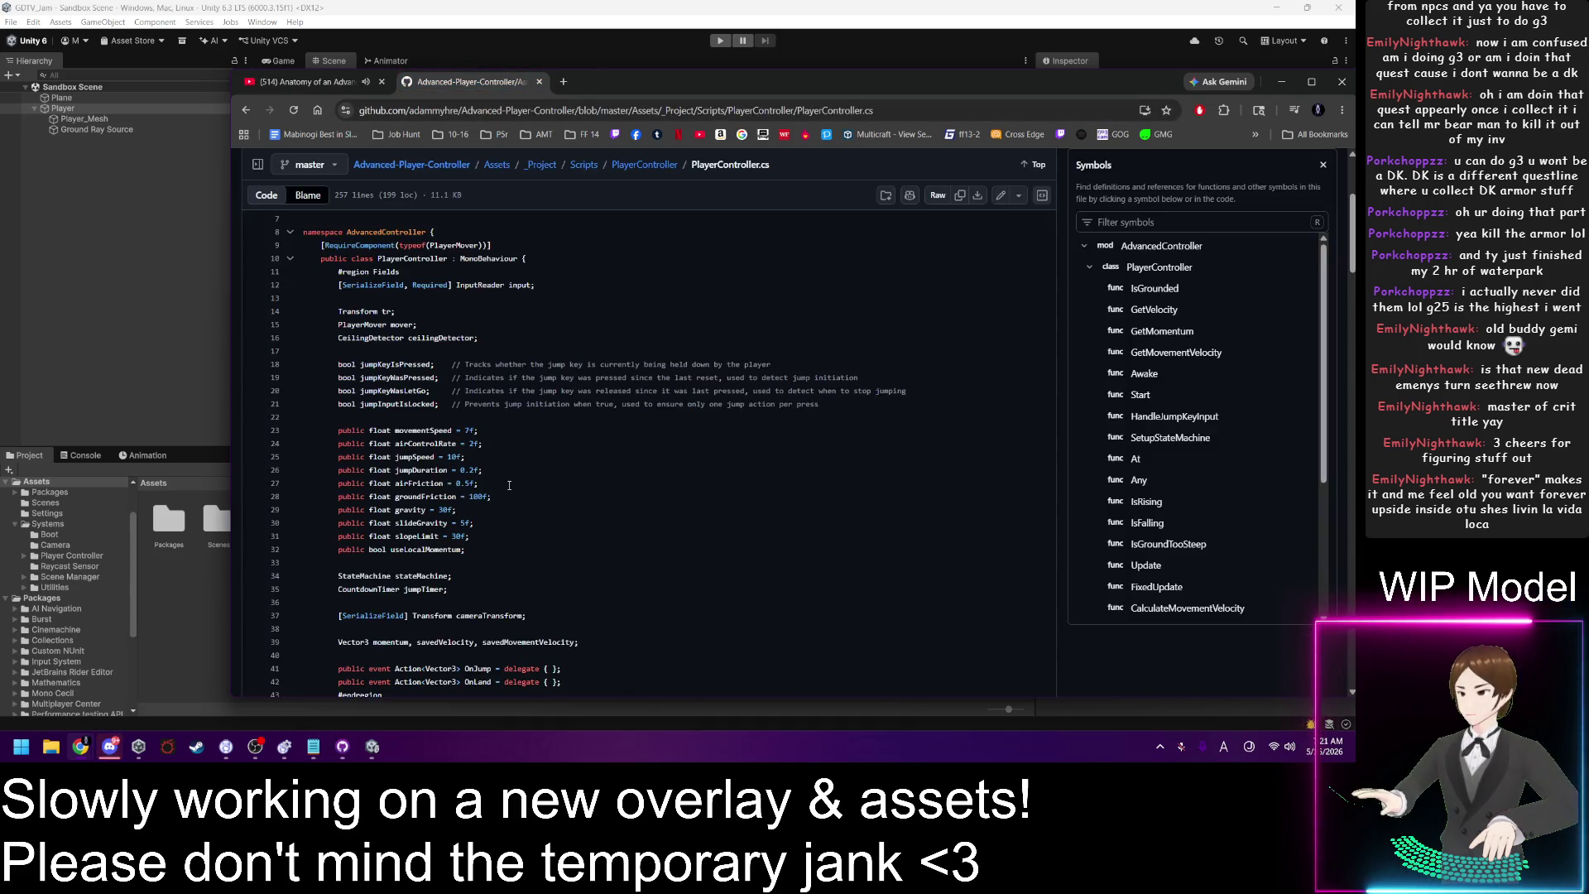
{"action": "scroll", "coordinate": [533, 423], "scroll_direction": "down", "scroll_amount": 4}
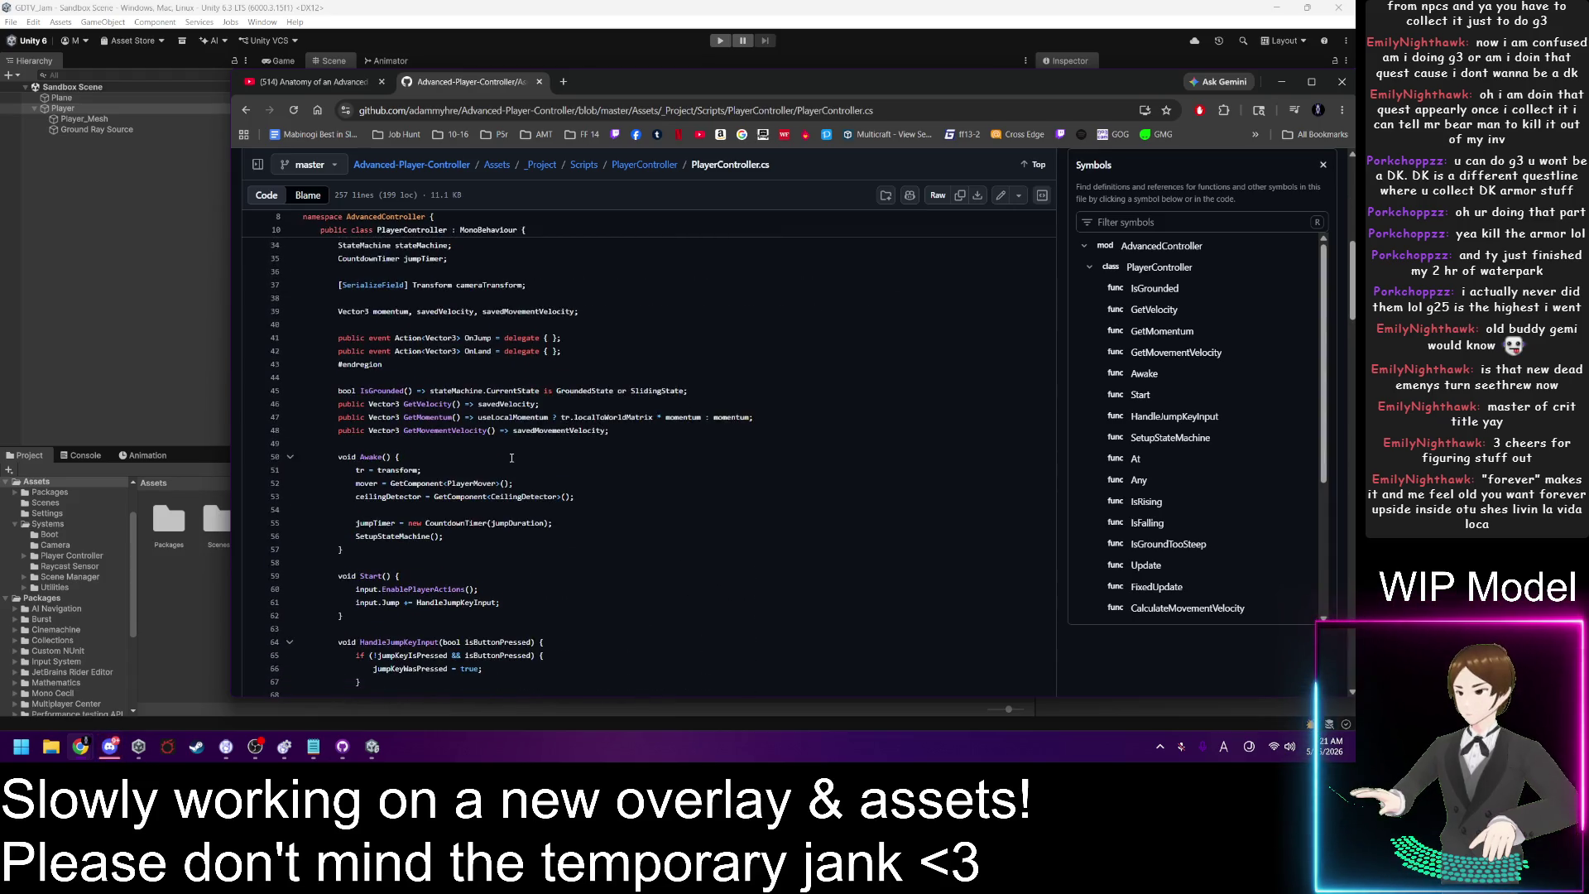
{"action": "scroll", "coordinate": [513, 458], "scroll_direction": "down", "scroll_amount": 5}
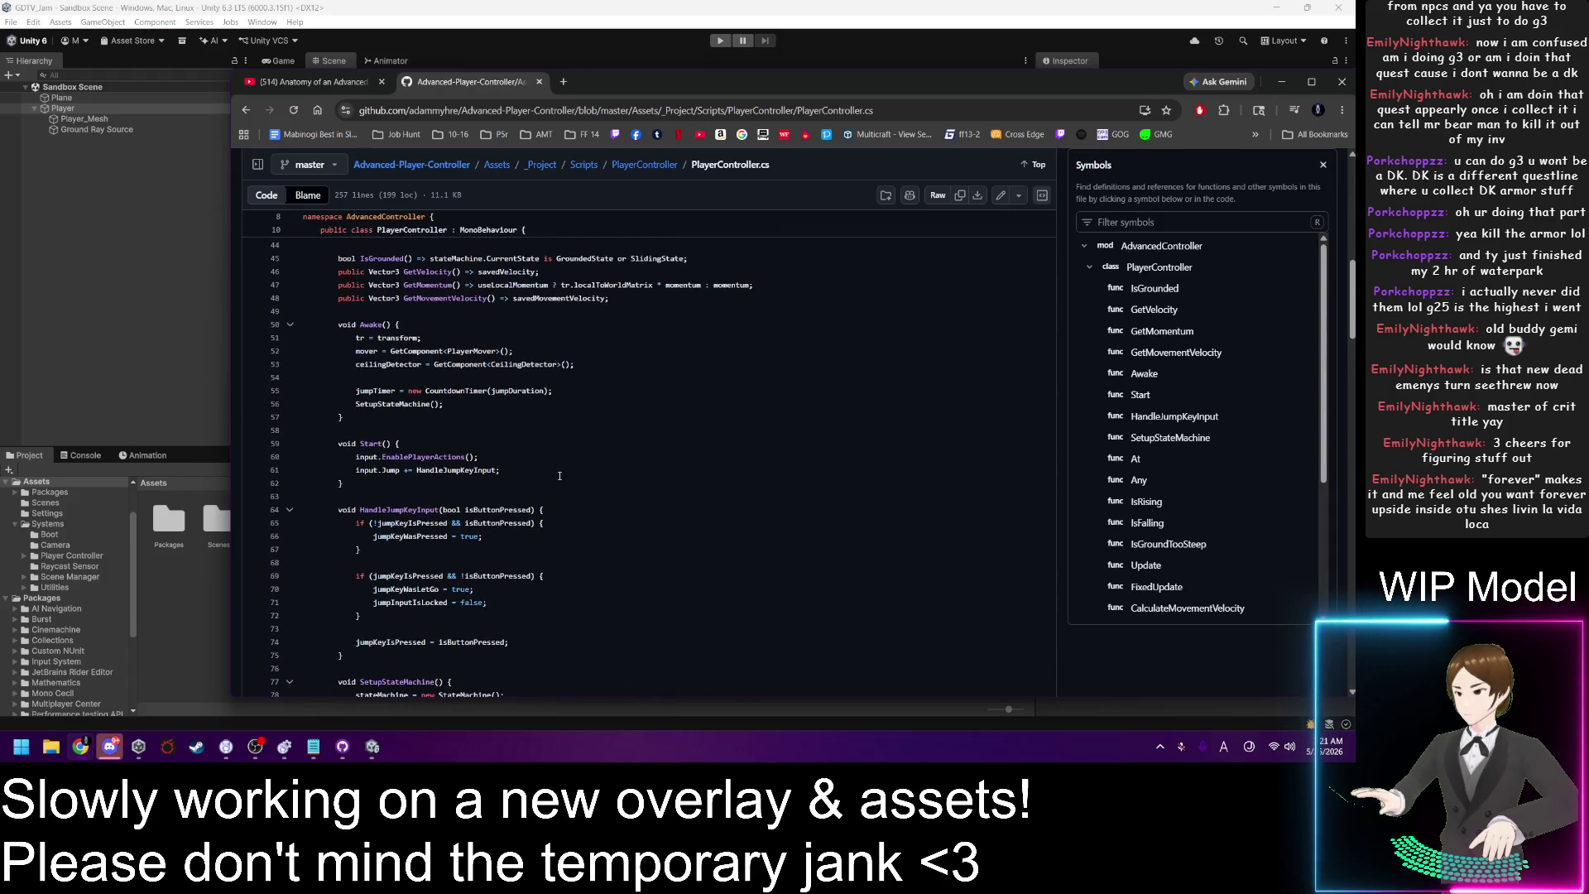
{"action": "scroll", "coordinate": [564, 476], "scroll_direction": "down", "scroll_amount": 8}
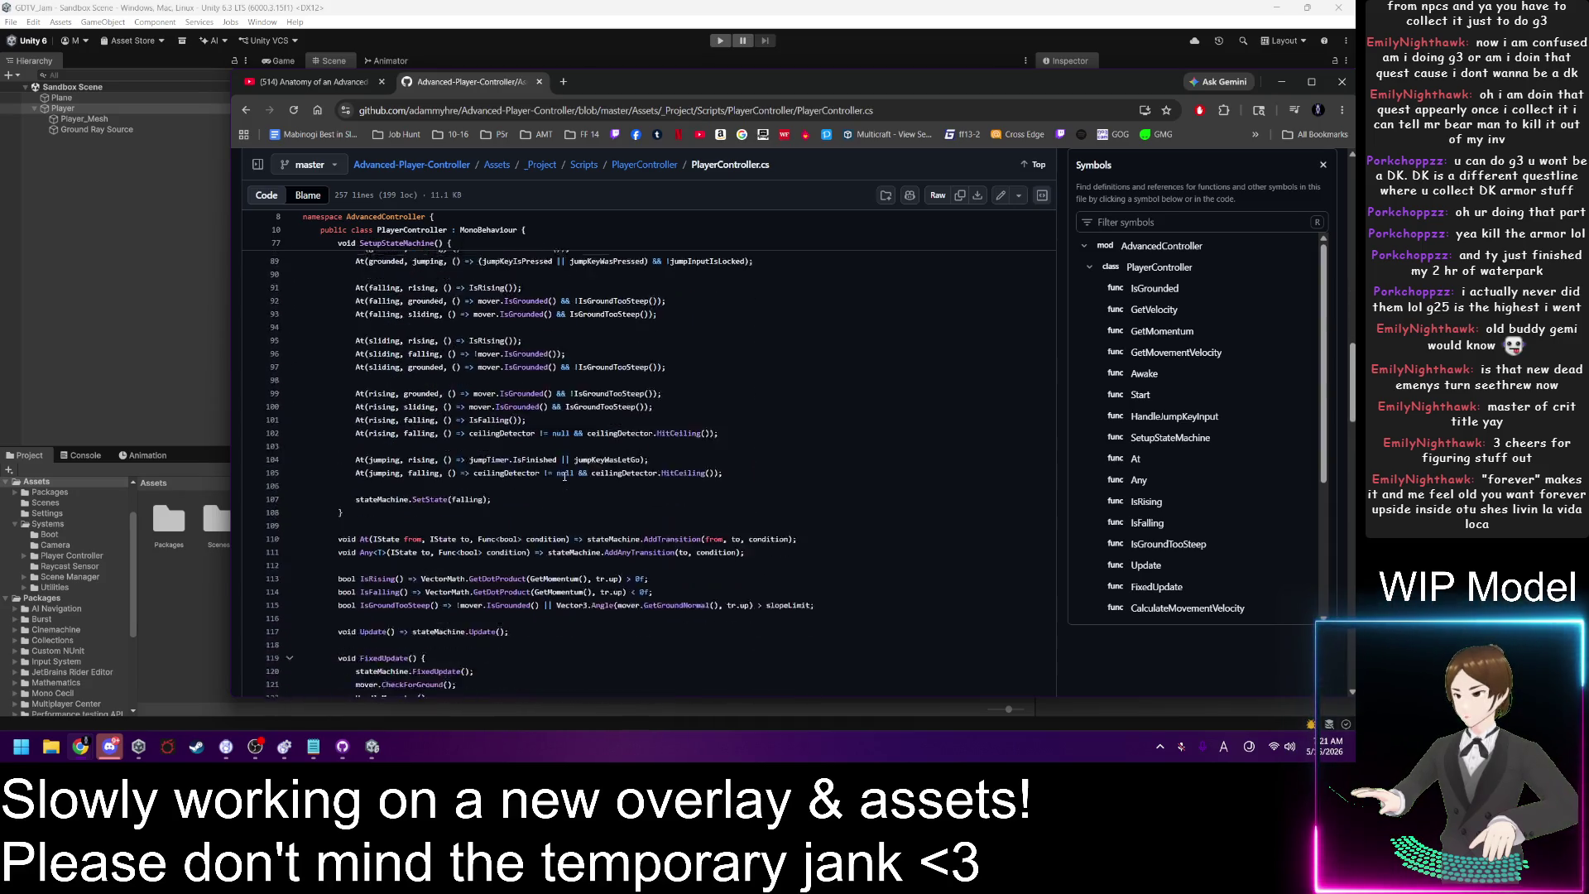
{"action": "scroll", "coordinate": [494, 474], "scroll_direction": "down", "scroll_amount": 2}
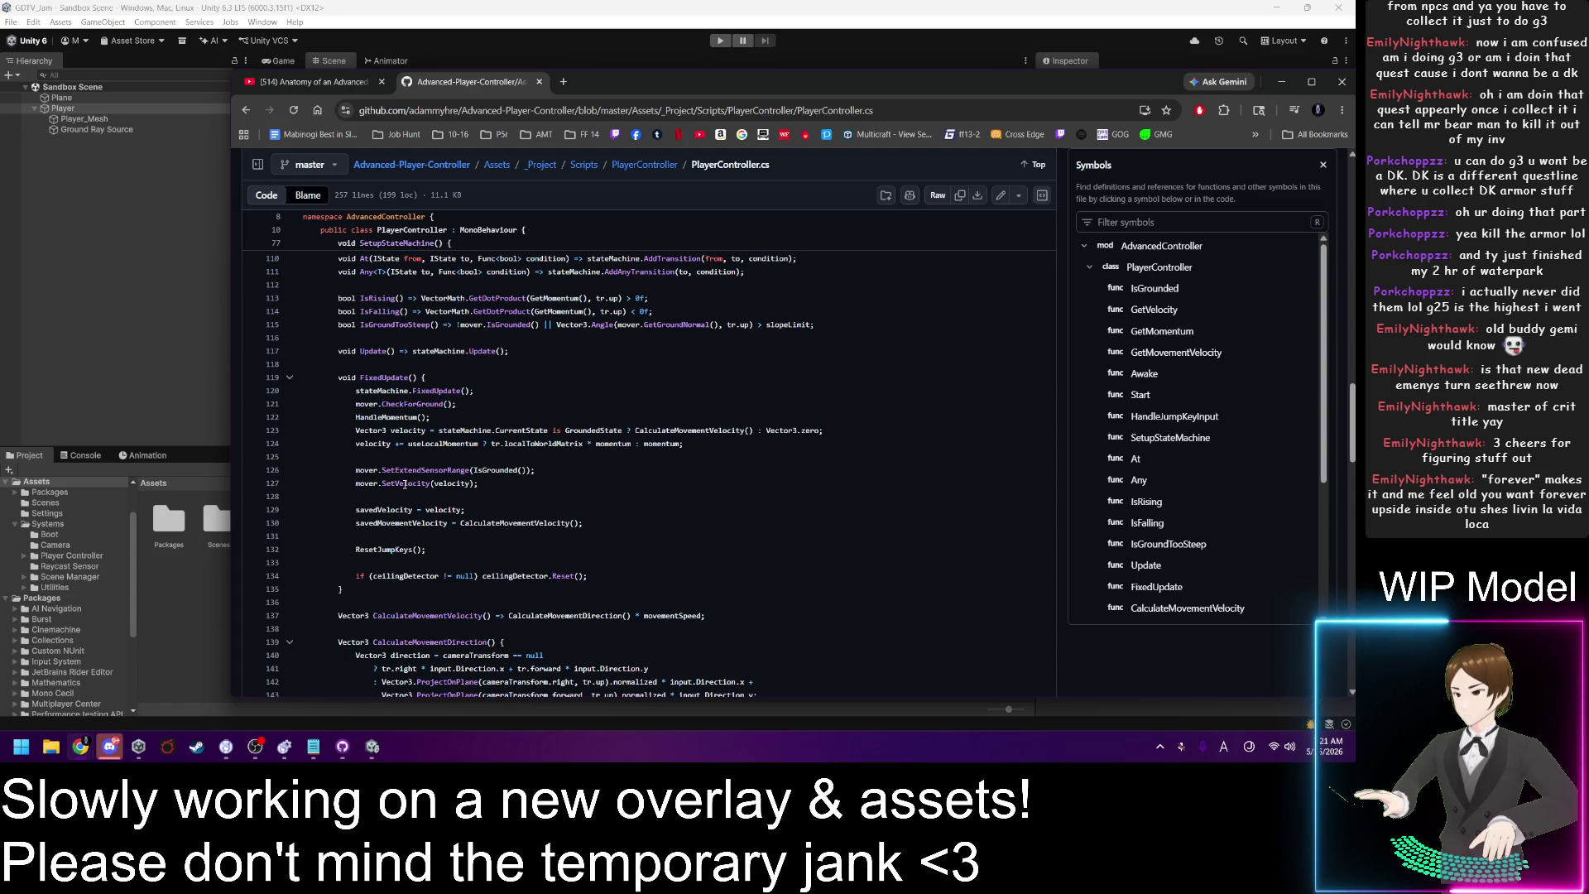
{"action": "scroll", "coordinate": [406, 480], "scroll_direction": "up", "scroll_amount": 15}
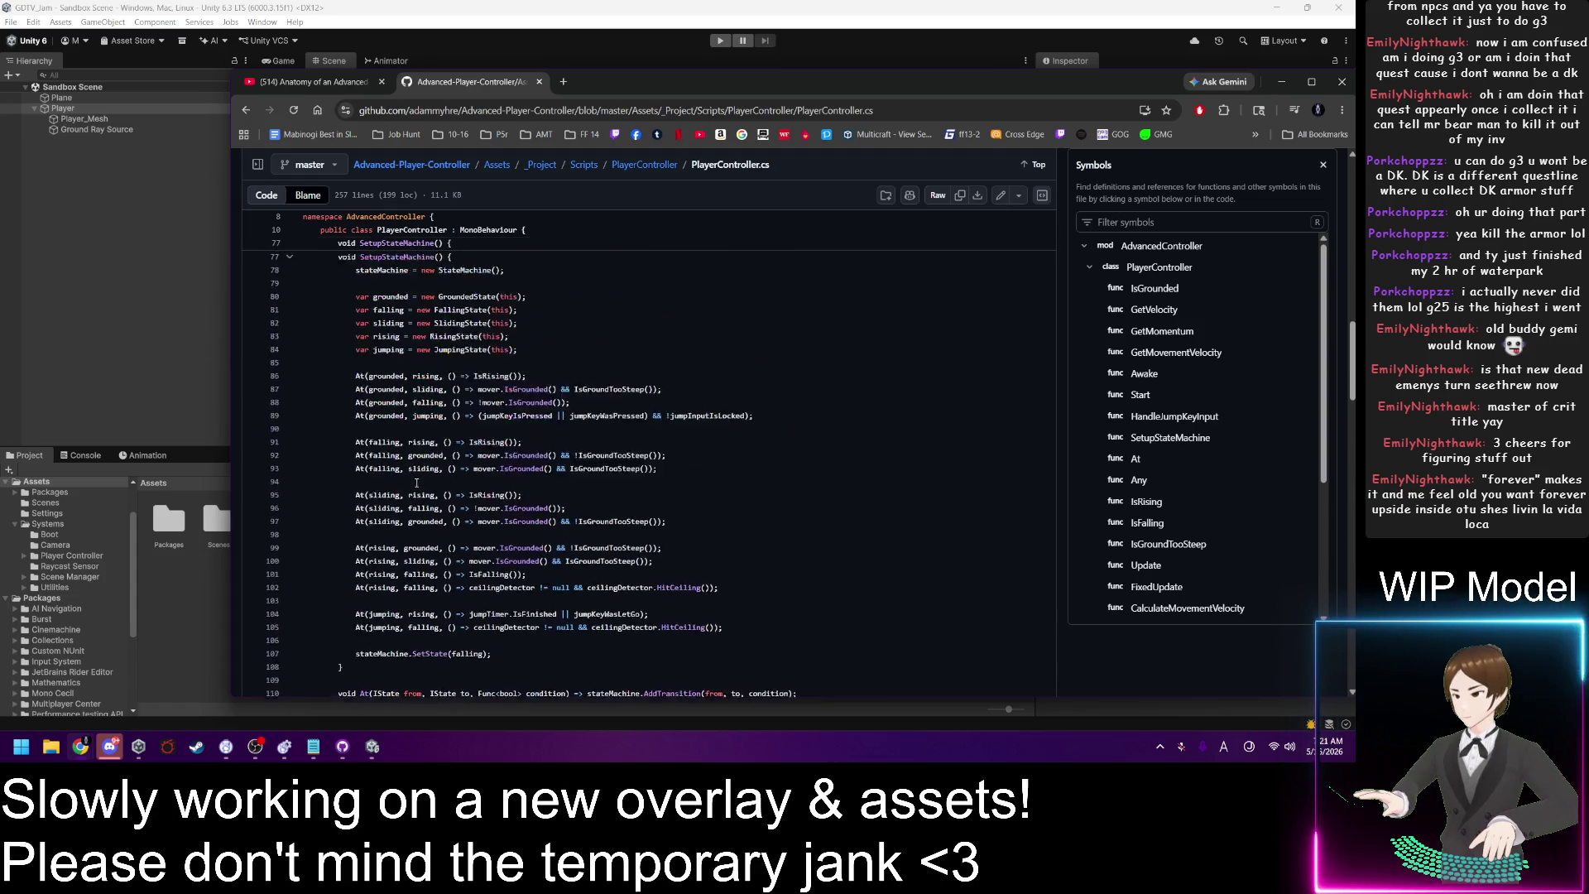
{"action": "scroll", "coordinate": [431, 488], "scroll_direction": "up", "scroll_amount": 5}
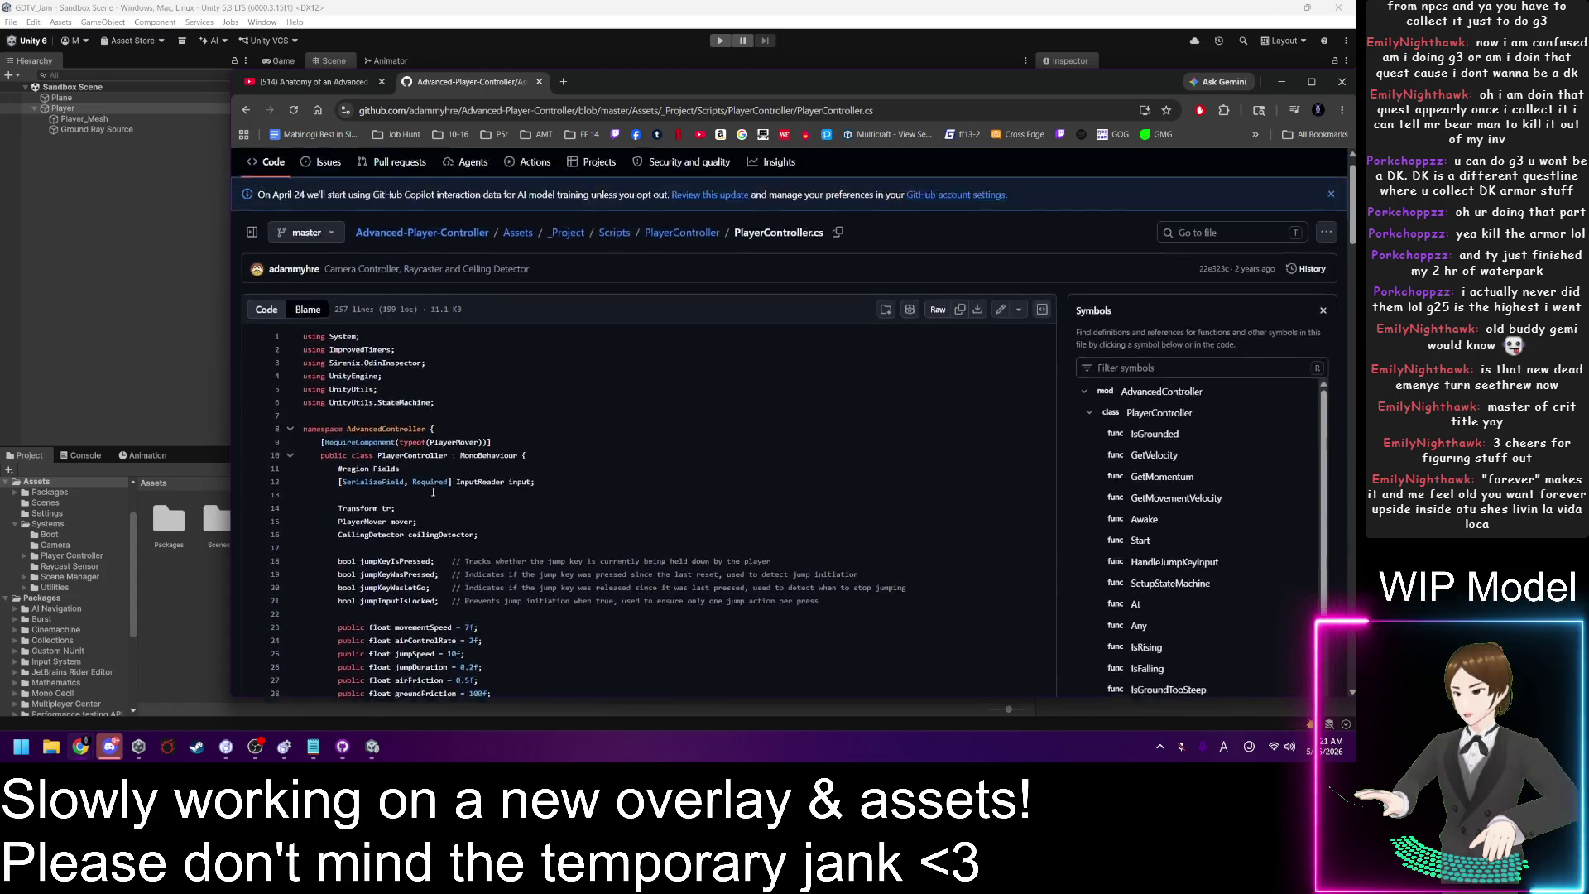
{"action": "scroll", "coordinate": [490, 514], "scroll_direction": "down", "scroll_amount": 3}
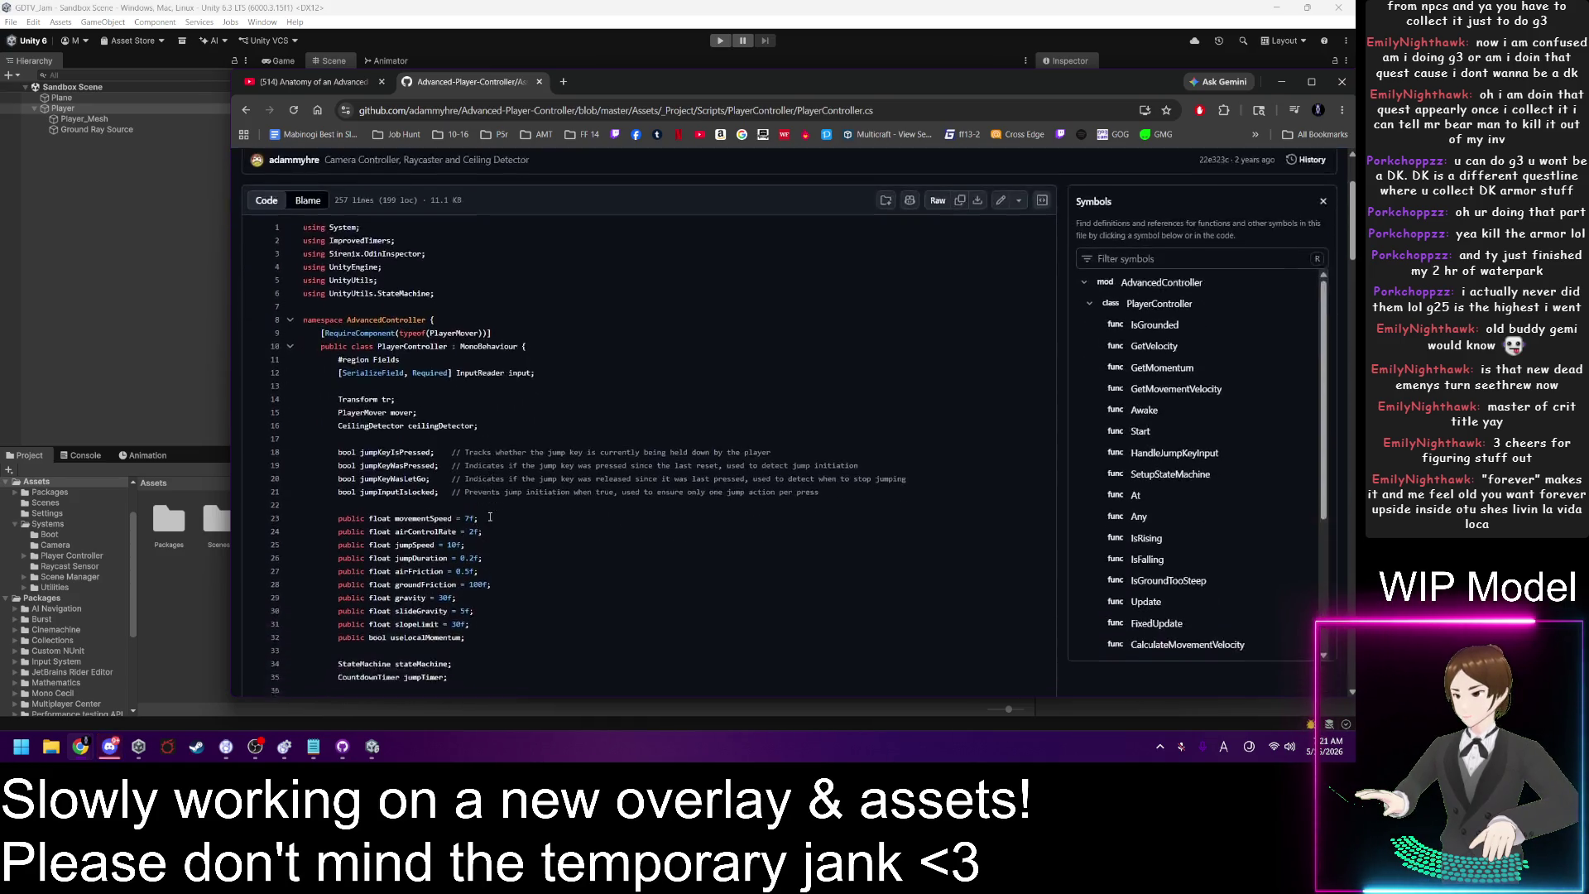
{"action": "scroll", "coordinate": [389, 381], "scroll_direction": "up", "scroll_amount": 3}
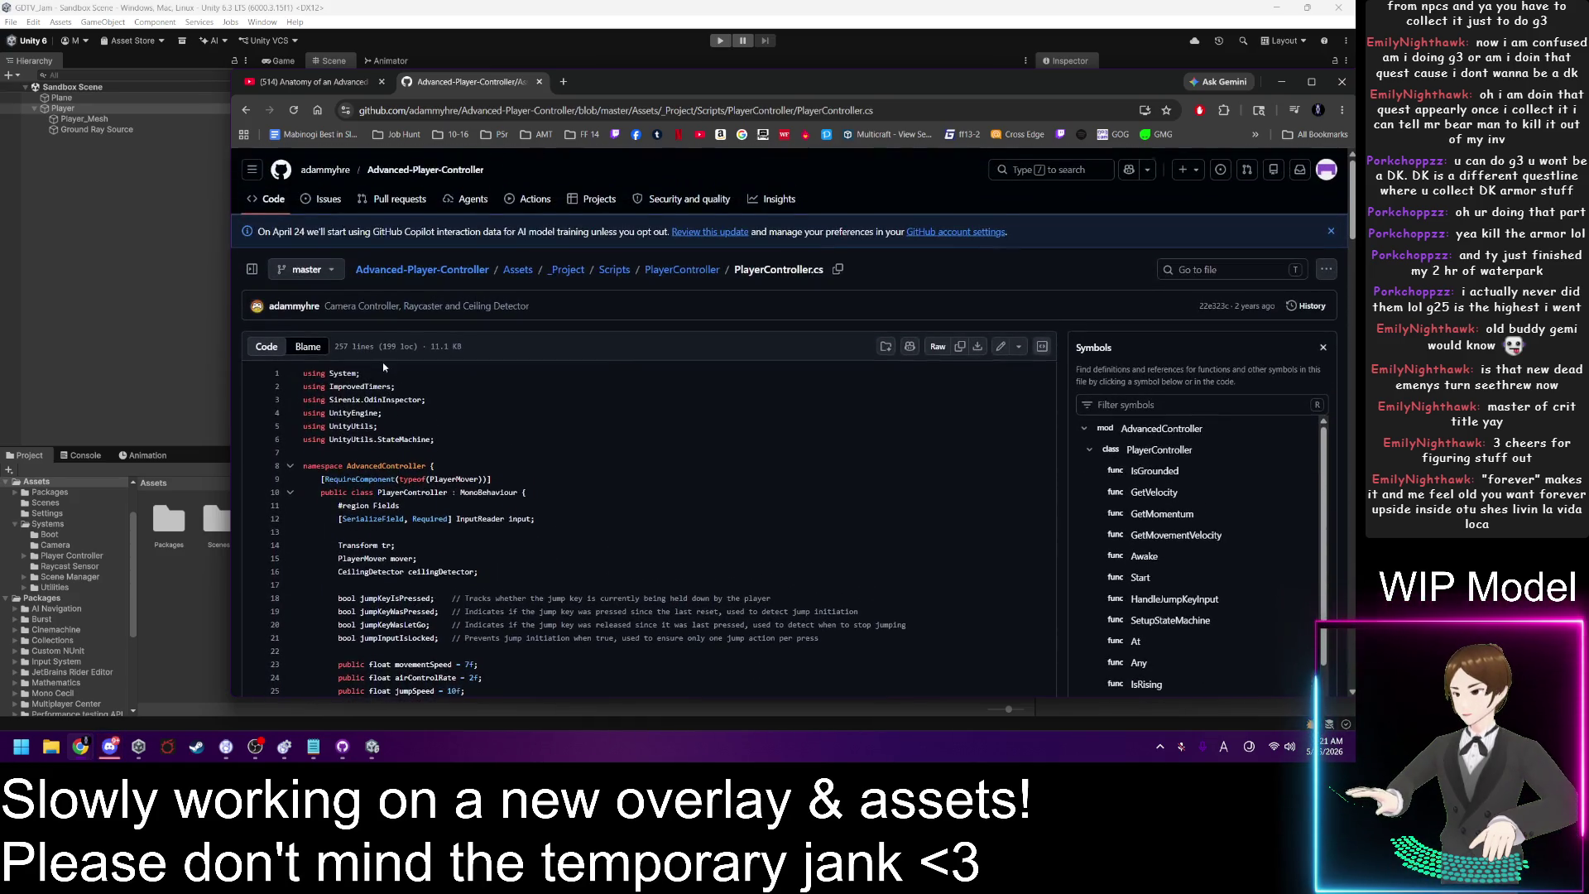
Step: Open PlayerMover.cs from the PlayerController folder in a new tab and switch to it
{"action": "left_click", "coordinate": [690, 270]}
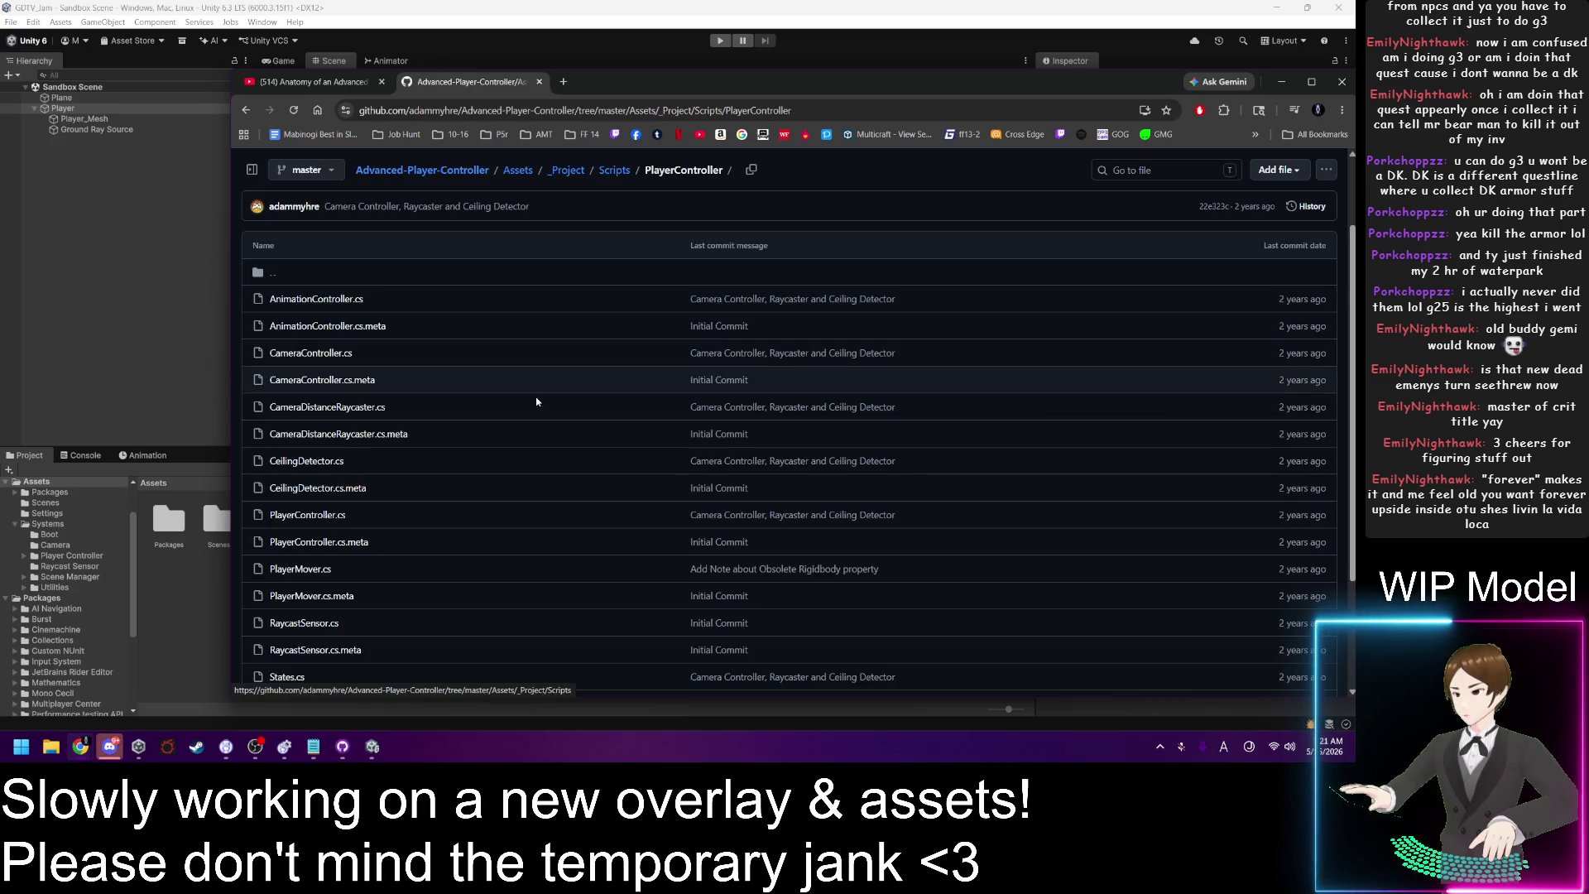
{"action": "middle_click", "coordinate": [302, 569]}
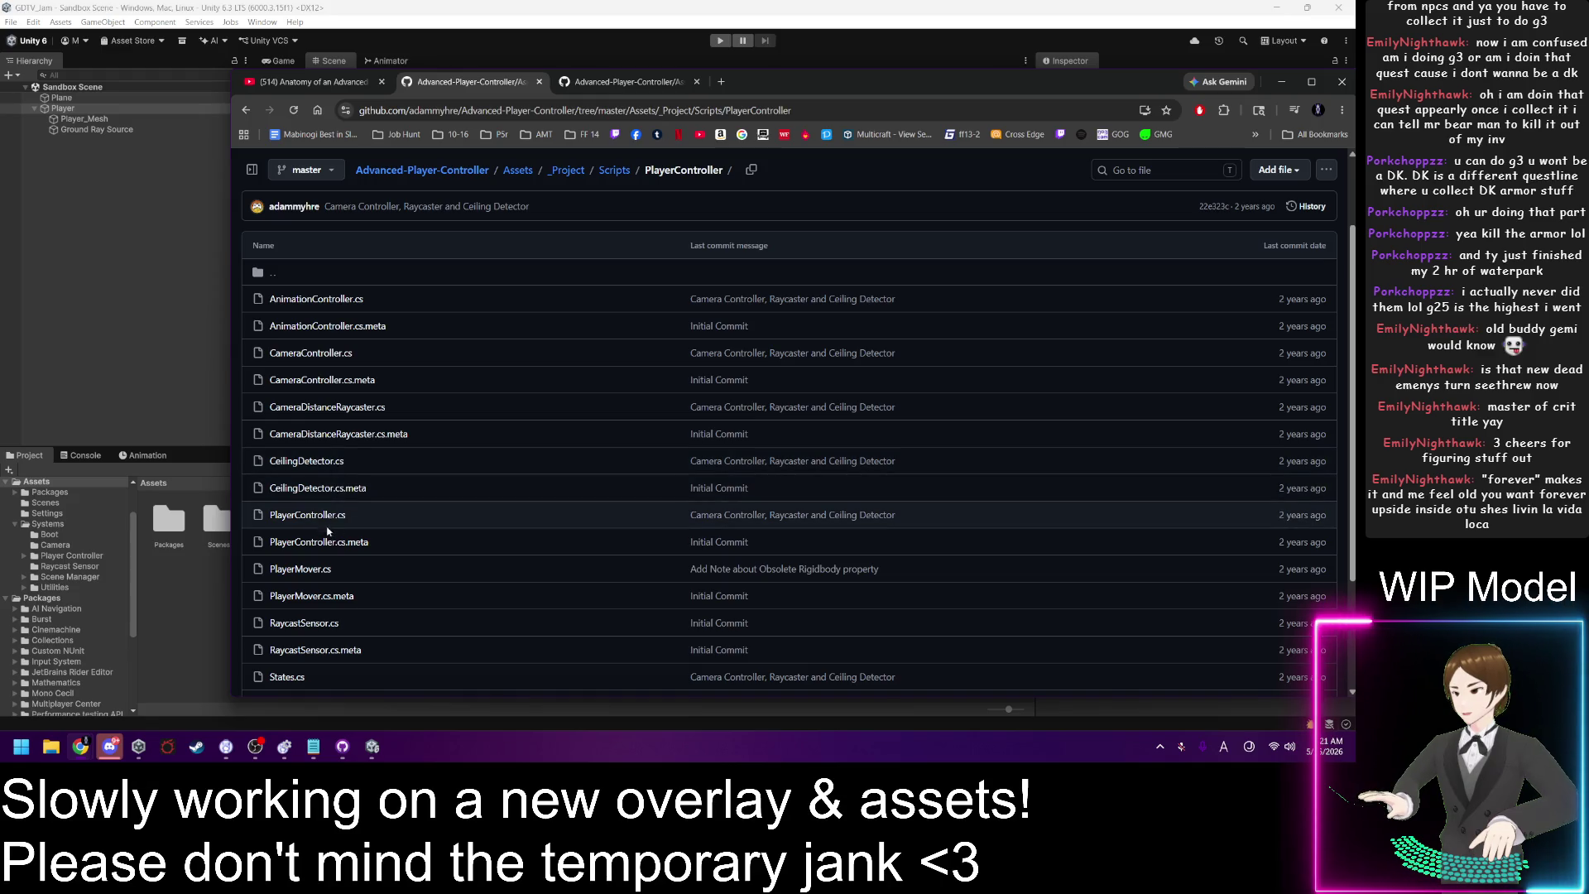
{"action": "left_click", "coordinate": [635, 86]}
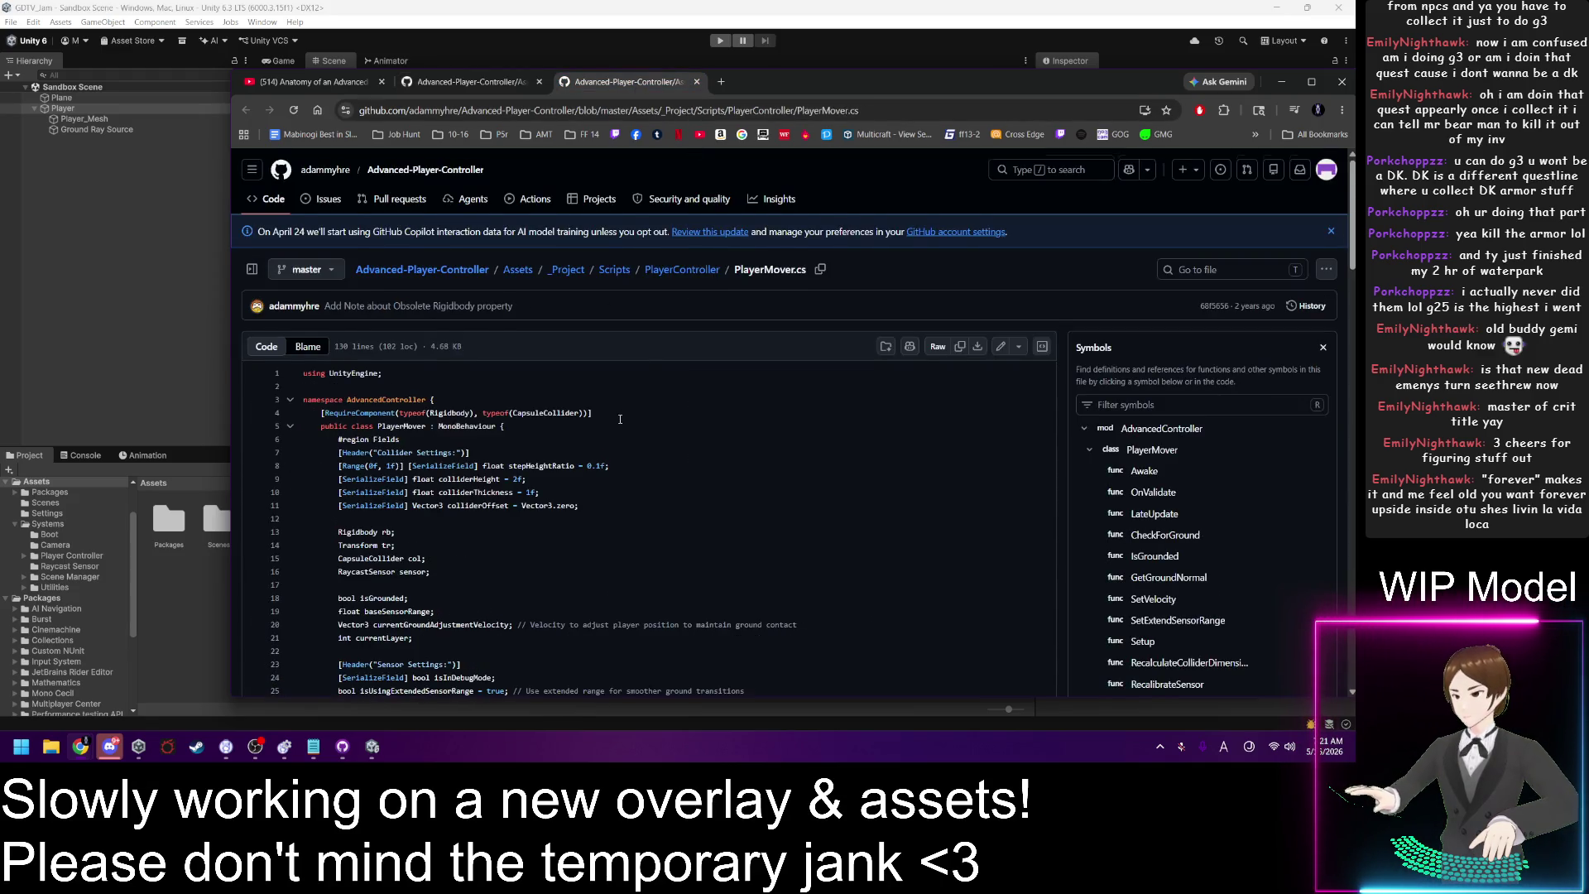
Step: Select the SetVelocity and SetExtendSensorRange lines 71–72 in PlayerMover.cs
{"action": "scroll", "coordinate": [620, 418], "scroll_direction": "down", "scroll_amount": 7}
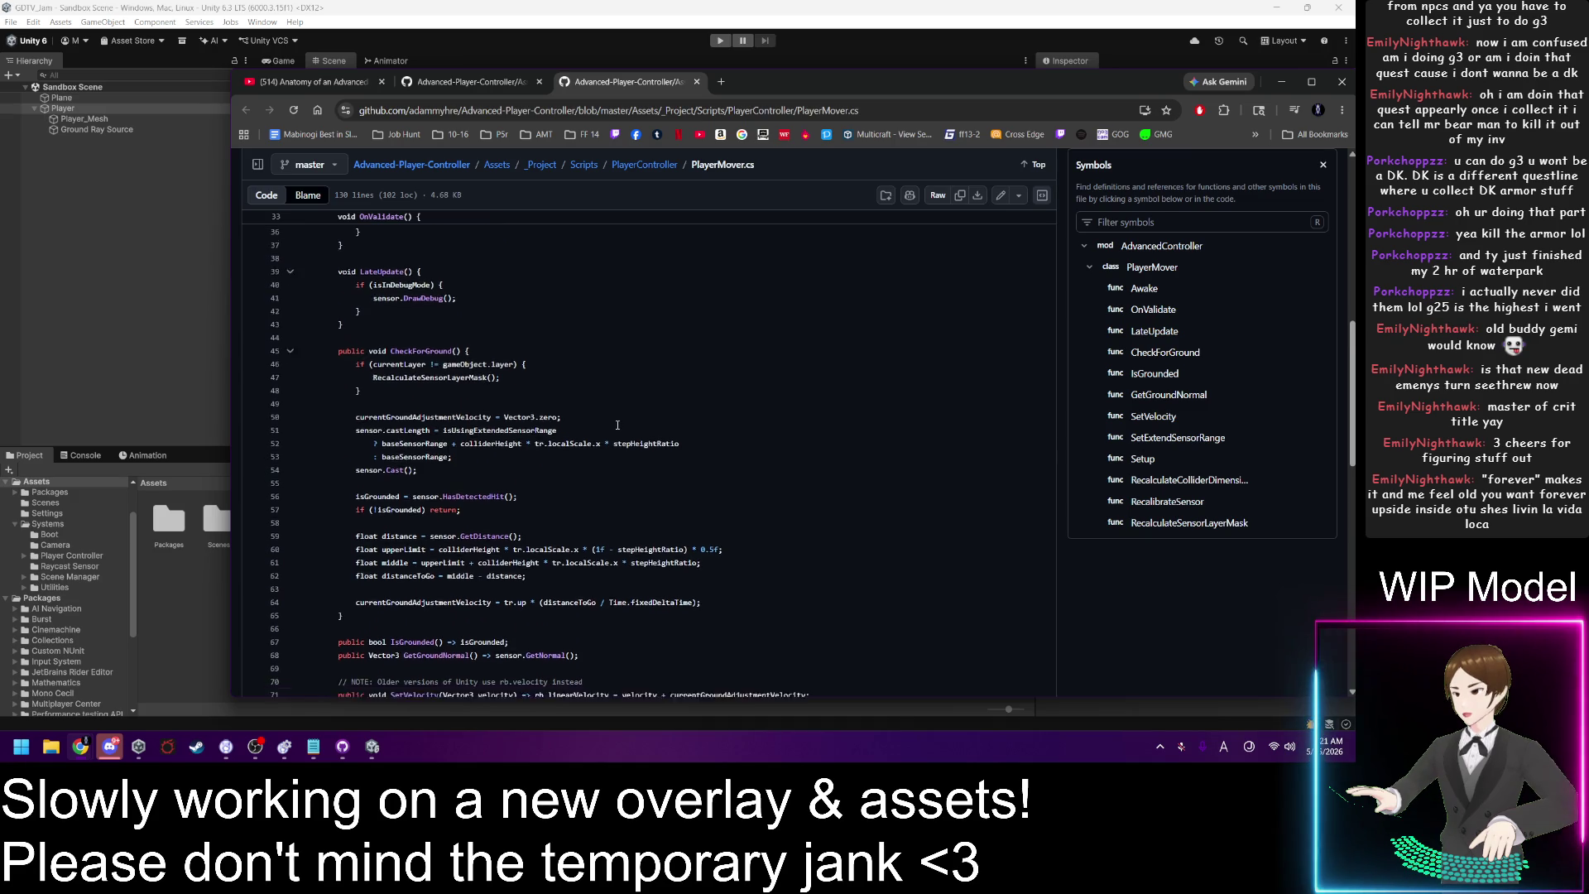
{"action": "scroll", "coordinate": [618, 425], "scroll_direction": "down", "scroll_amount": 4}
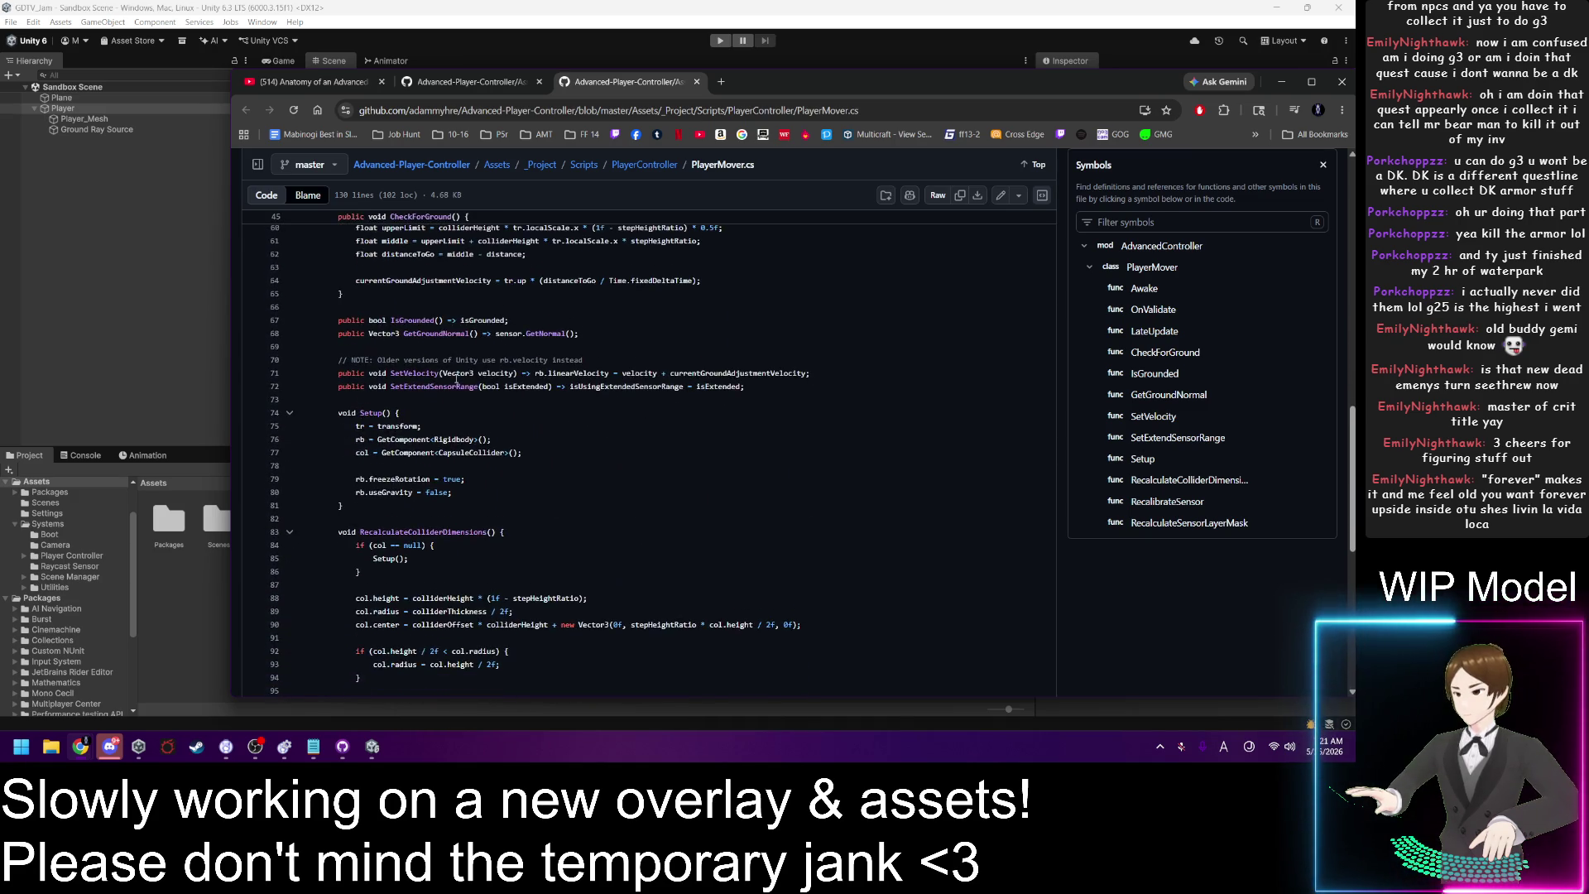
{"action": "left_click_drag", "start_coordinate": [450, 378], "coordinate": [821, 378]}
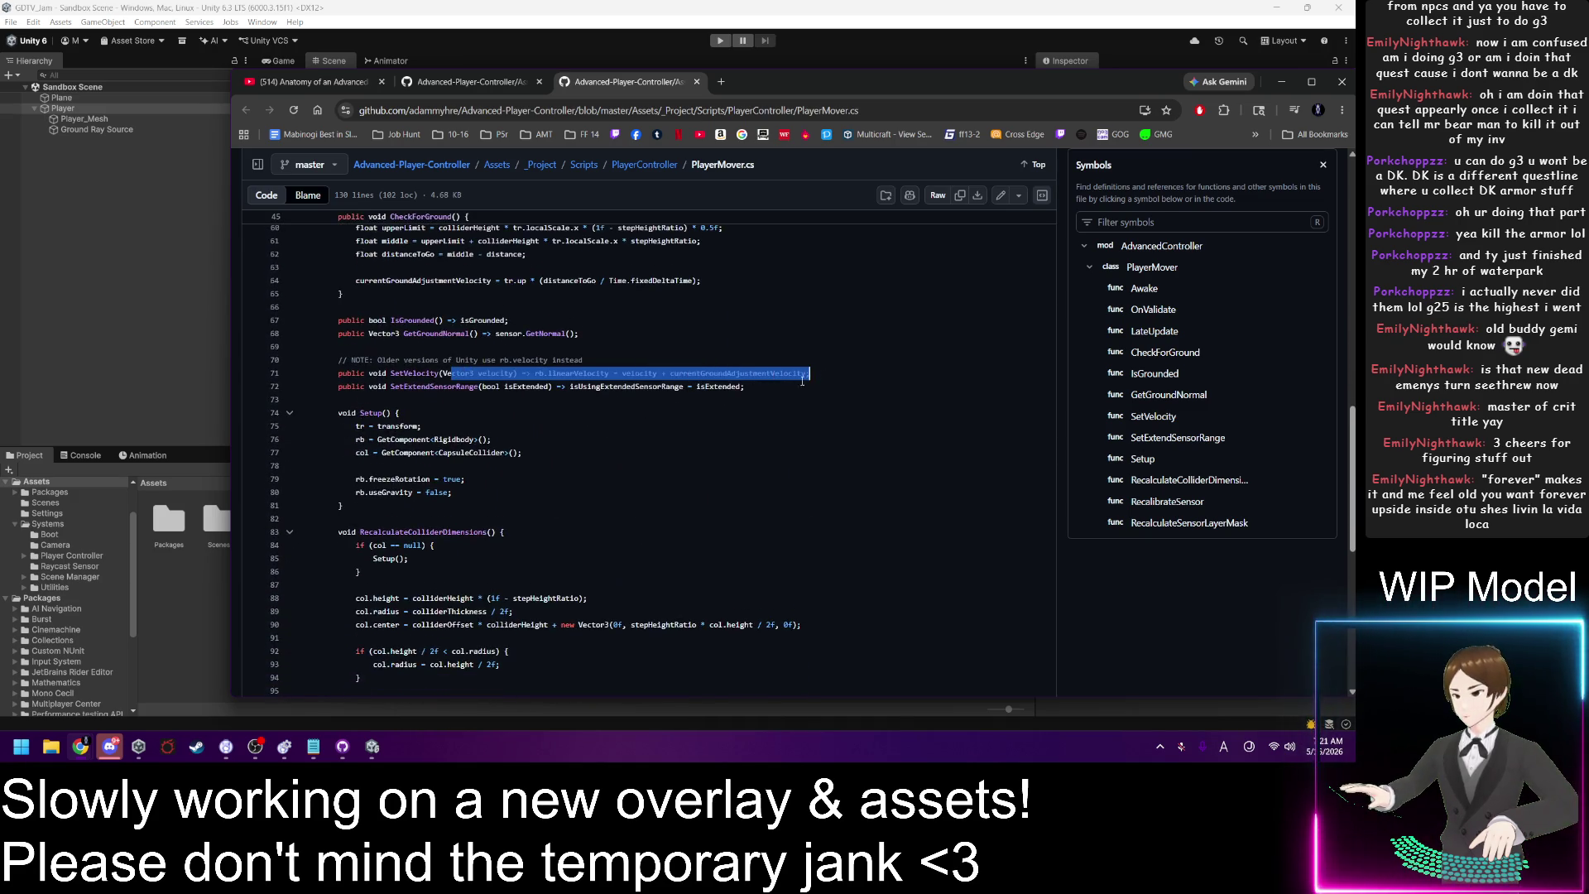
{"action": "left_click", "coordinate": [775, 386]}
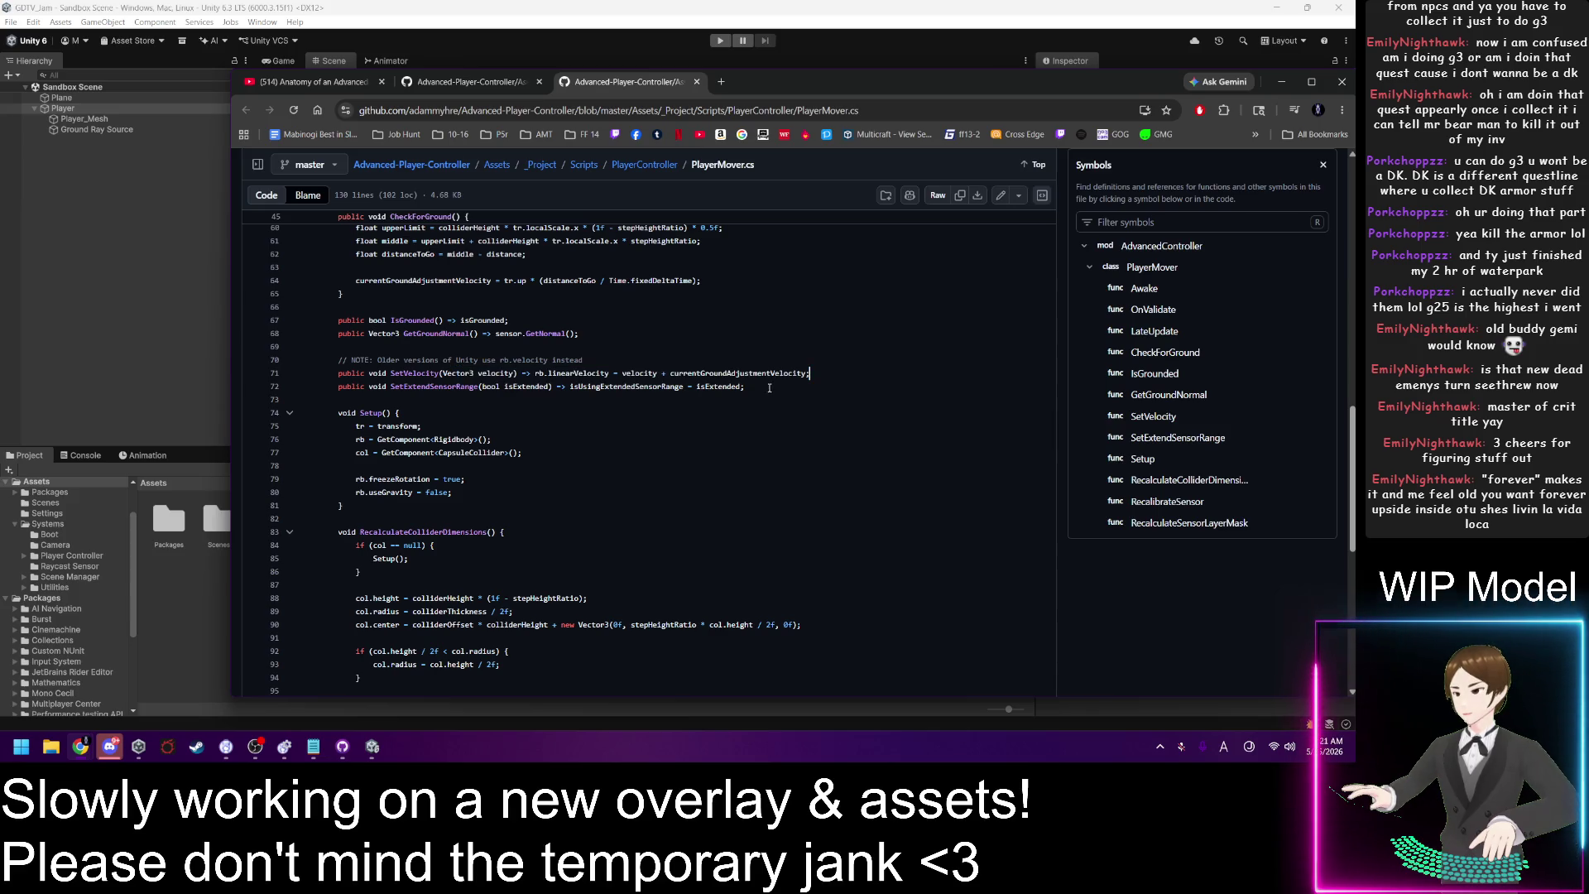
{"action": "left_click", "coordinate": [334, 389], "text": "shift"}
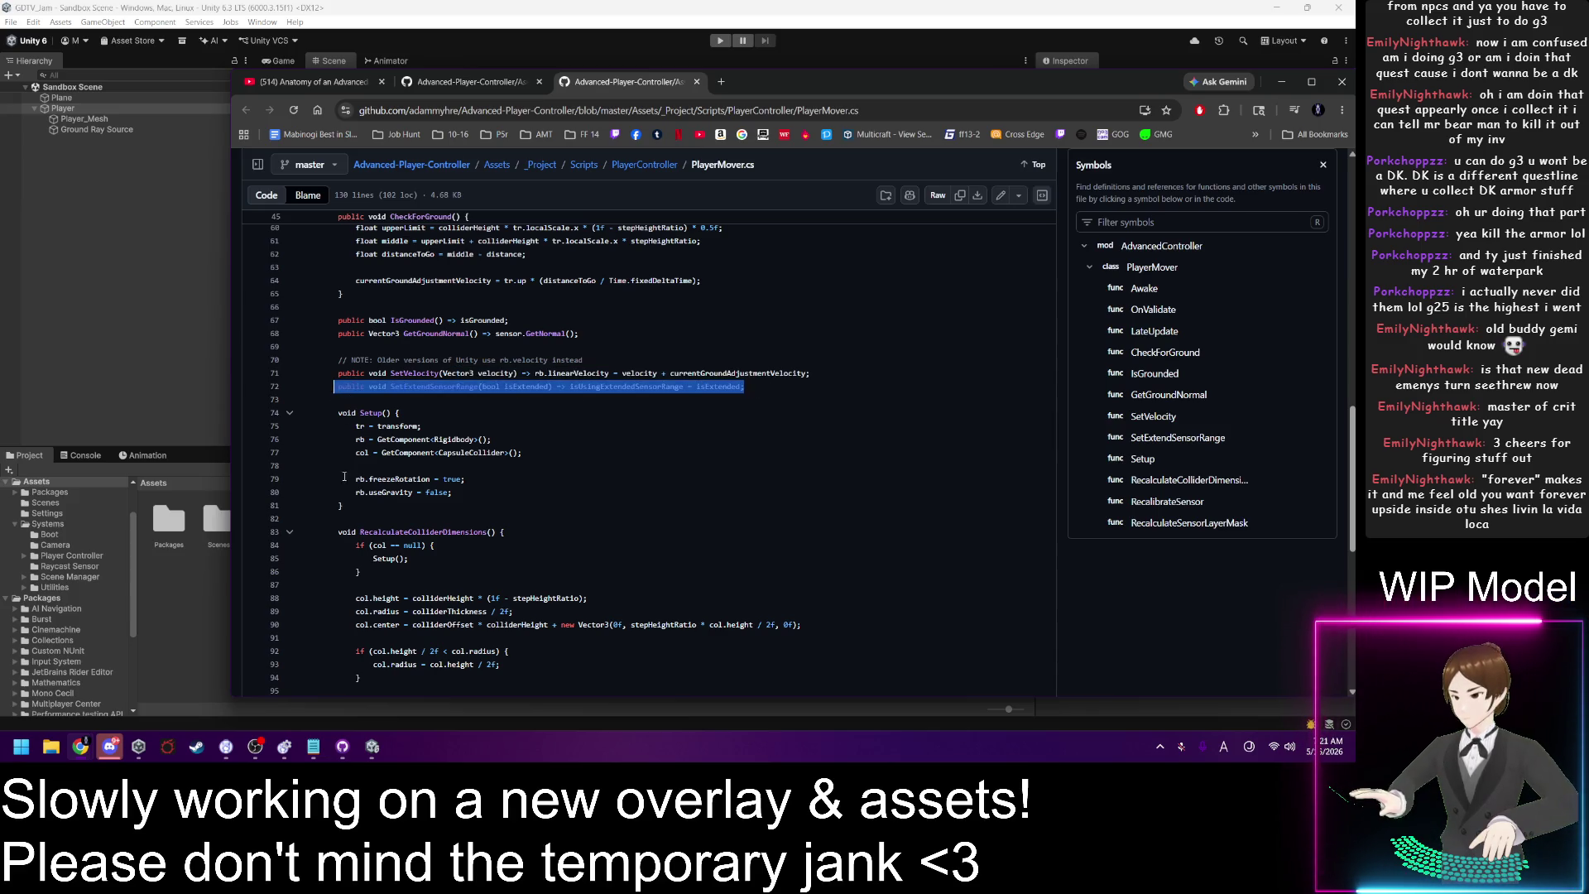
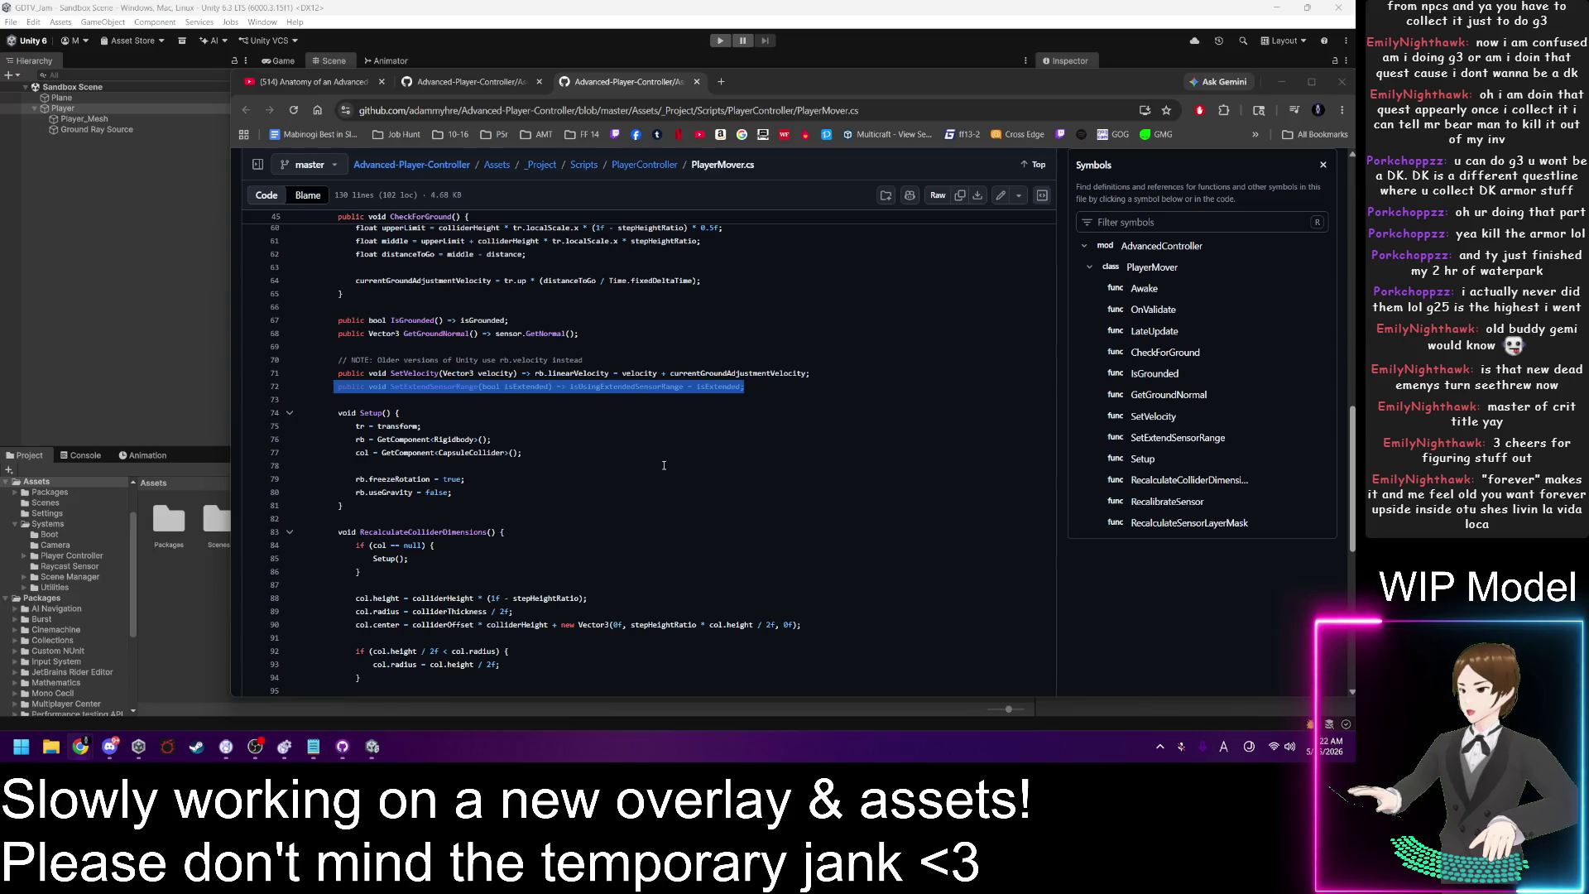
Step: Leave PlayerMover.cs and scroll the PlayerController.cs reference file down to FixedUpdate
{"action": "left_click", "coordinate": [494, 400]}
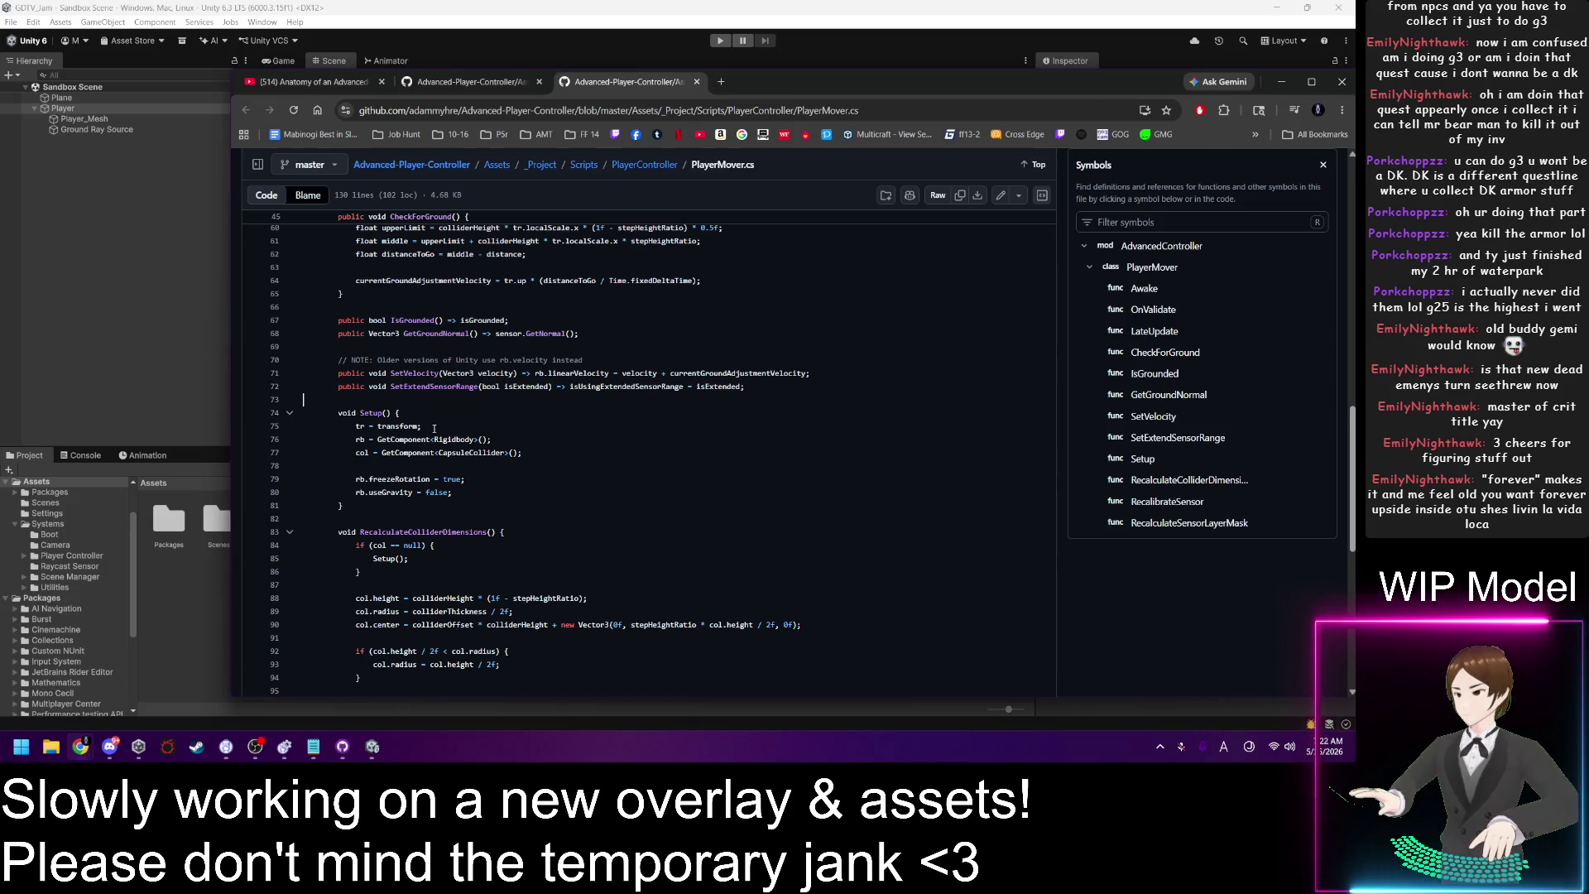
{"action": "scroll", "coordinate": [433, 428], "scroll_direction": "down", "scroll_amount": 3}
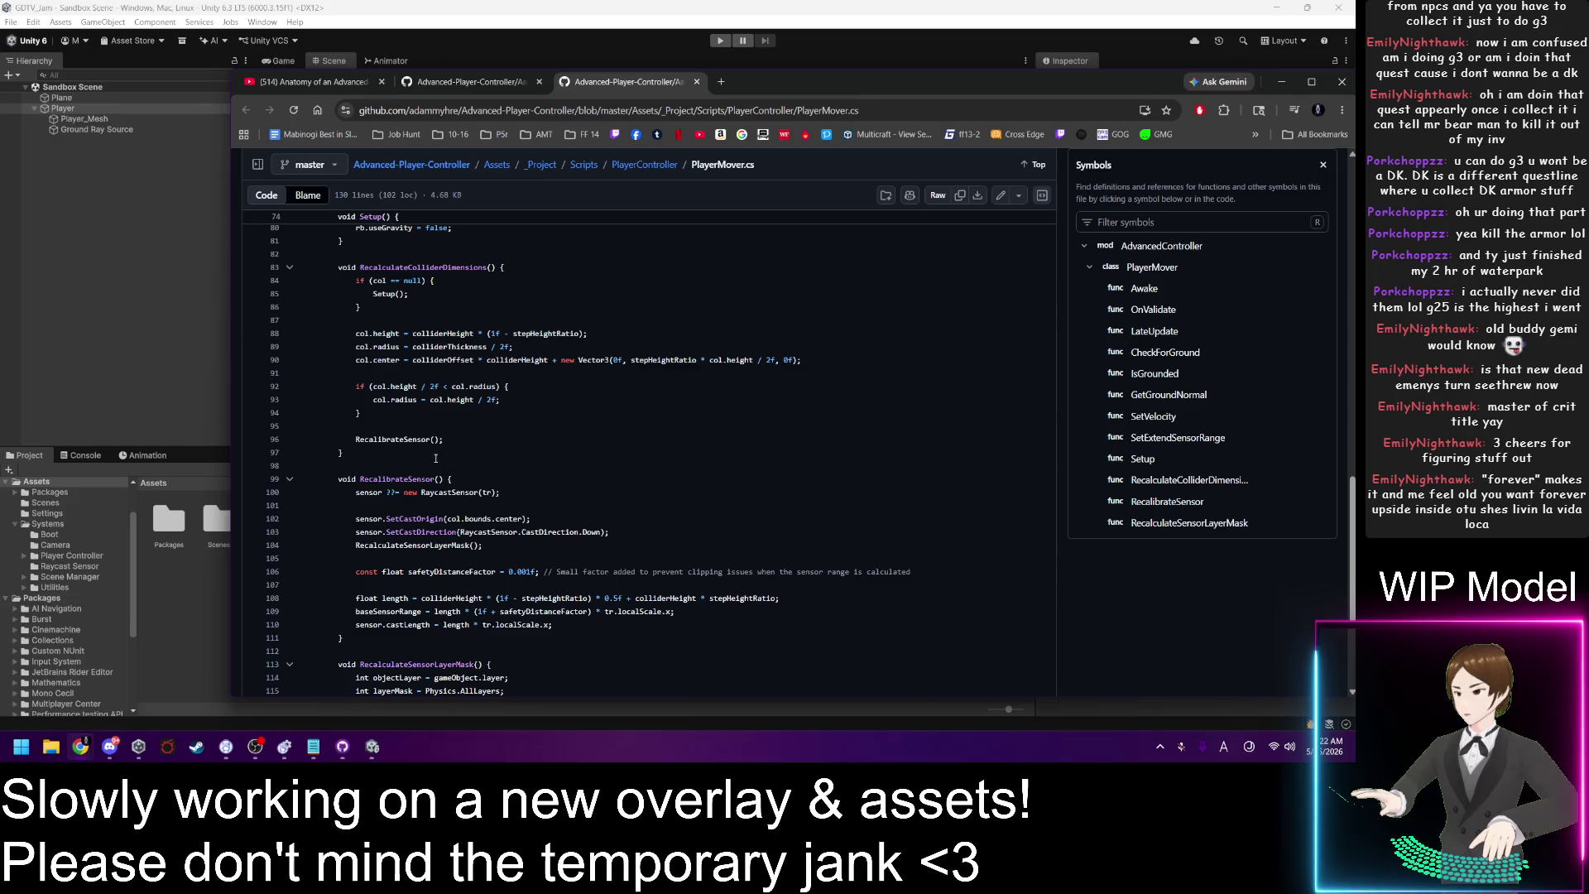
{"action": "left_click", "coordinate": [449, 82]}
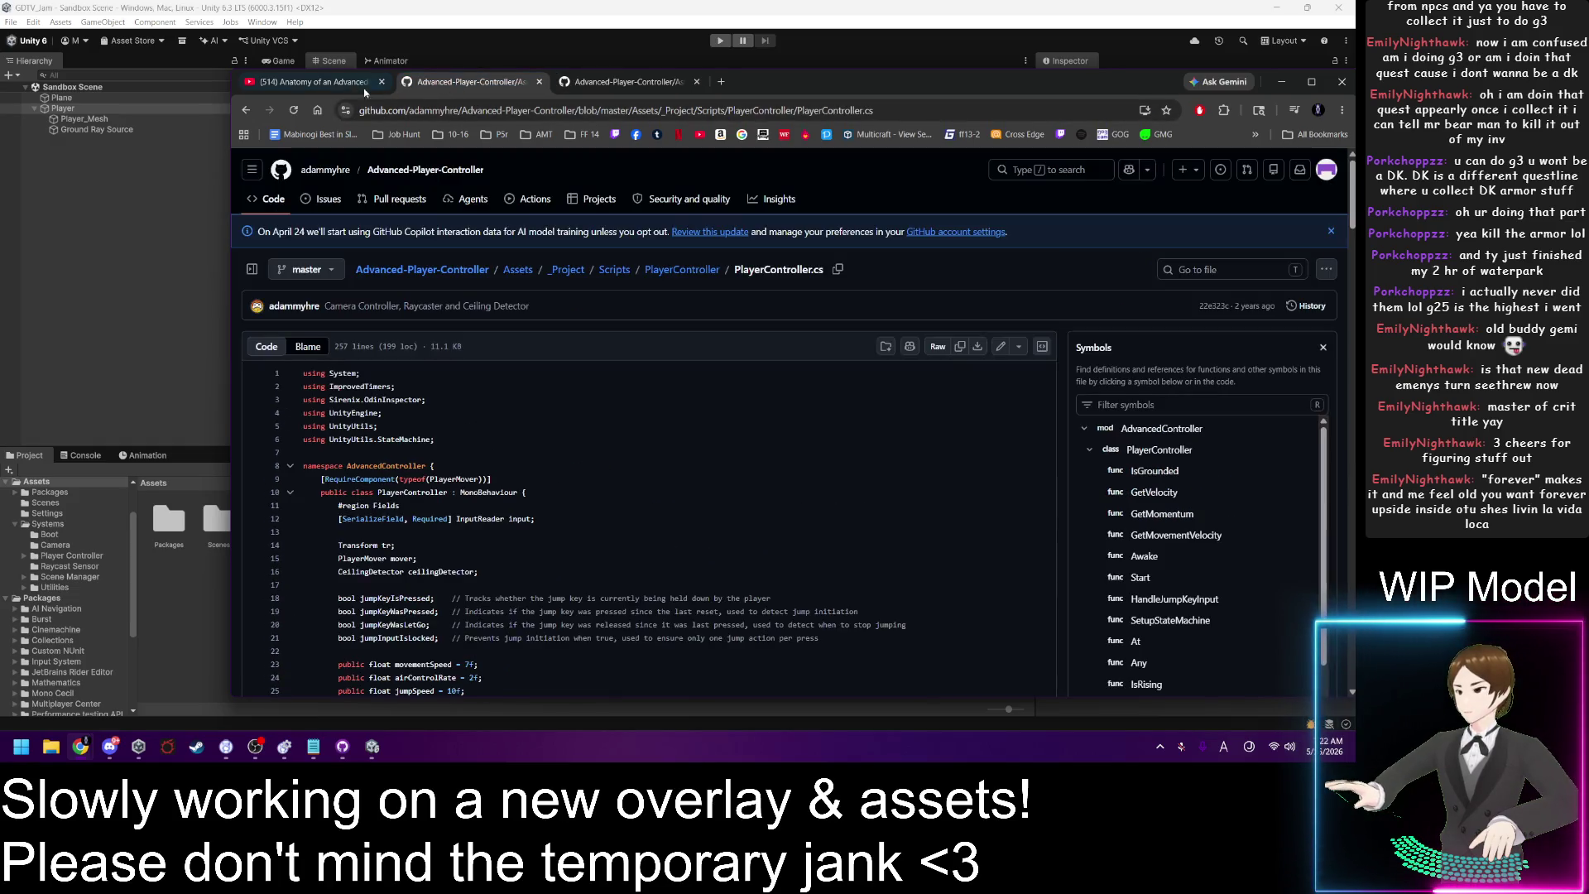
{"action": "scroll", "coordinate": [521, 471], "scroll_direction": "down", "scroll_amount": 5}
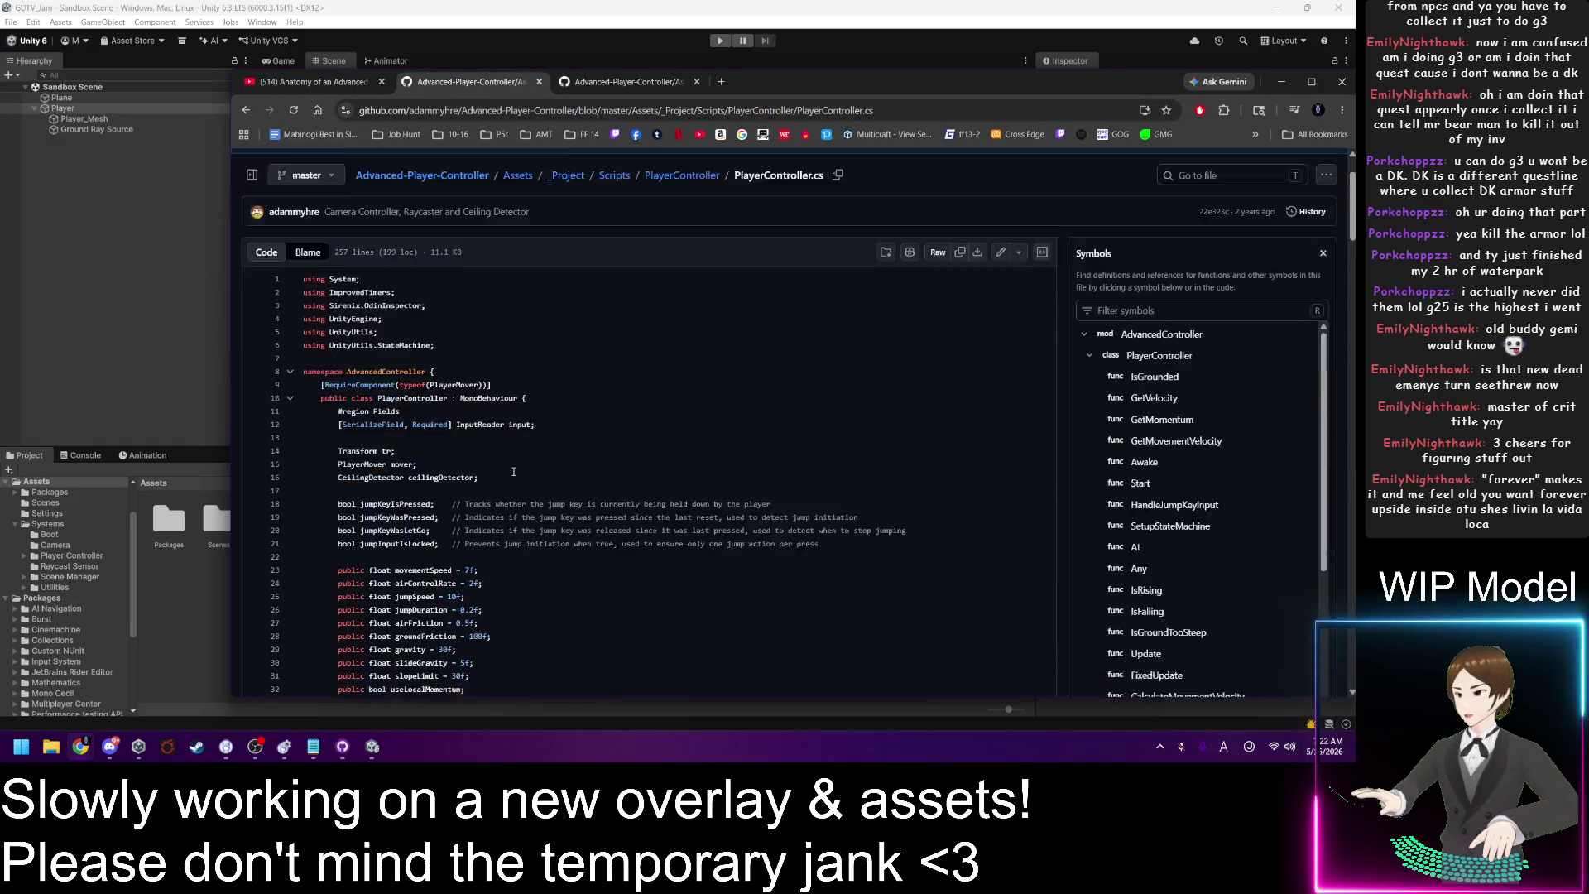
{"action": "scroll", "coordinate": [521, 471], "scroll_direction": "down", "scroll_amount": 5}
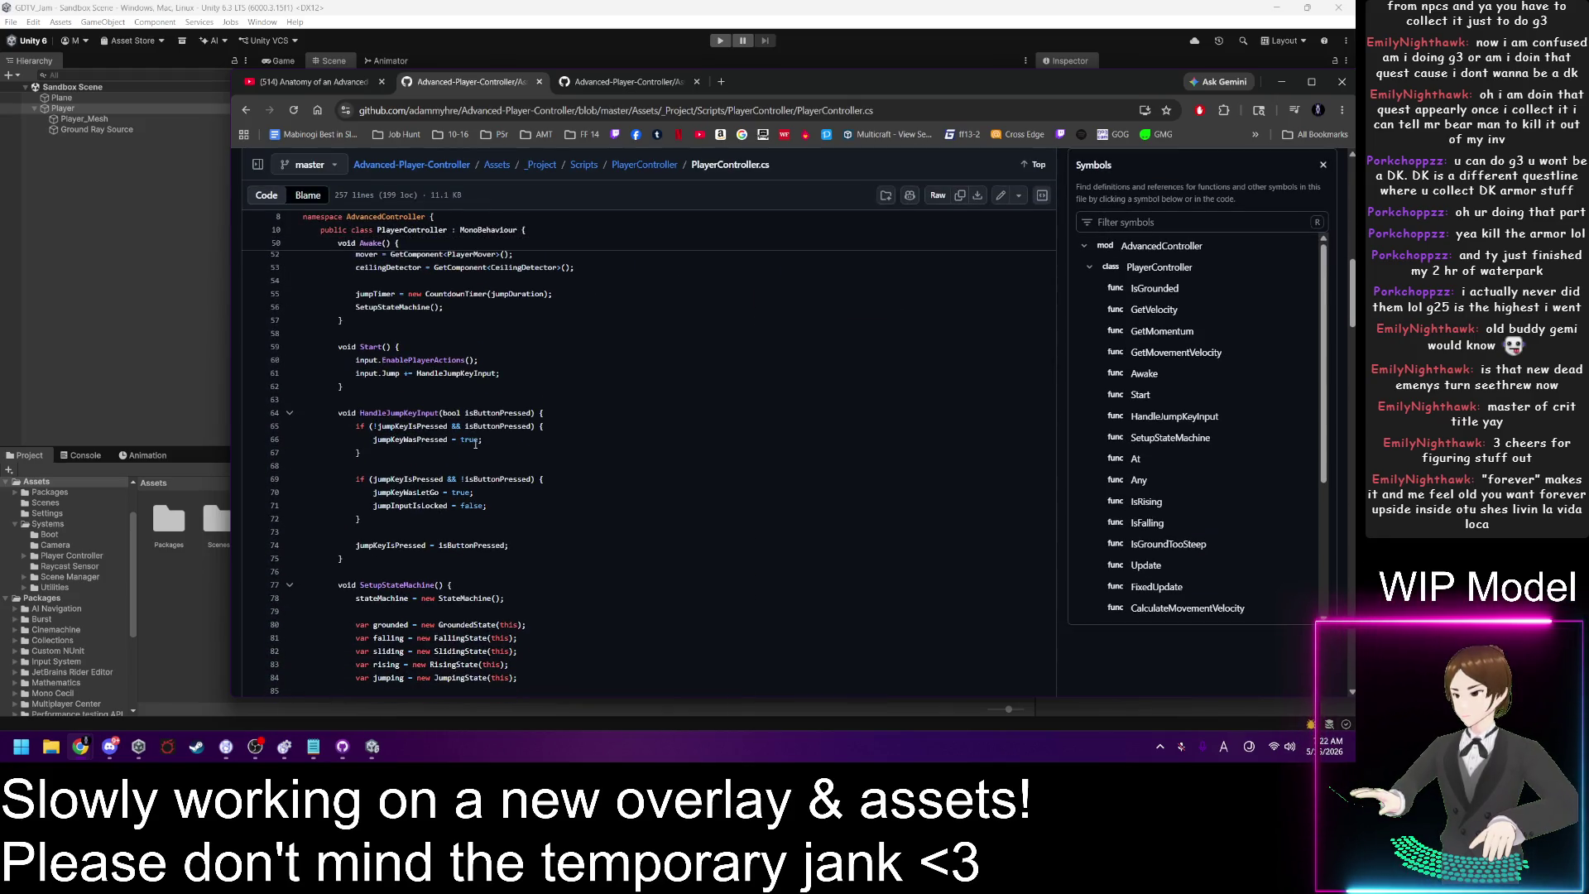
{"action": "scroll", "coordinate": [499, 459], "scroll_direction": "down", "scroll_amount": 7}
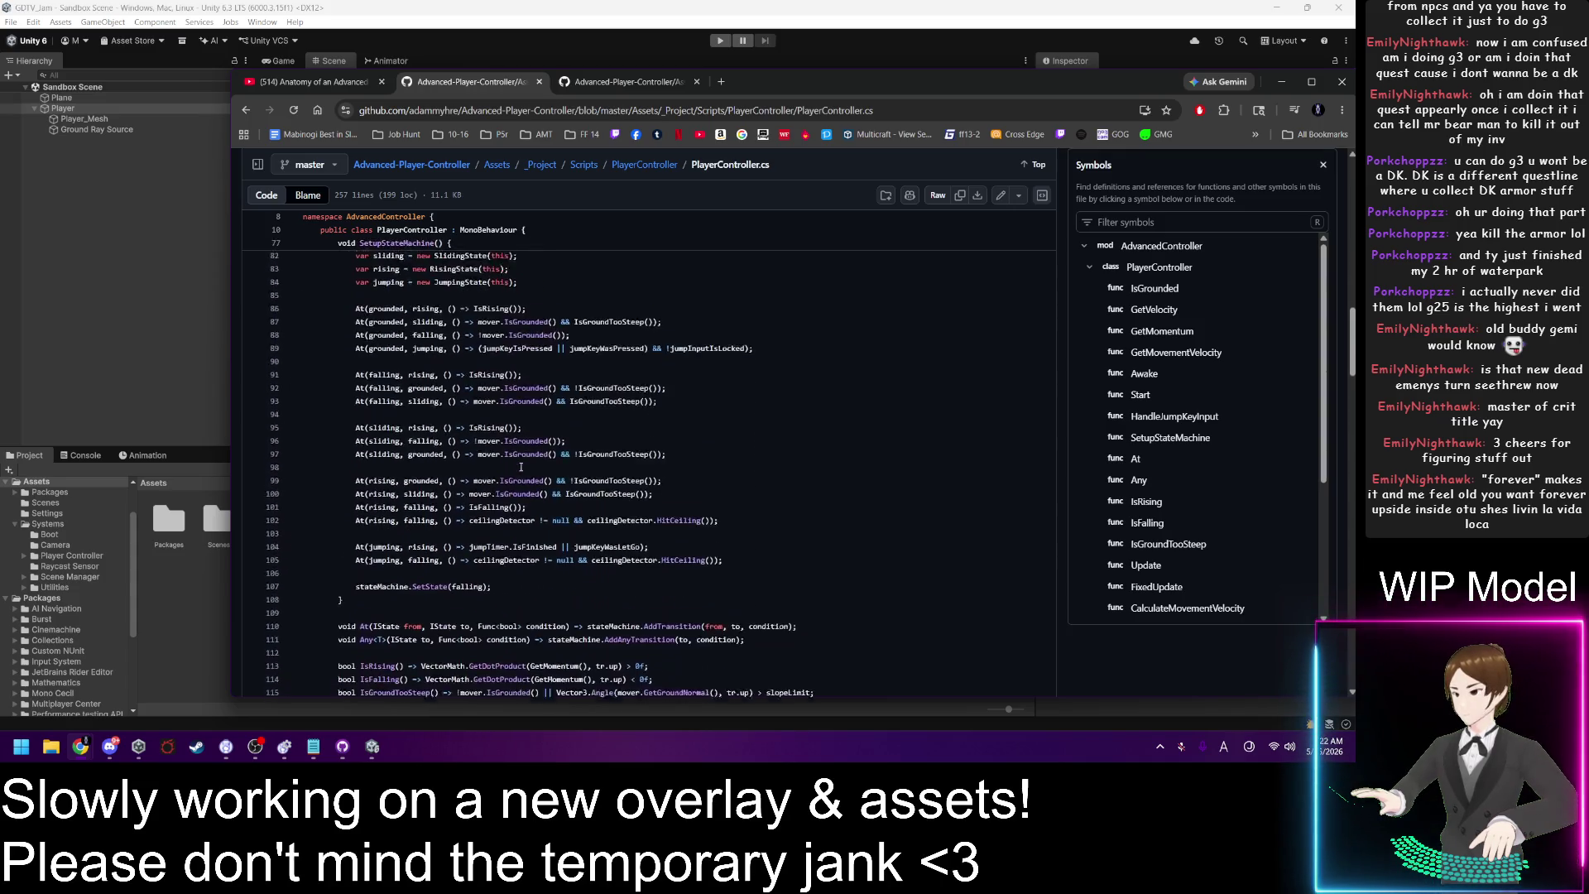
{"action": "scroll", "coordinate": [521, 468], "scroll_direction": "down", "scroll_amount": 3}
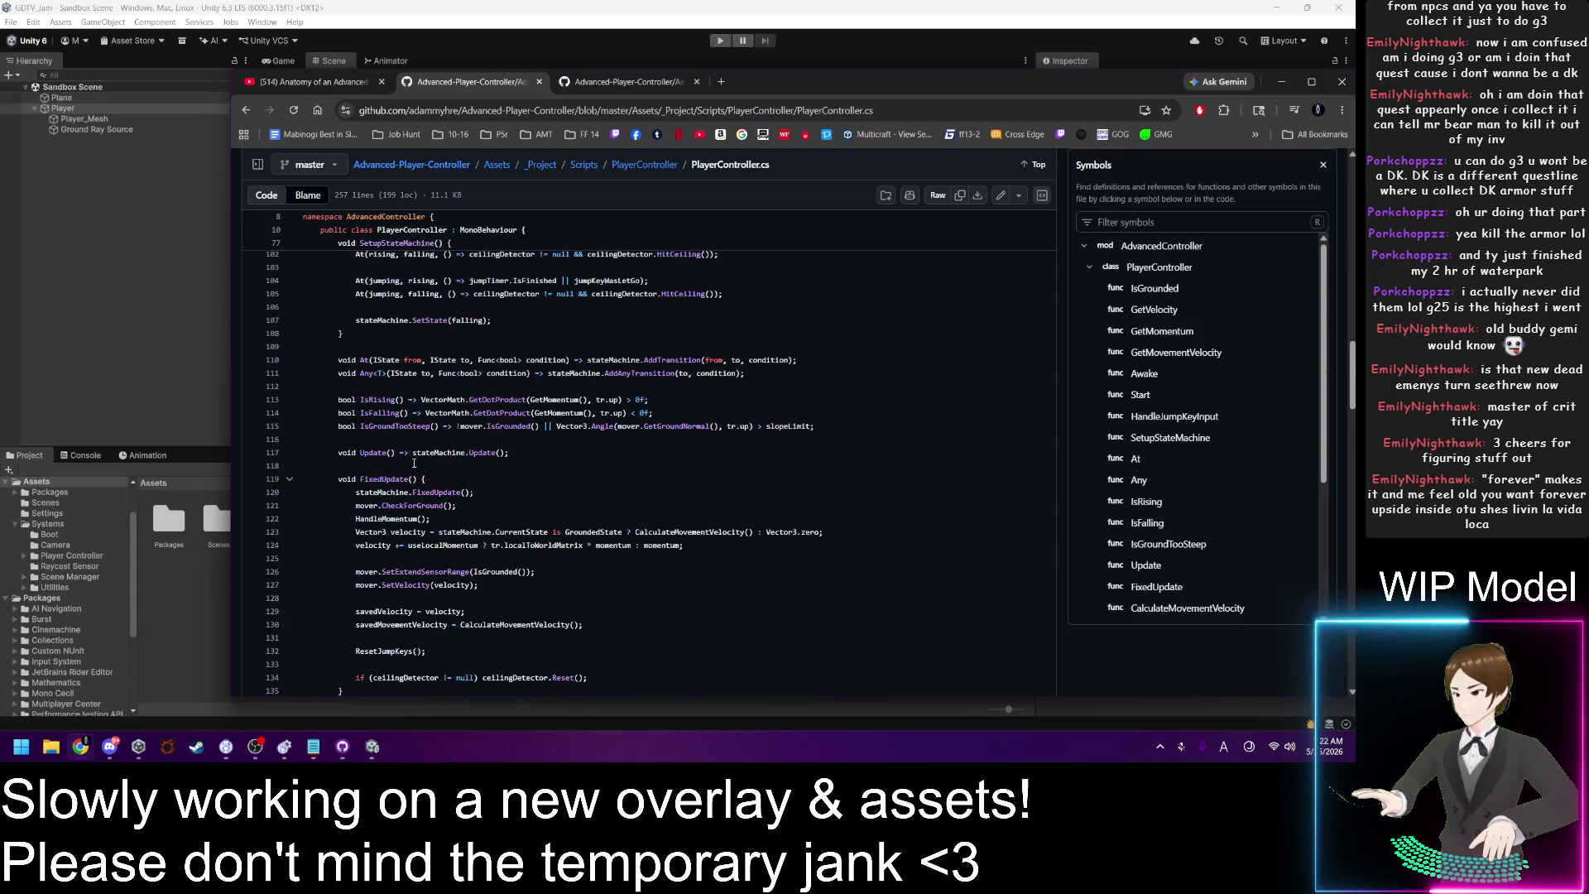
Step: Highlight the FixedUpdate calls on lines 117–122 and look up HandleMomentum's symbol
{"action": "left_click_drag", "start_coordinate": [412, 452], "coordinate": [510, 453]}
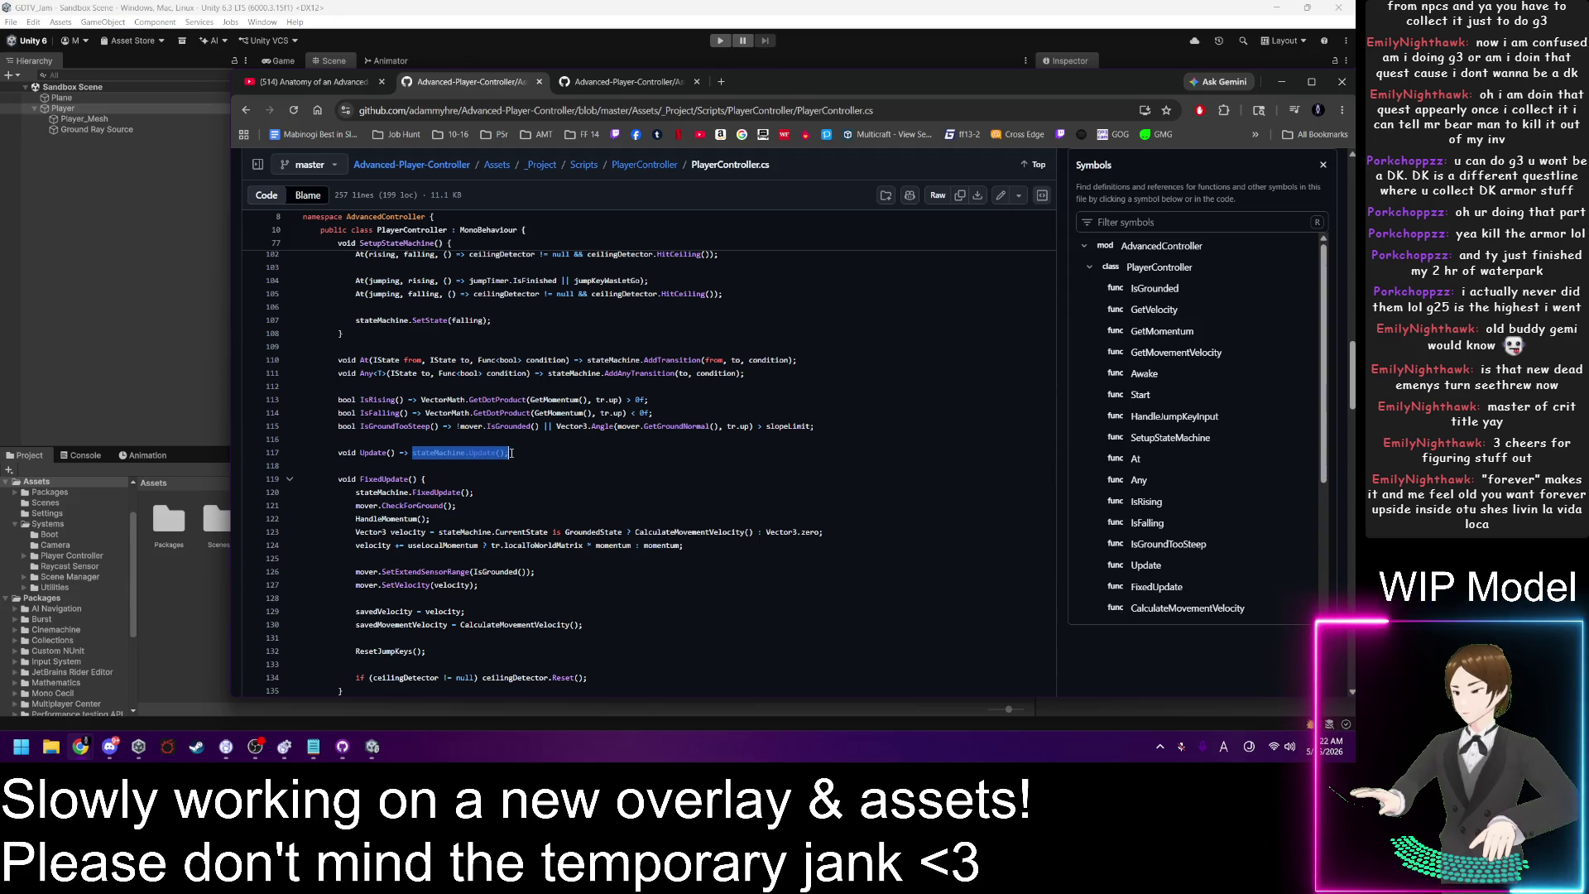
{"action": "scroll", "coordinate": [551, 467], "scroll_direction": "down", "scroll_amount": 2}
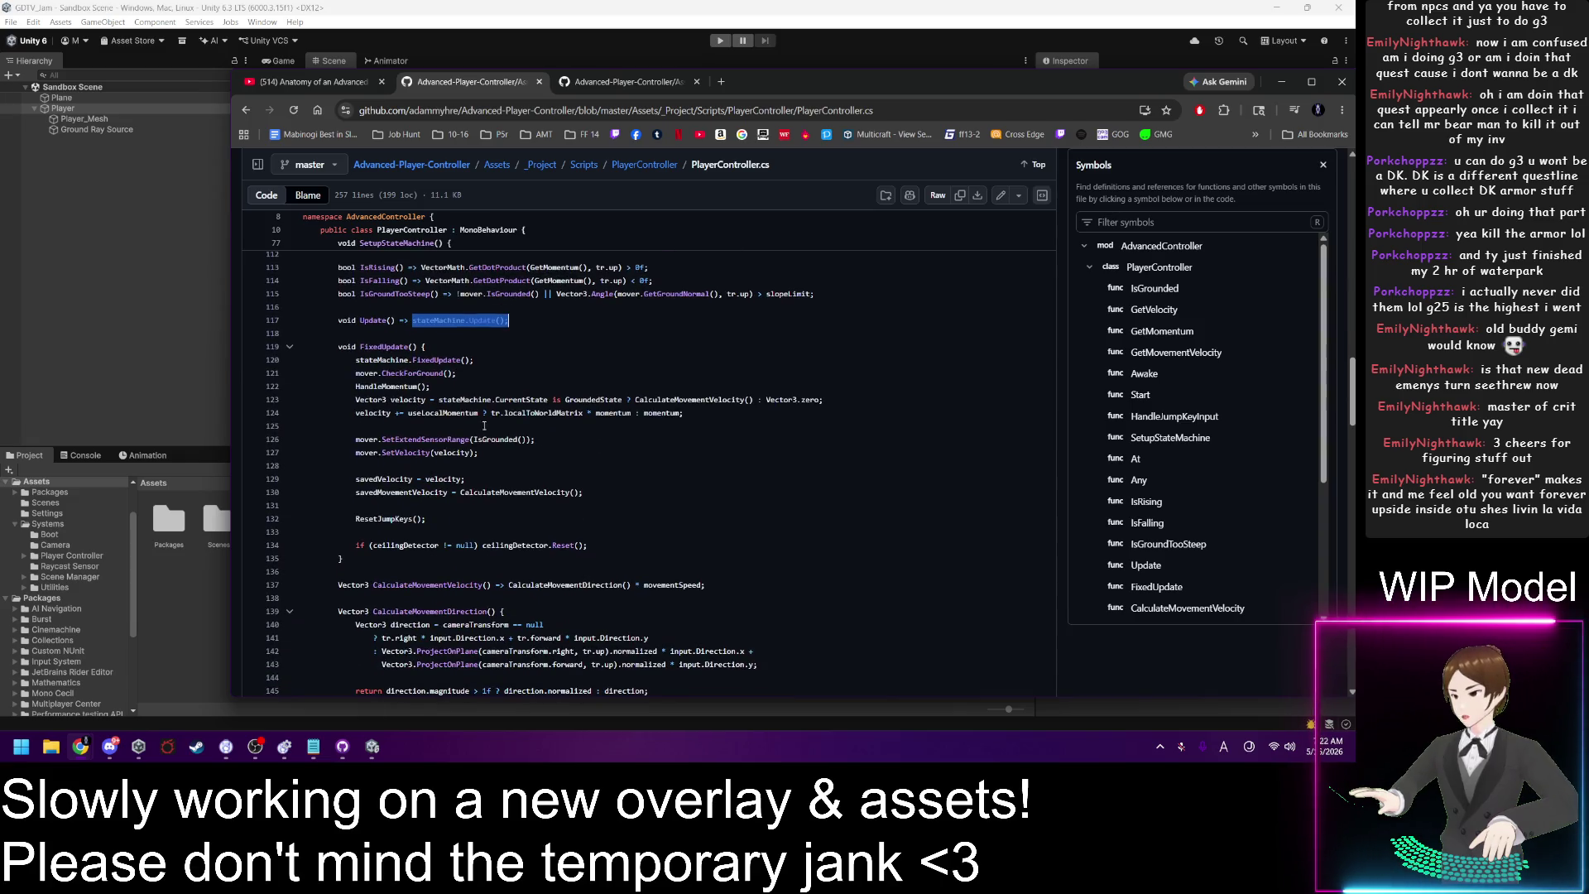
{"action": "left_click_drag", "start_coordinate": [356, 360], "coordinate": [474, 361]}
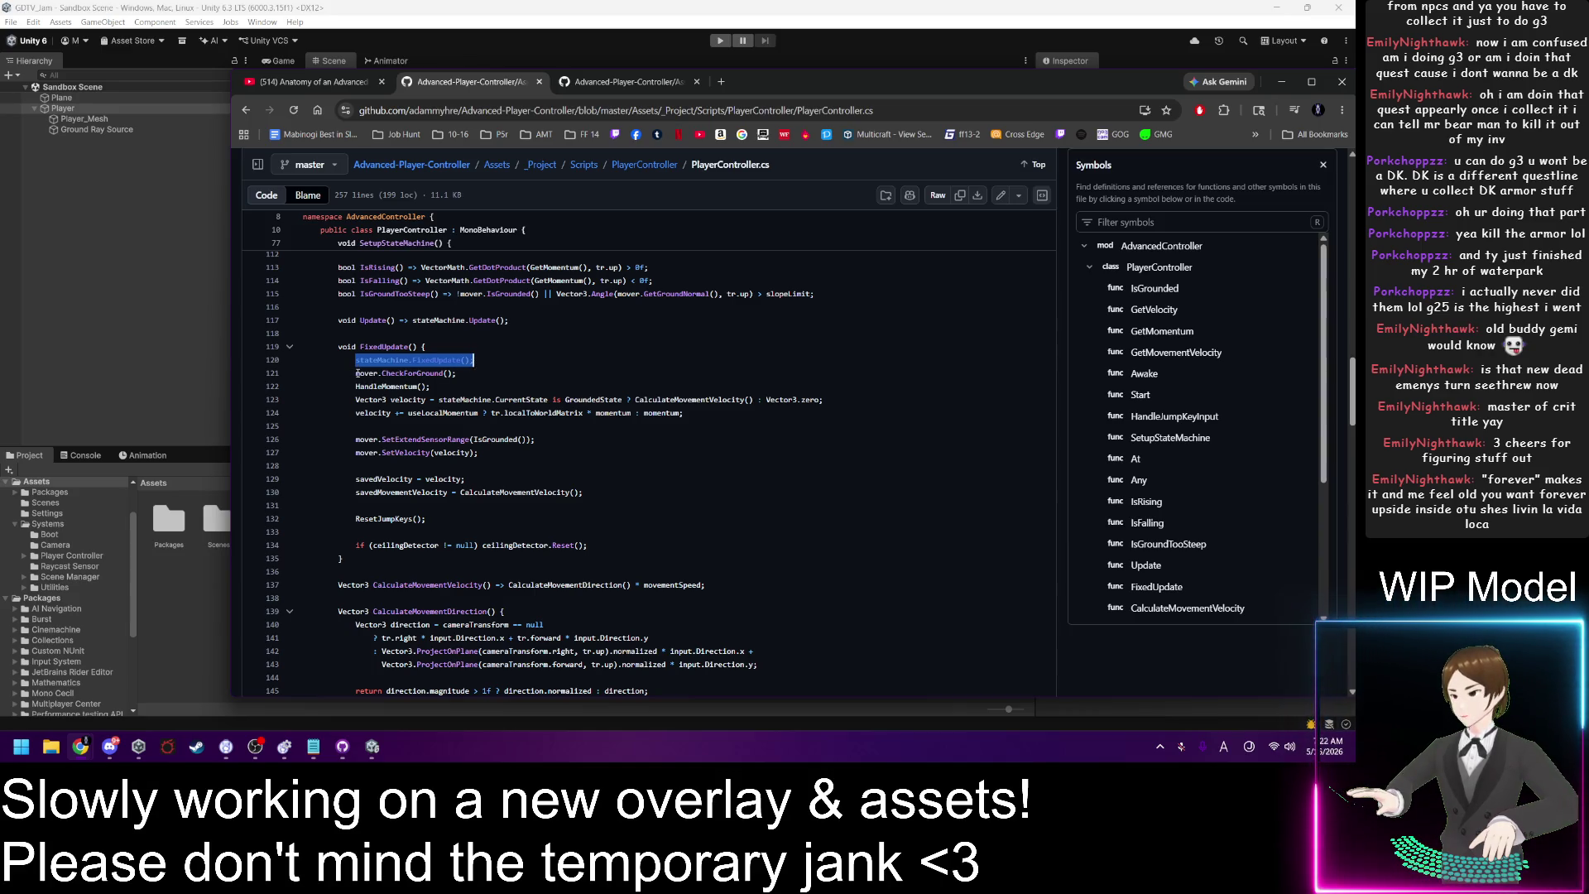
{"action": "left_click_drag", "start_coordinate": [356, 373], "coordinate": [457, 373]}
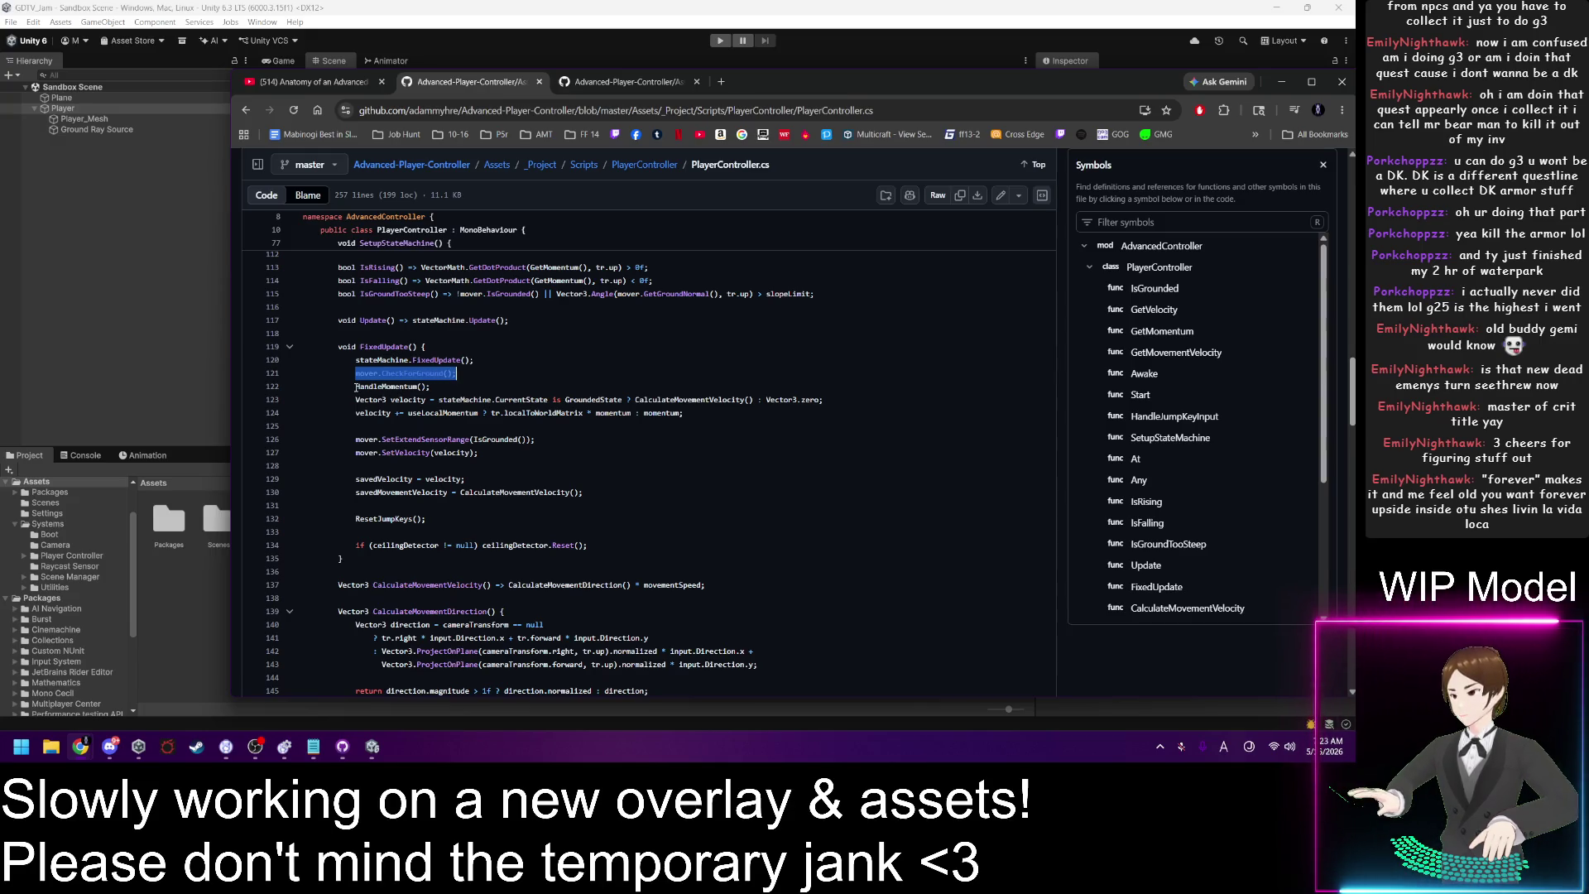
{"action": "left_click_drag", "start_coordinate": [356, 386], "coordinate": [433, 387]}
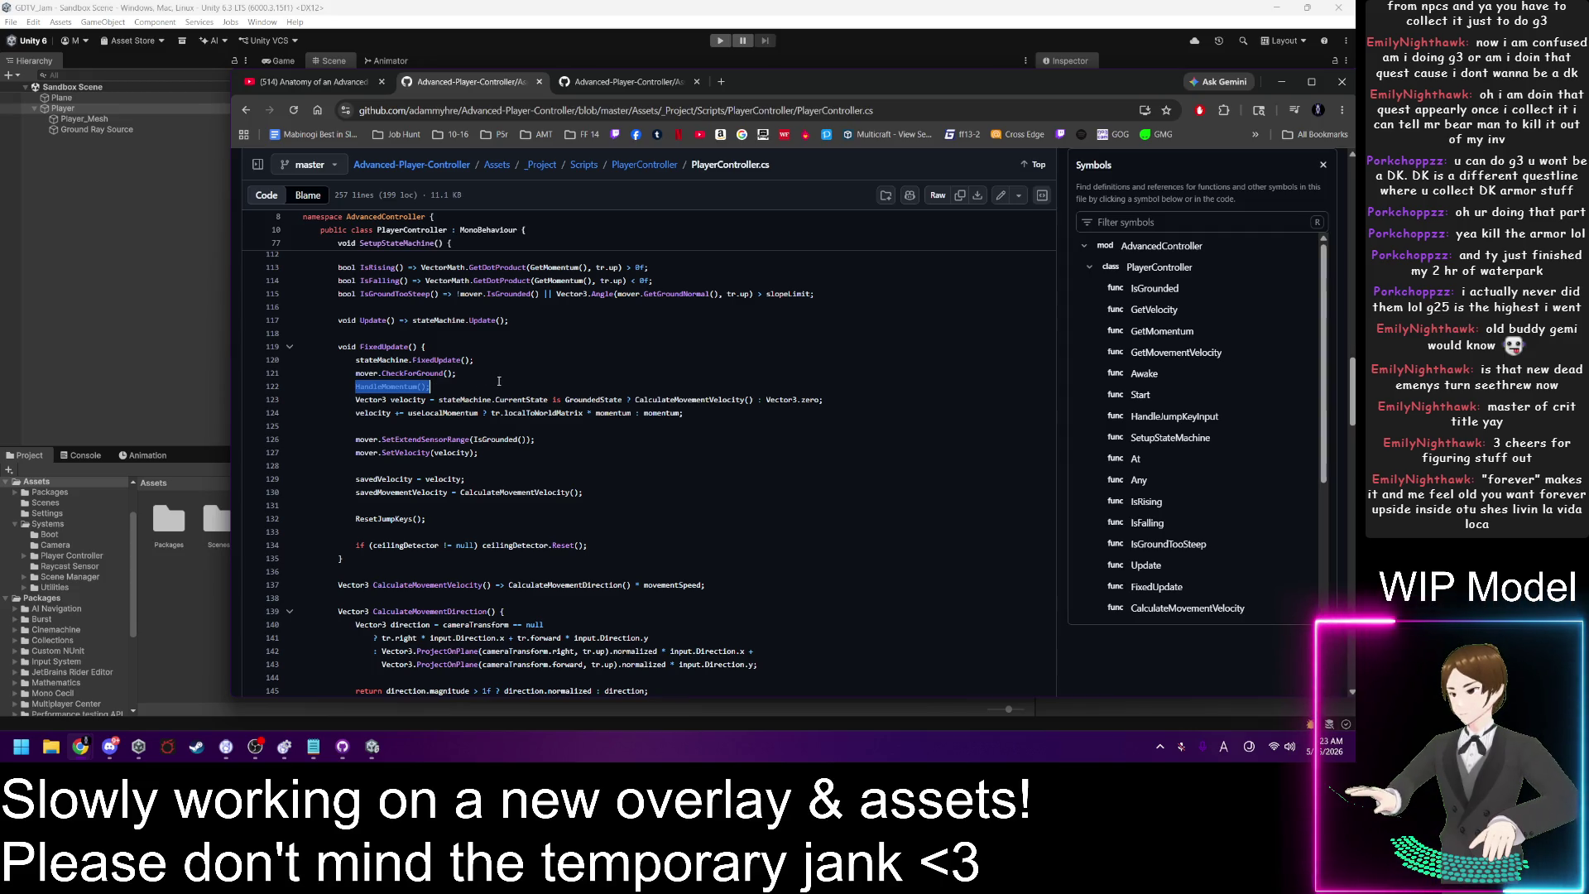
{"action": "left_click", "coordinate": [404, 386]}
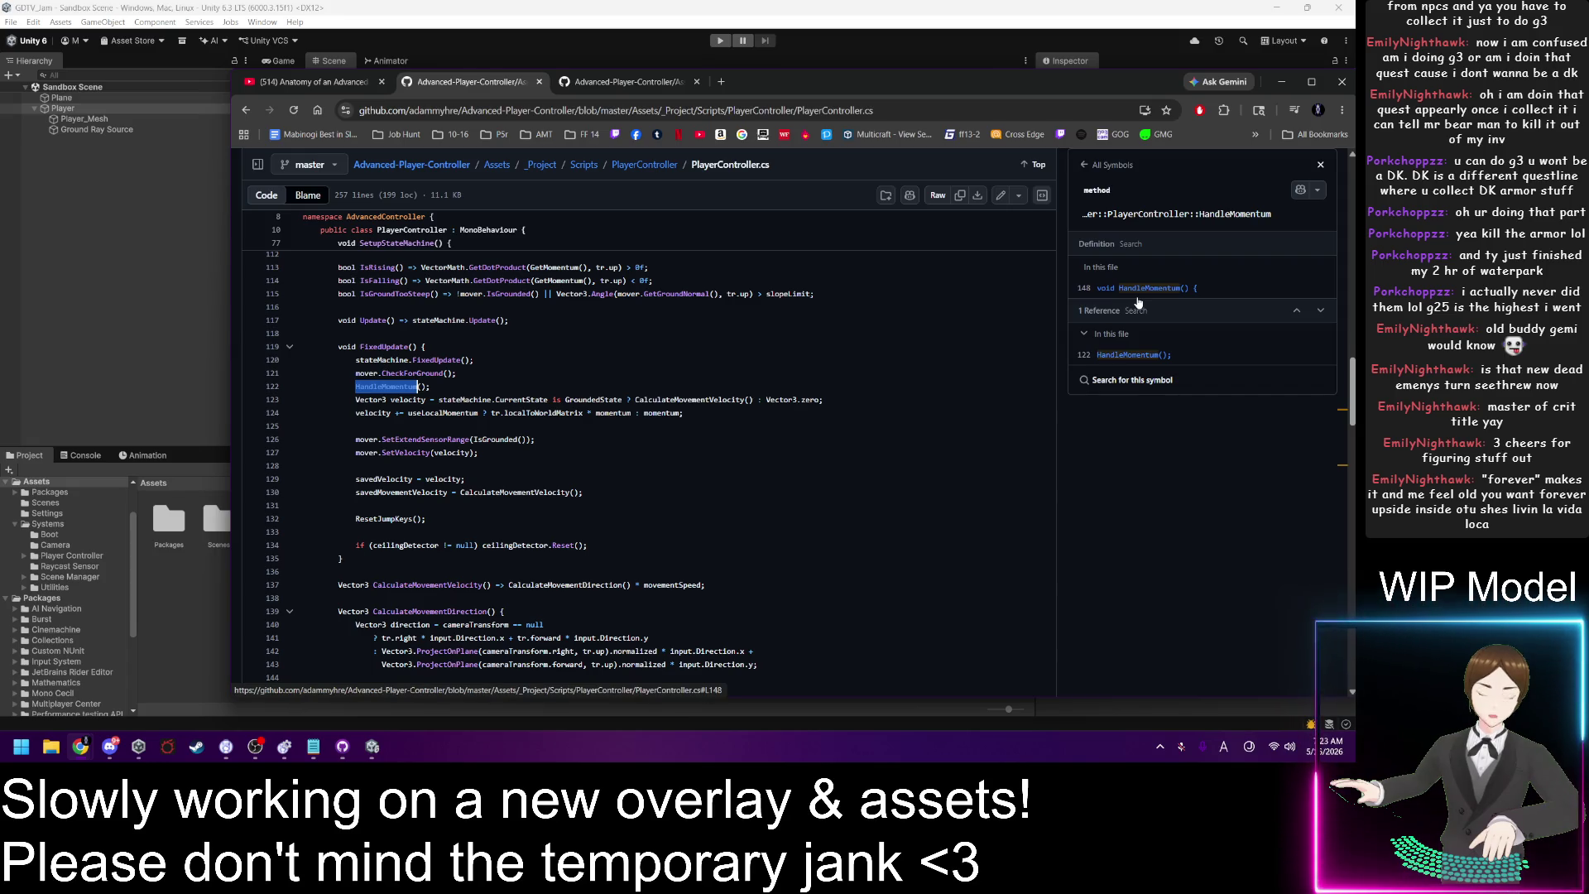
Step: Jump to HandleMomentum's definition at line 148 and read through its body
{"action": "left_click", "coordinate": [1140, 289]}
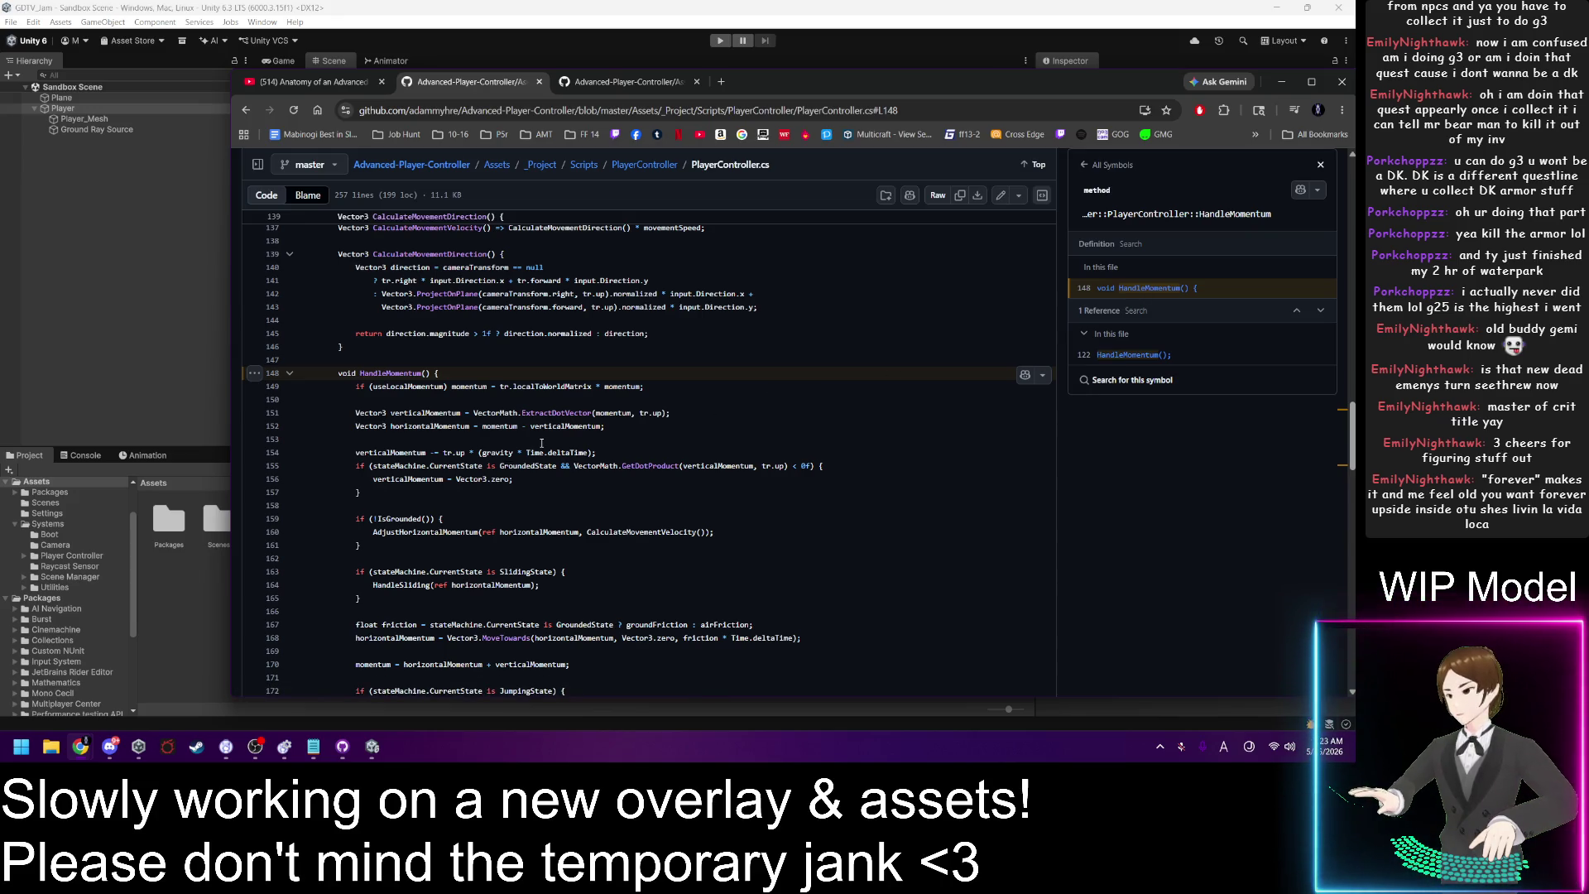
{"action": "scroll", "coordinate": [541, 444], "scroll_direction": "down", "scroll_amount": 1}
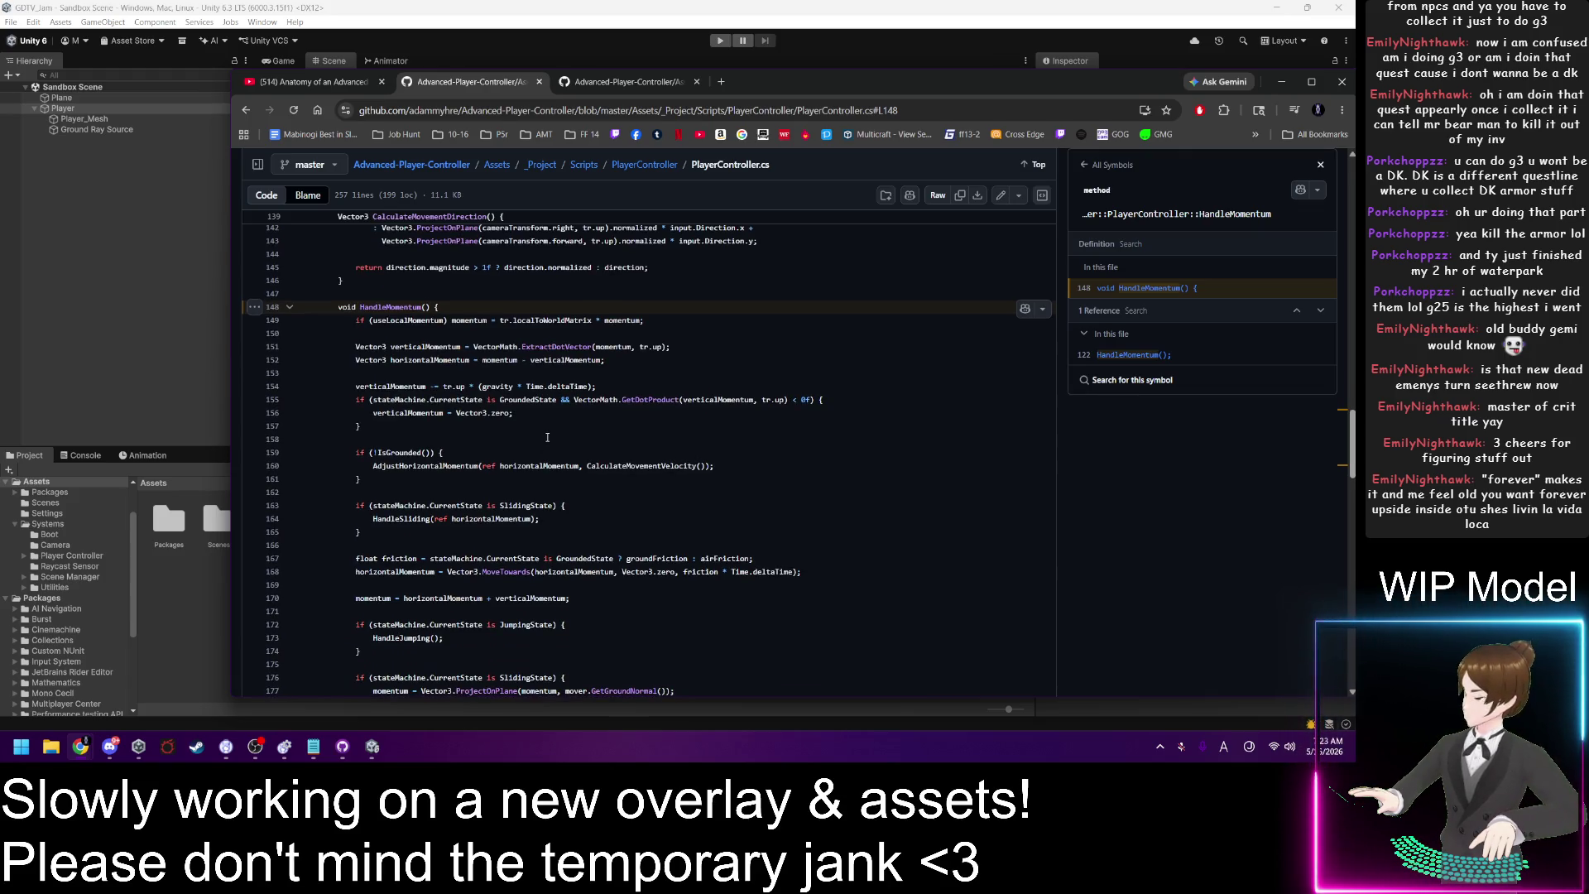
{"action": "scroll", "coordinate": [547, 437], "scroll_direction": "down", "scroll_amount": 2}
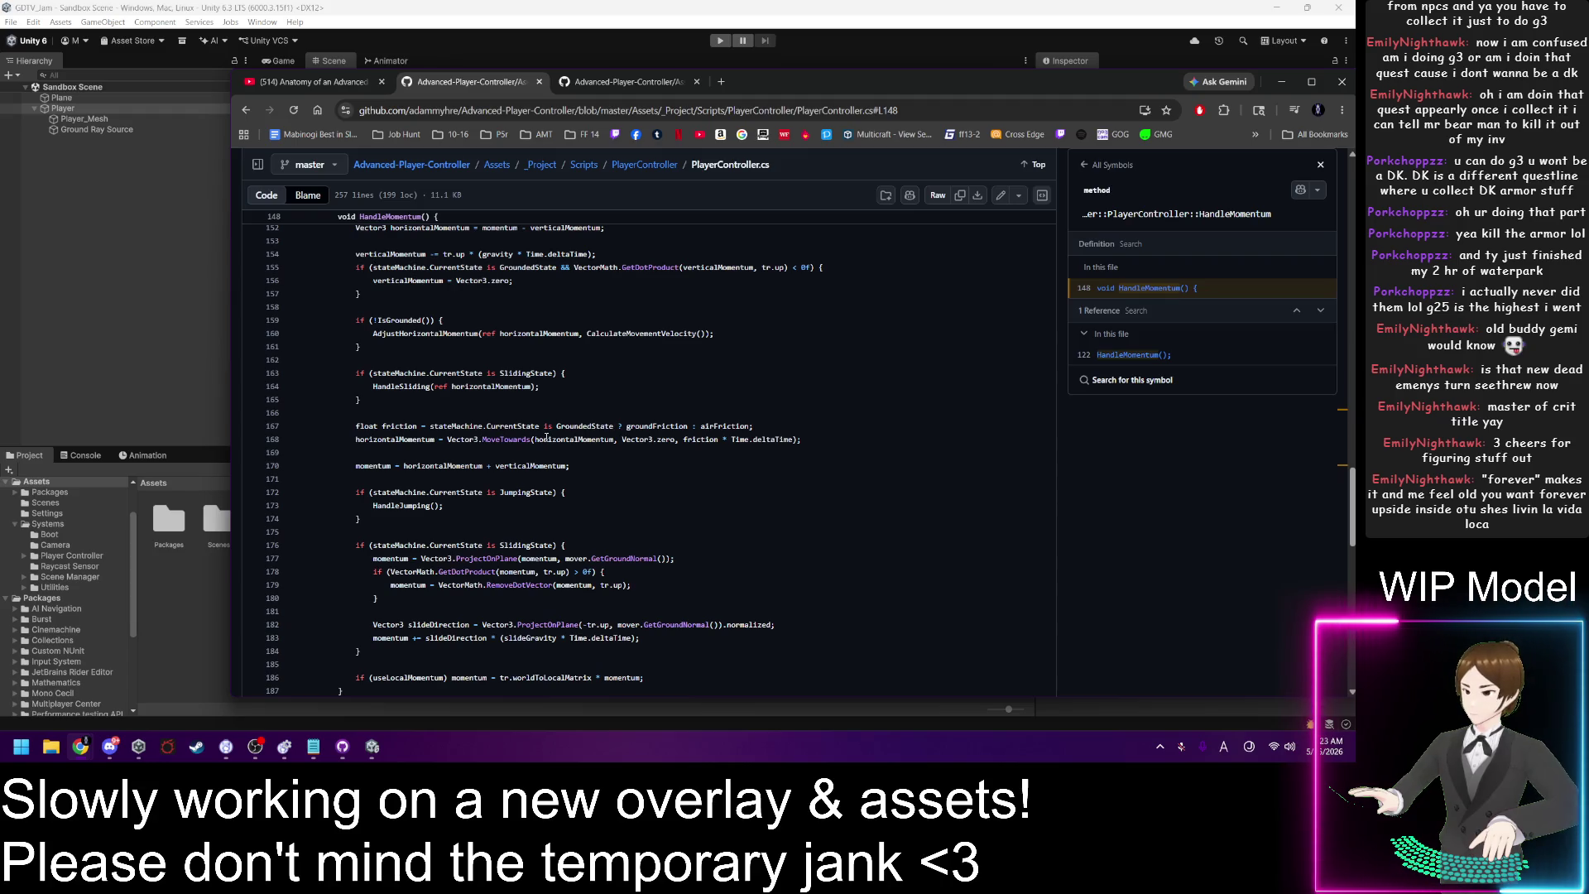
{"action": "scroll", "coordinate": [538, 429], "scroll_direction": "up", "scroll_amount": 1}
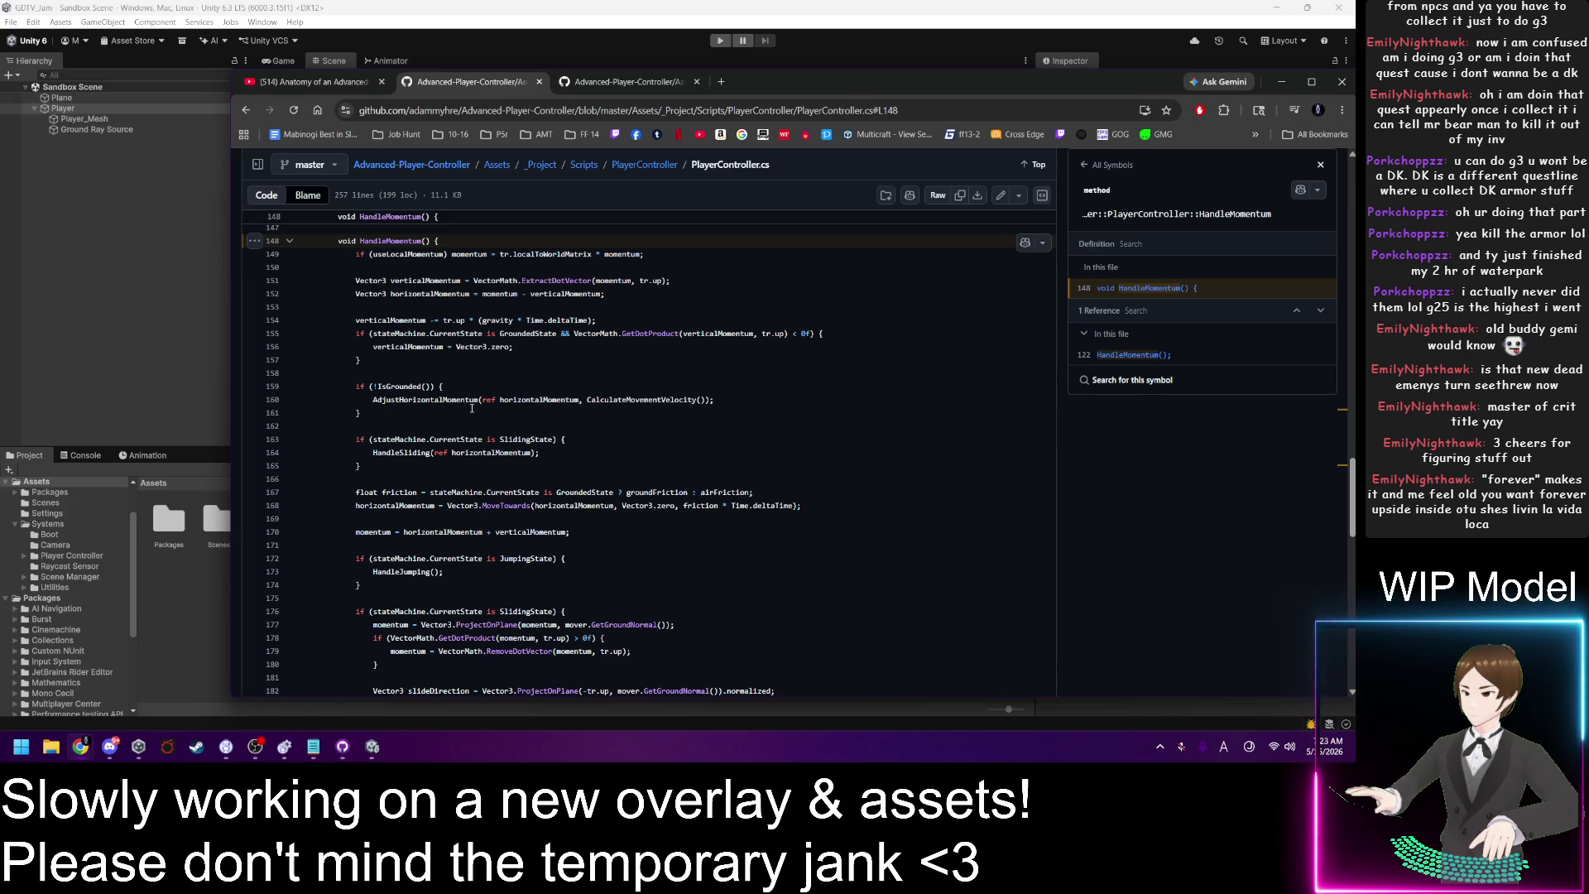
{"action": "scroll", "coordinate": [442, 407], "scroll_direction": "down", "scroll_amount": 1}
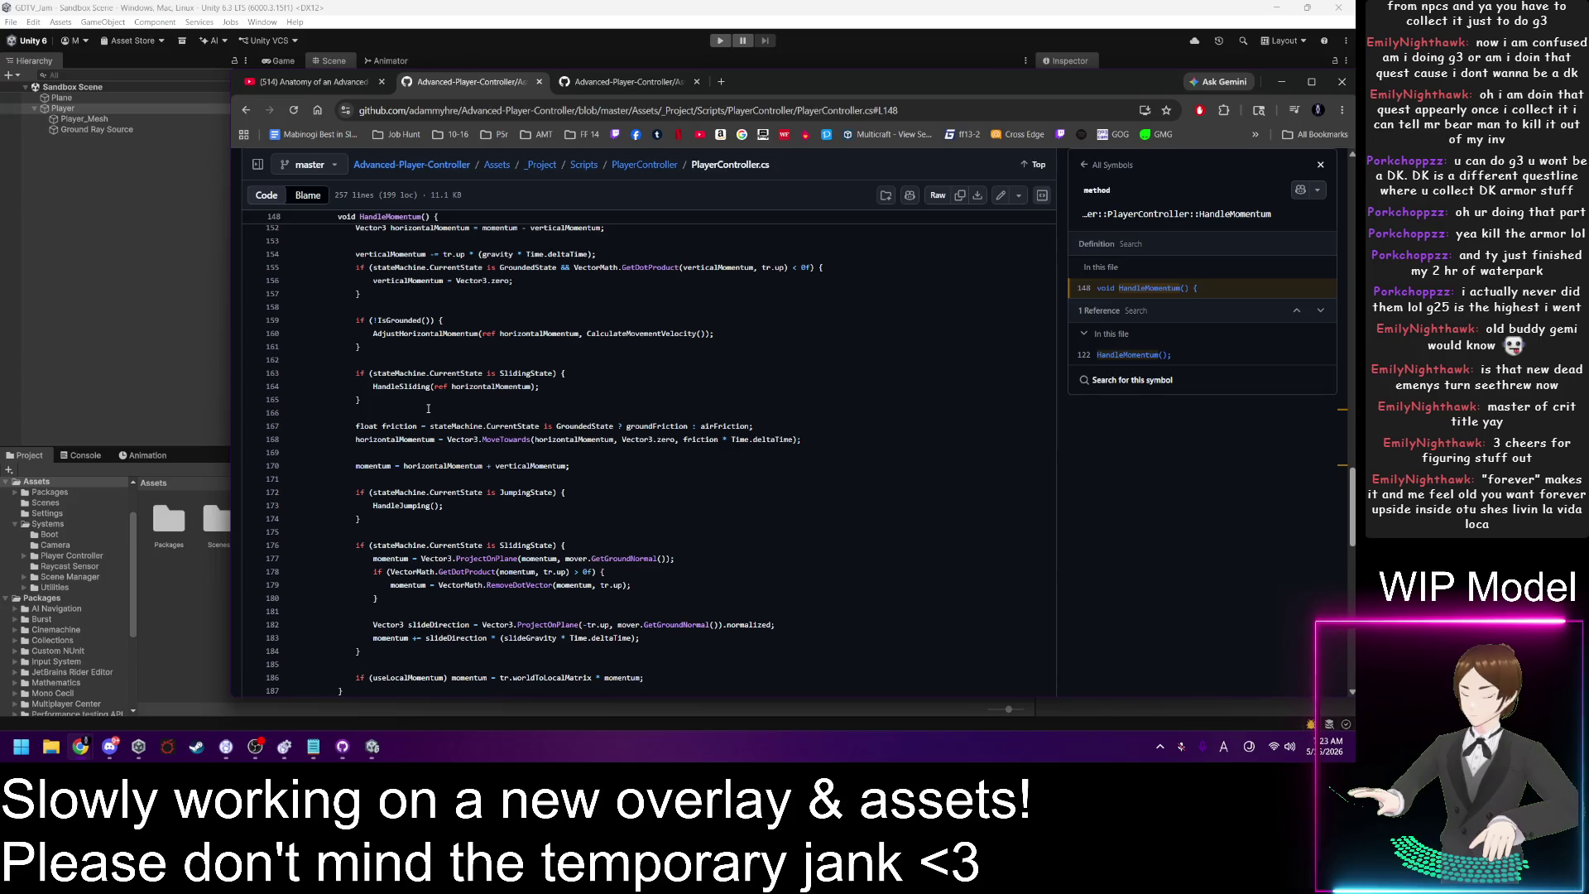
{"action": "scroll", "coordinate": [428, 409], "scroll_direction": "down", "scroll_amount": 1}
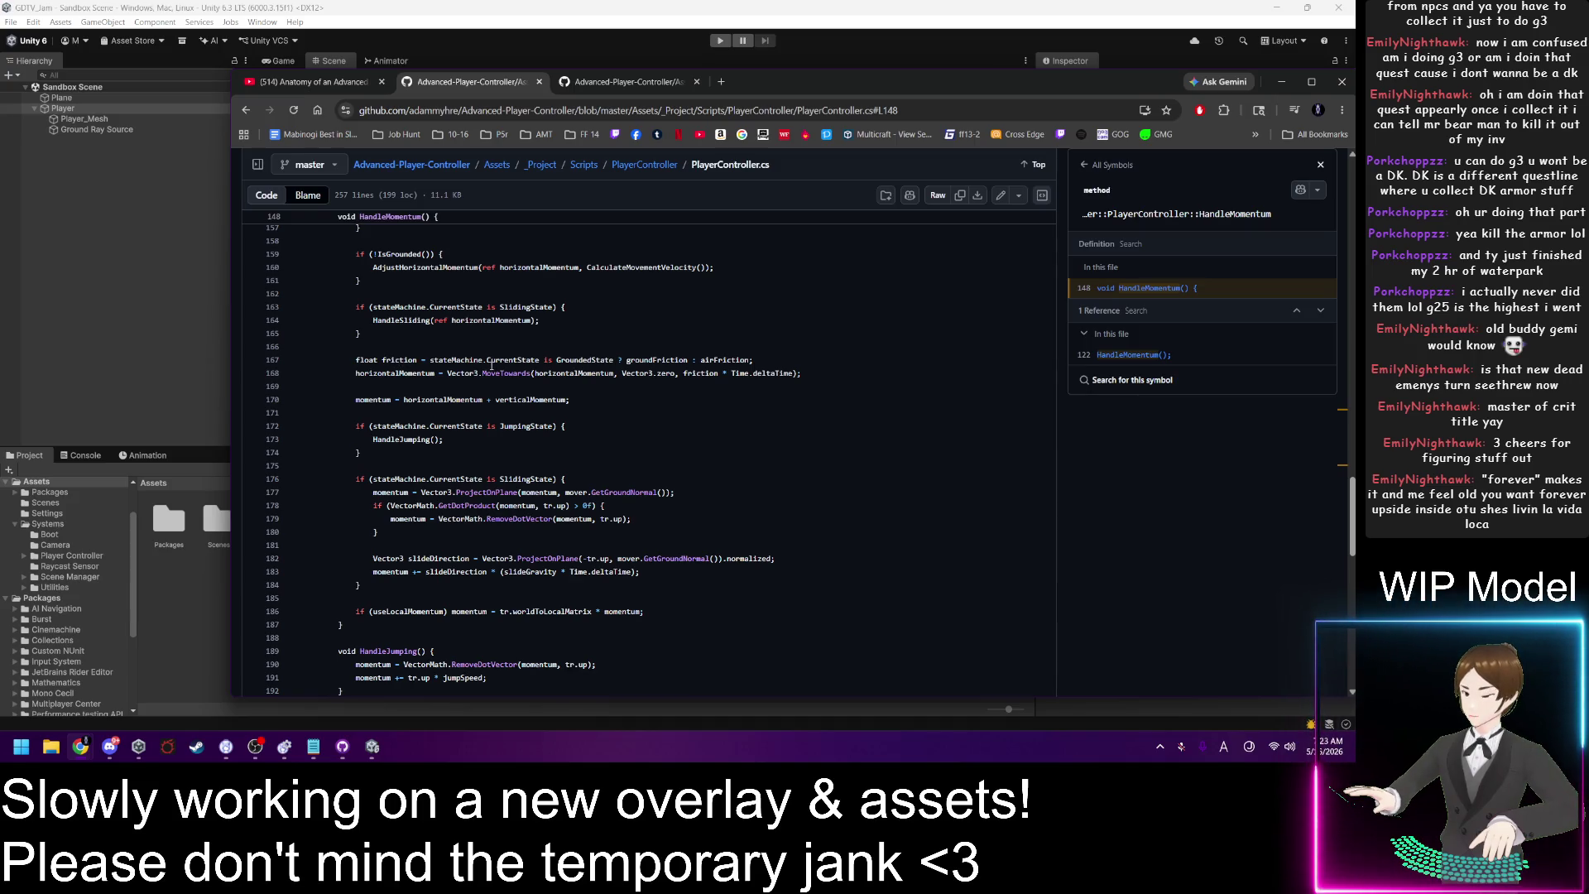
{"action": "scroll", "coordinate": [492, 366], "scroll_direction": "up", "scroll_amount": 2}
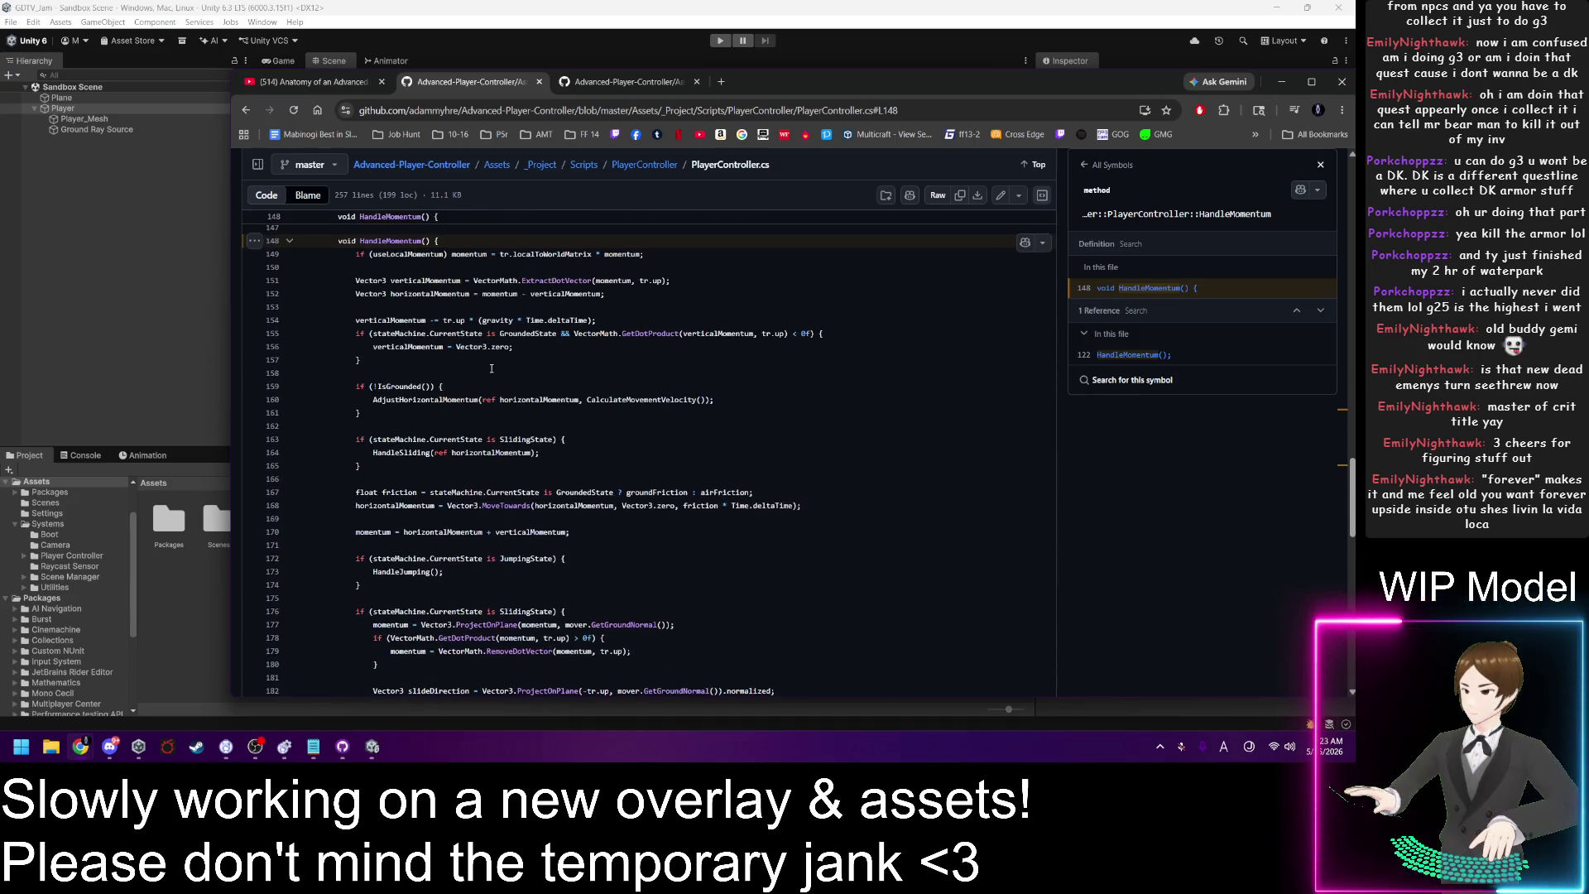
{"action": "scroll", "coordinate": [492, 369], "scroll_direction": "down", "scroll_amount": 3}
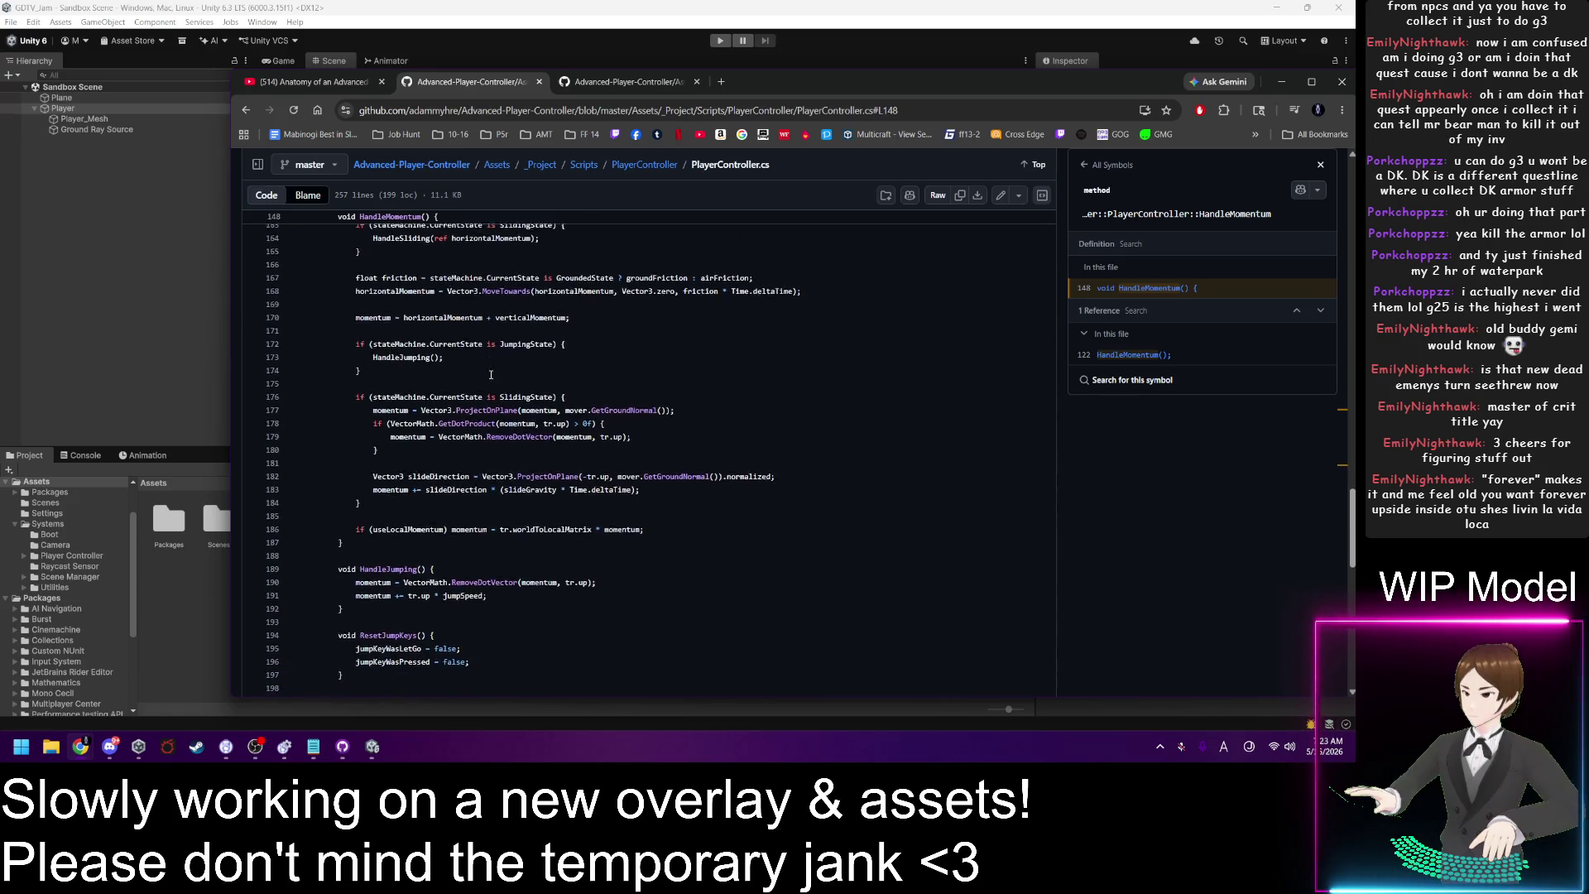
{"action": "scroll", "coordinate": [492, 374], "scroll_direction": "down", "scroll_amount": 1}
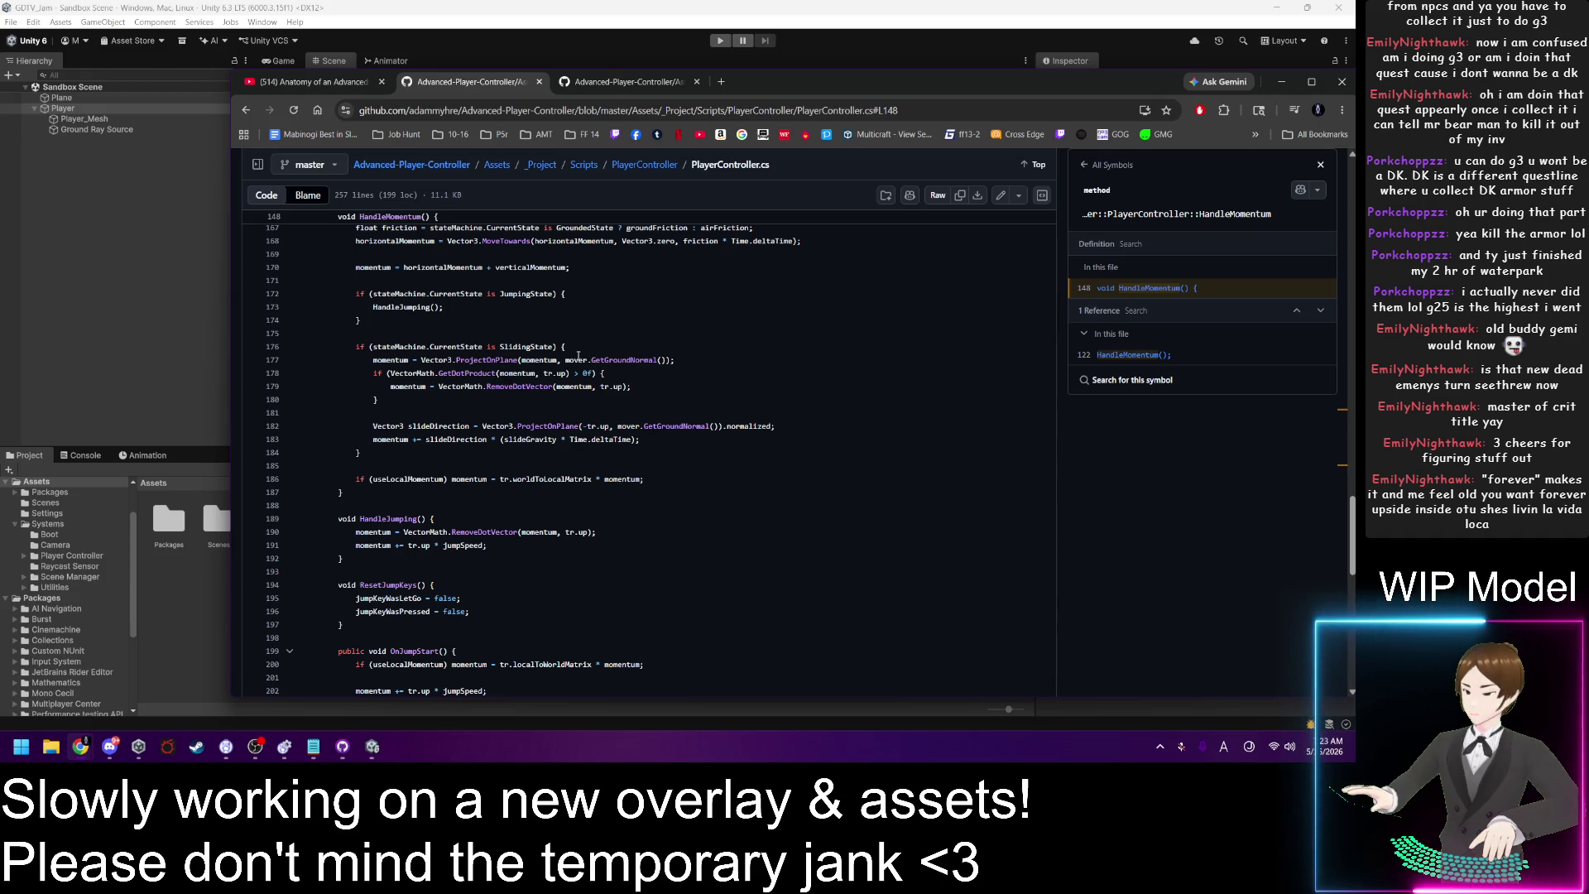
{"action": "scroll", "coordinate": [563, 364], "scroll_direction": "up", "scroll_amount": 4}
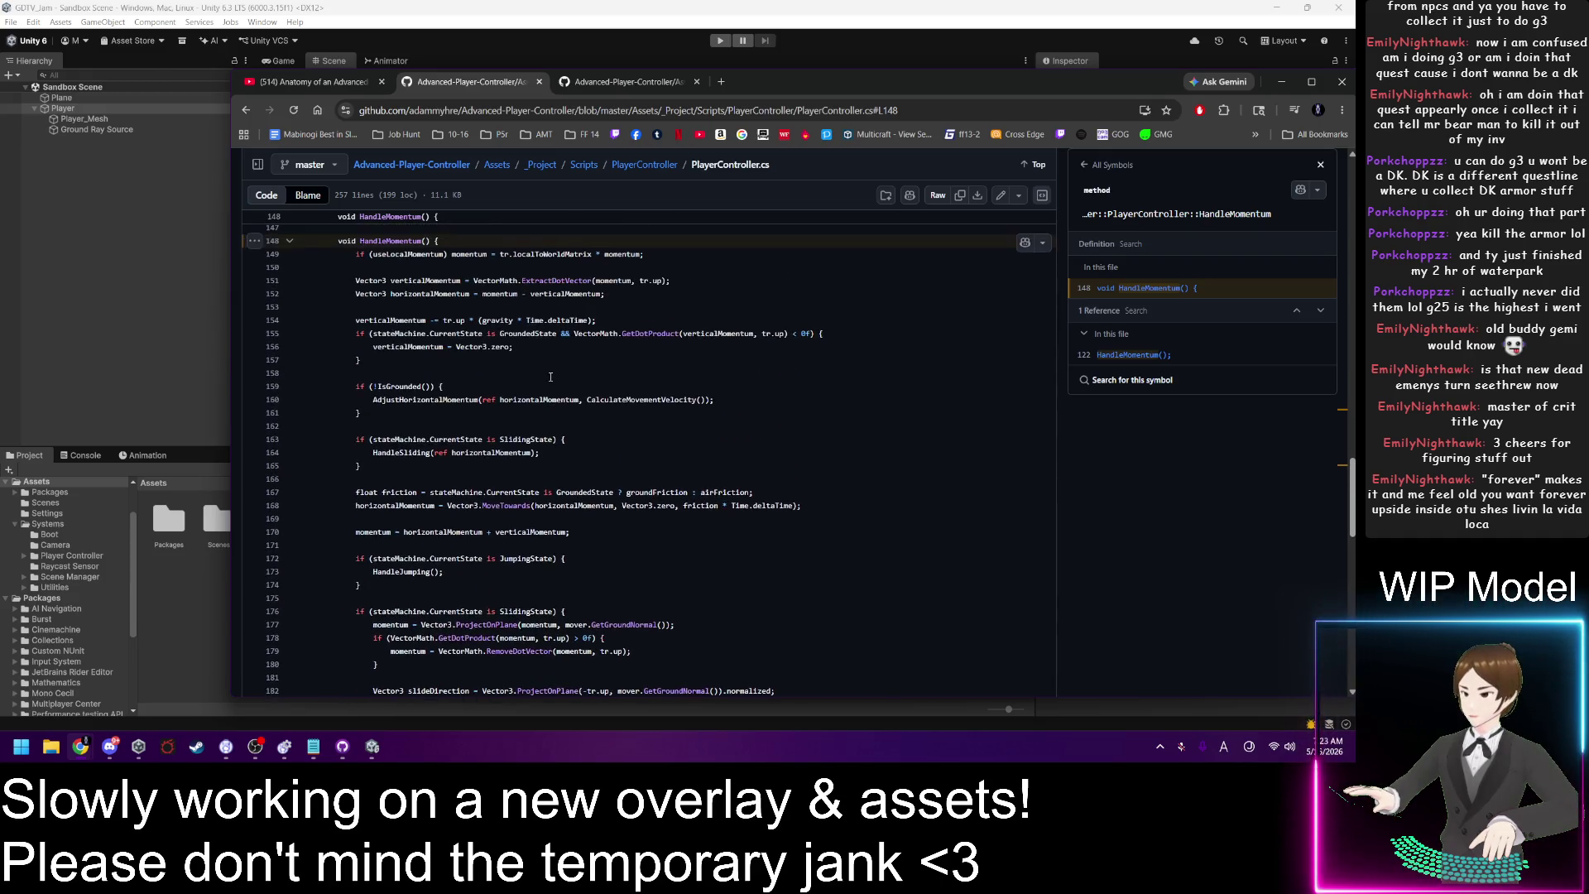
{"action": "scroll", "coordinate": [553, 381], "scroll_direction": "down", "scroll_amount": 4}
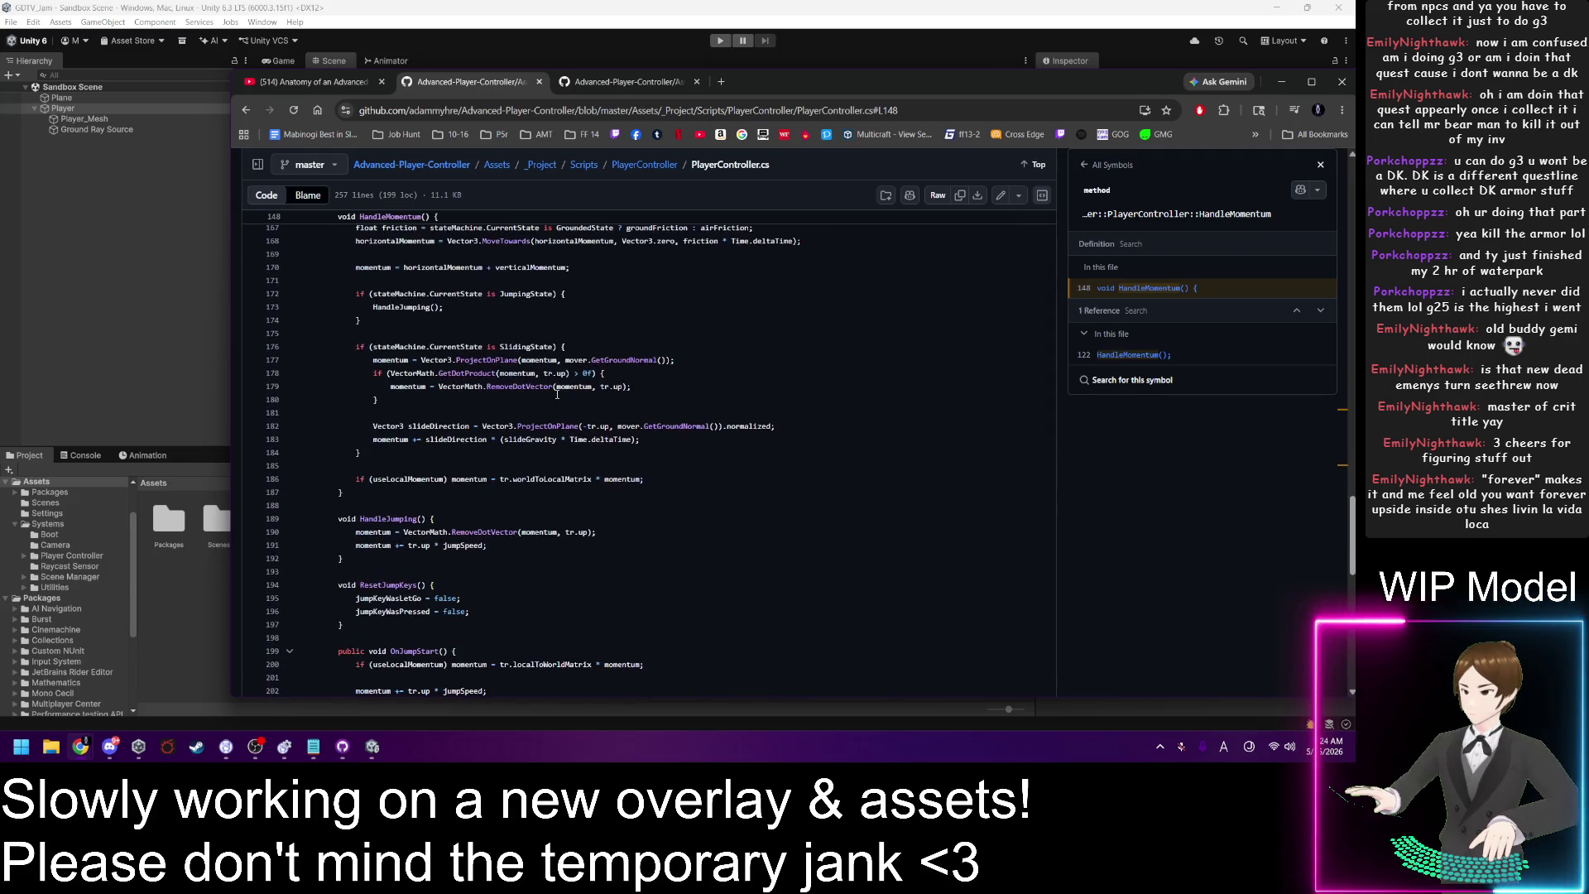
{"action": "scroll", "coordinate": [557, 395], "scroll_direction": "down", "scroll_amount": 4}
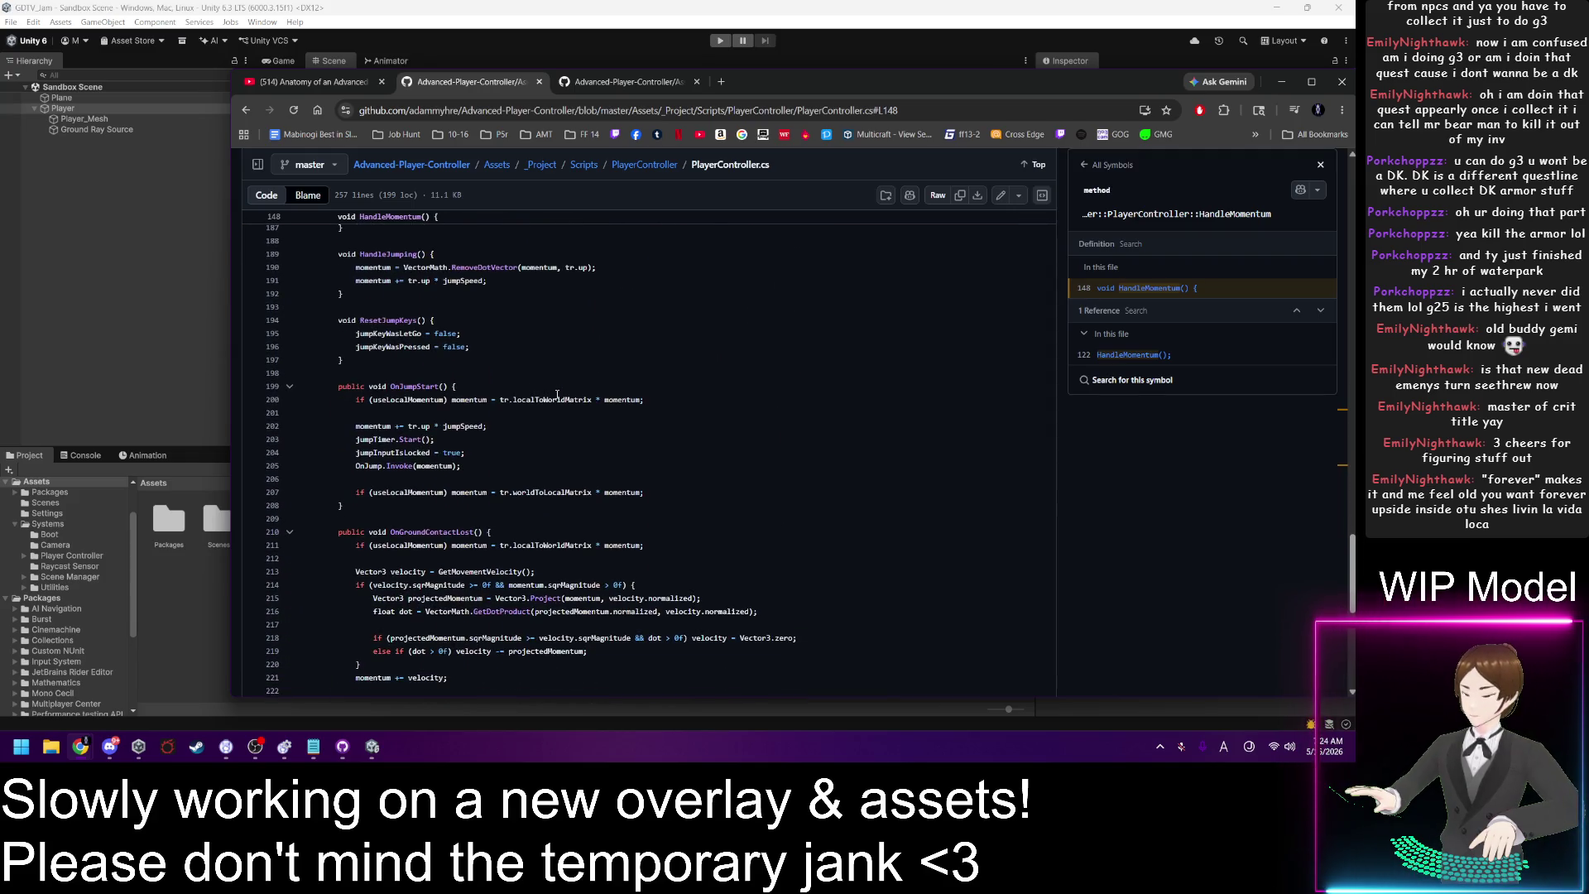
Step: Scroll PlayerController.cs back up toward the top of the file
{"action": "scroll", "coordinate": [559, 402], "scroll_direction": "up", "scroll_amount": 12}
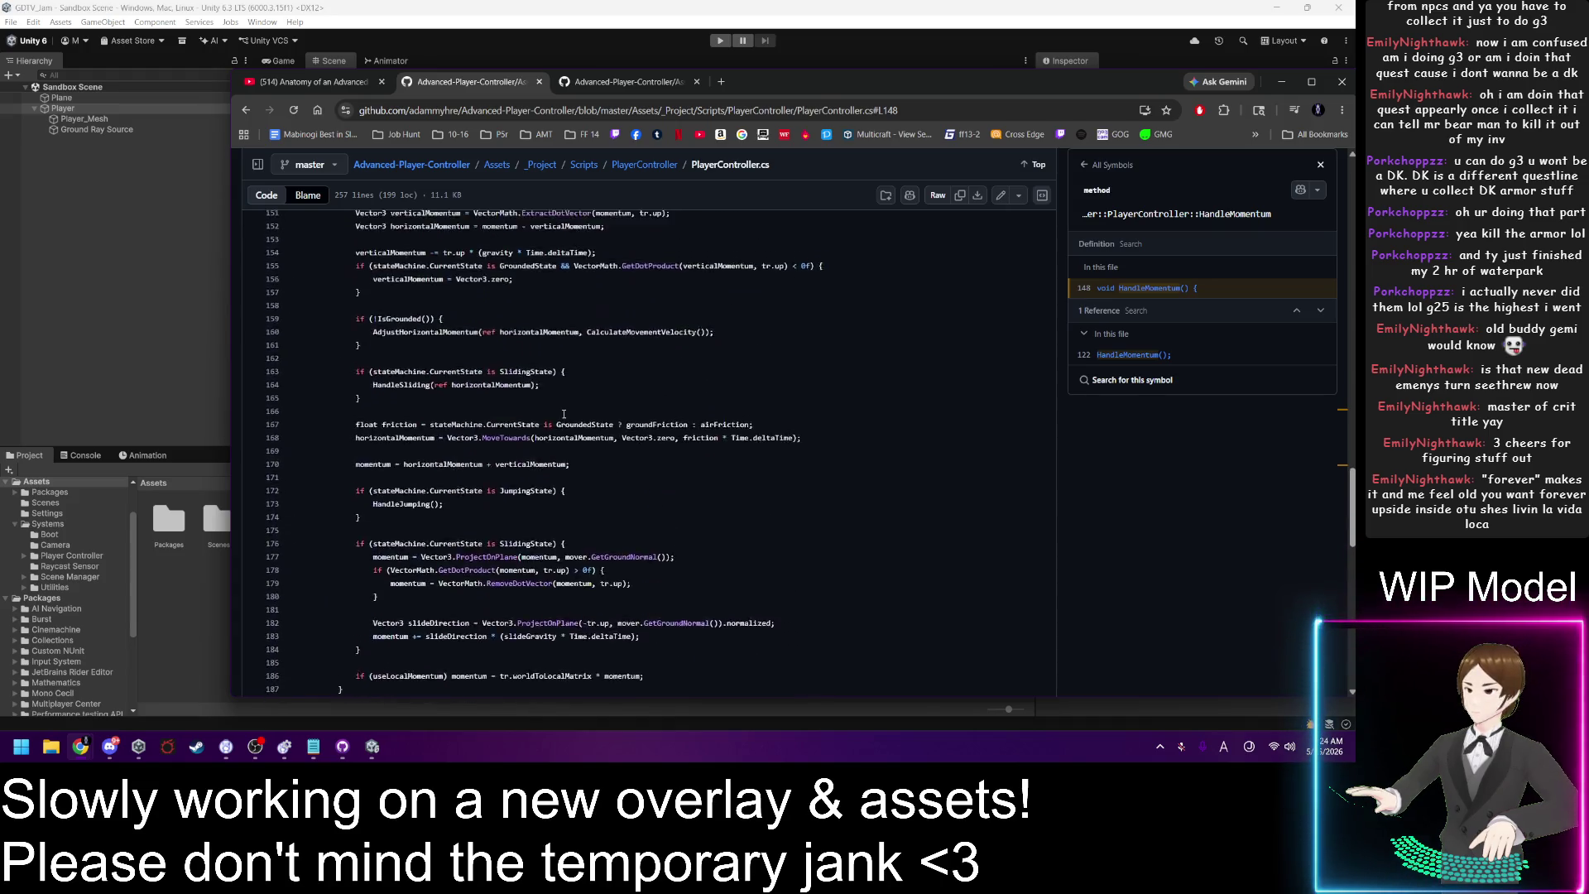
{"action": "scroll", "coordinate": [564, 413], "scroll_direction": "up", "scroll_amount": 16}
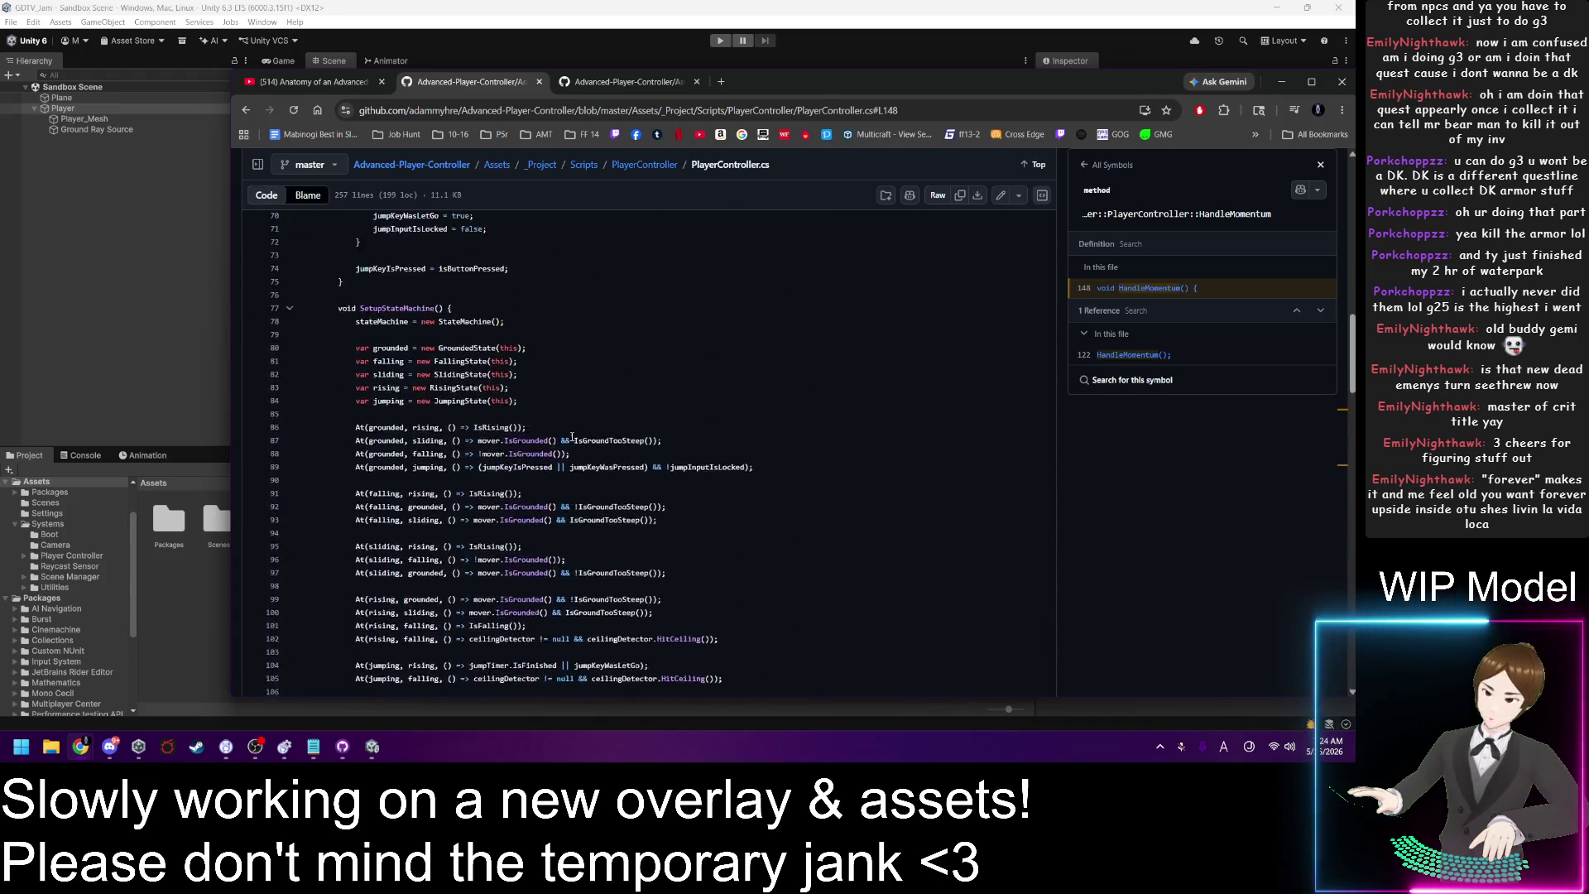
{"action": "scroll", "coordinate": [575, 441], "scroll_direction": "up", "scroll_amount": 10}
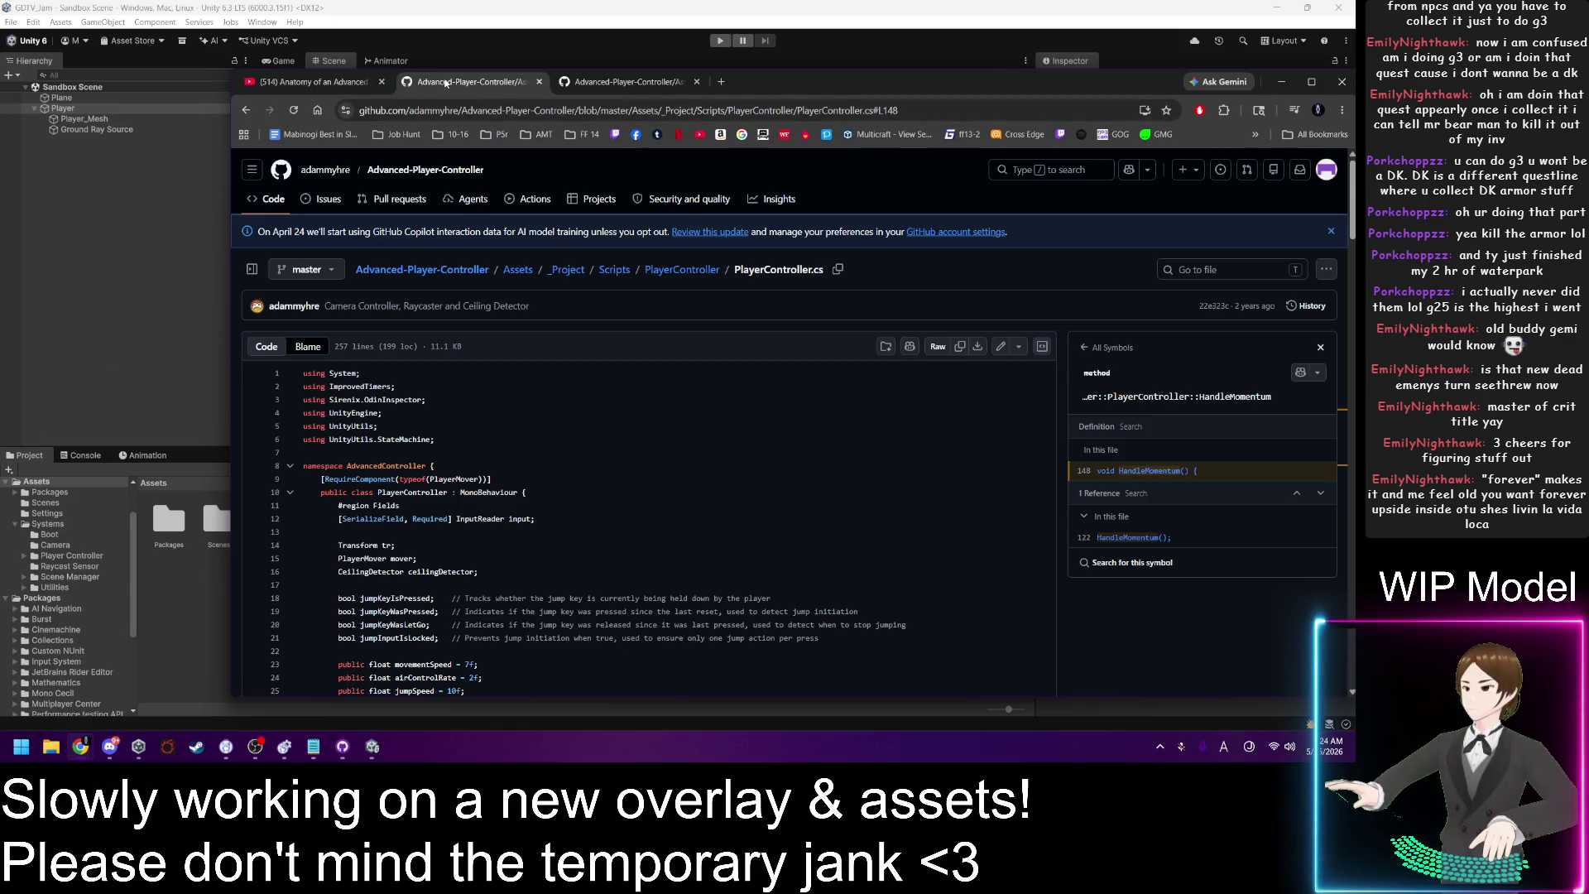
Step: Bring Unity's Sandbox Scene with the Player components forward and dismiss the calendar flyout
{"action": "left_click", "coordinate": [768, 17]}
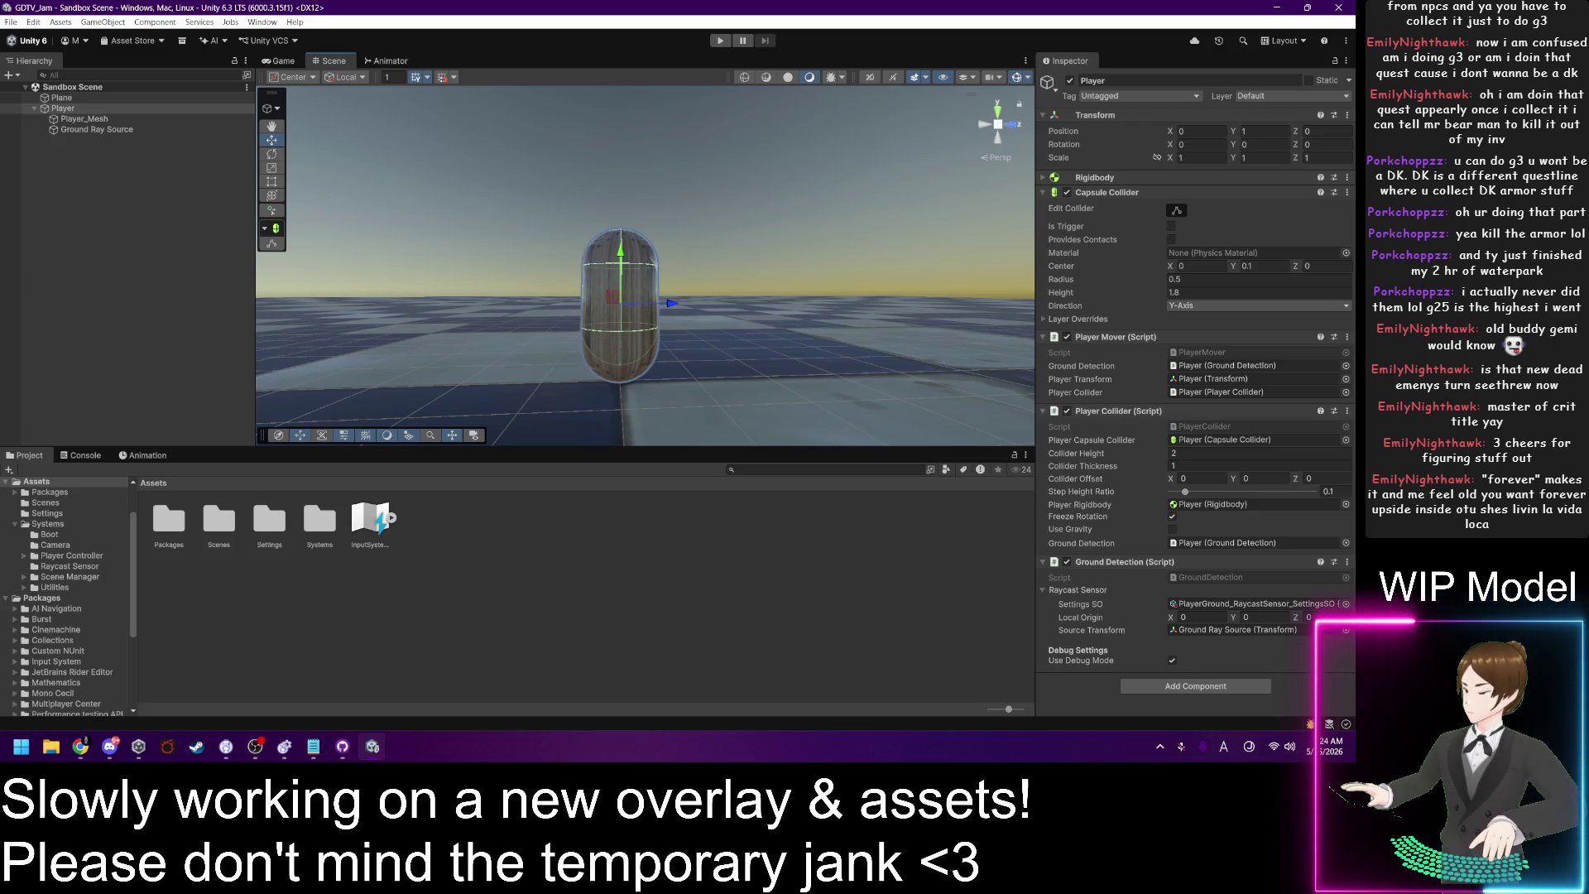
{"action": "left_click", "coordinate": [1324, 751]}
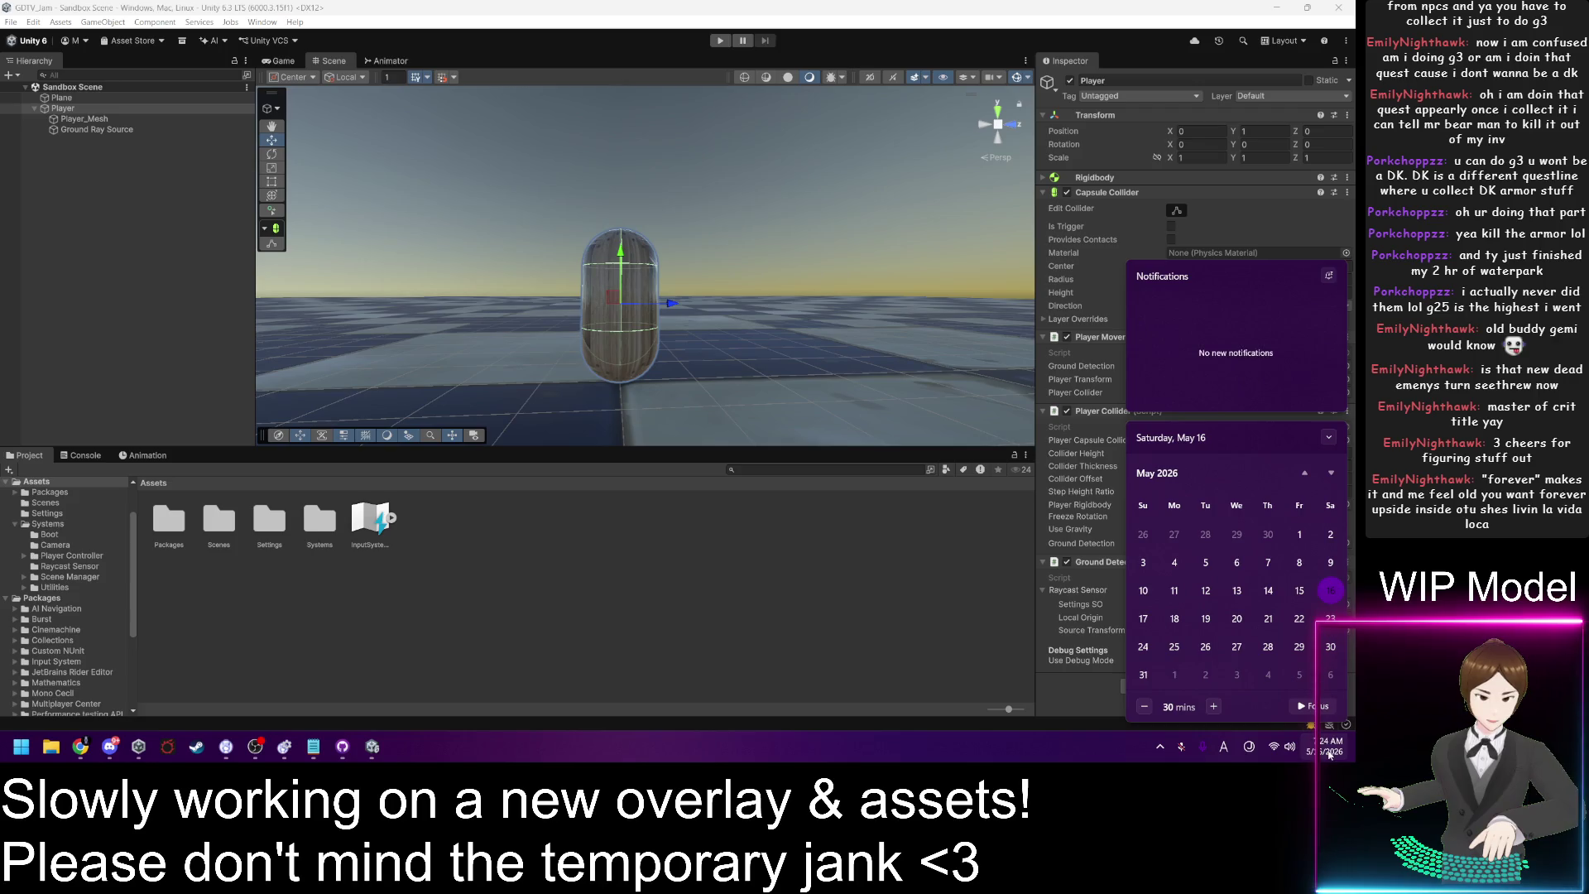
{"action": "left_click", "coordinate": [1330, 753]}
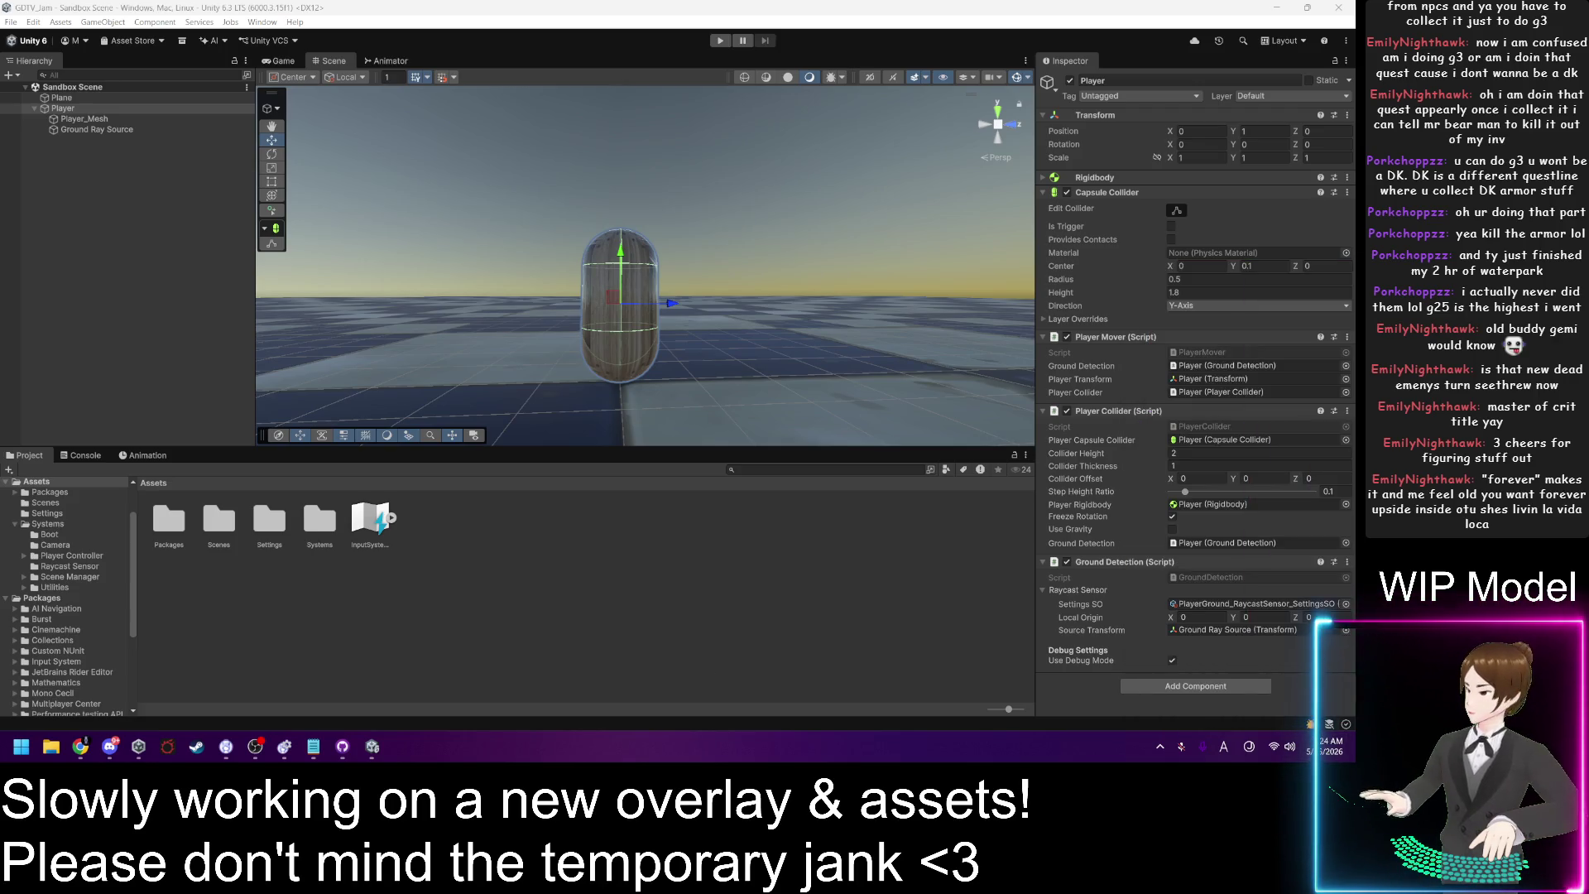